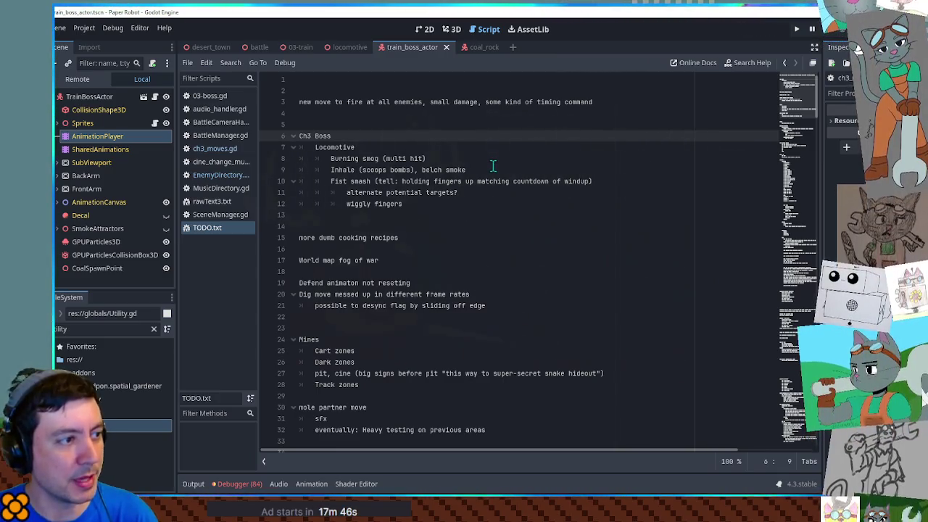
# Step: Select the 'Inhale, belch smoke' TODO line, then switch to the running Paper Robot game
pyautogui.moveTo(493, 166); pyautogui.dragTo(391, 172)
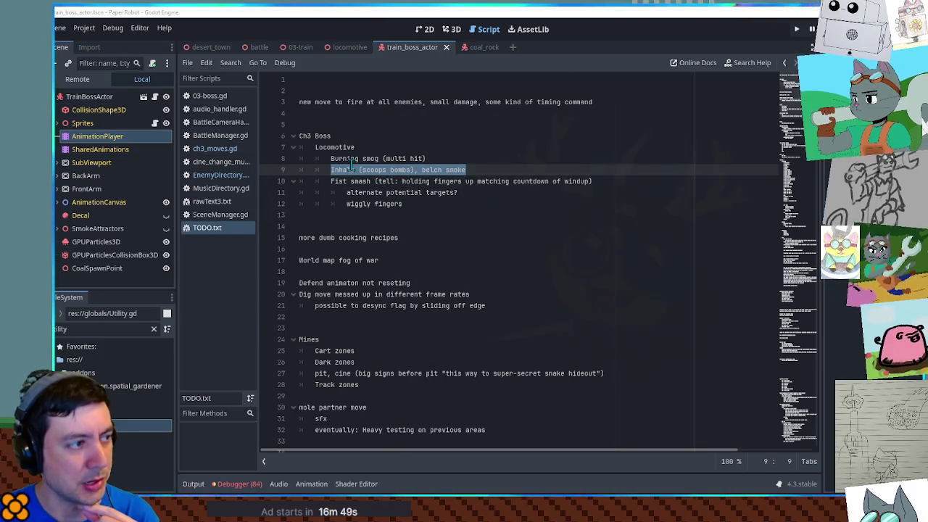
pyautogui.hotkey('alt', 'Tab')
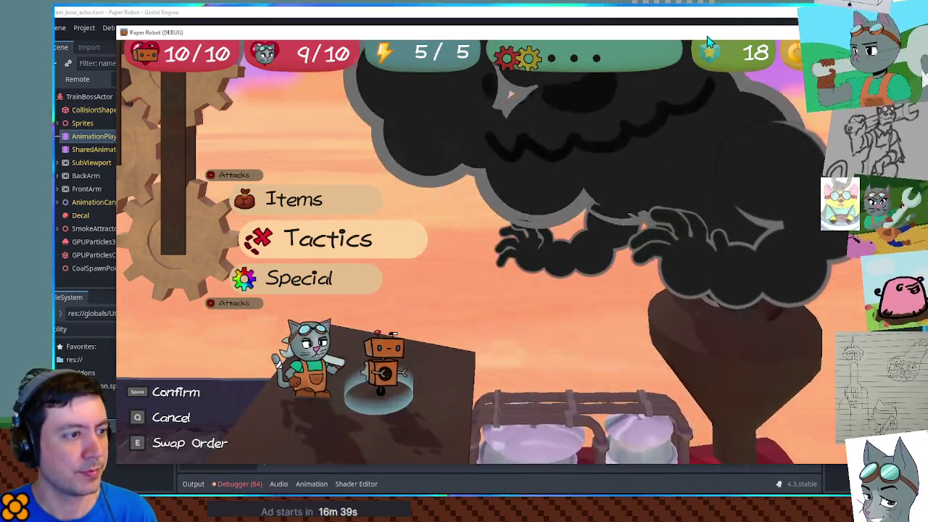
# Step: Minimize the editor to watch the boss battle alone, then bring the editor back
pyautogui.click(700, 27)
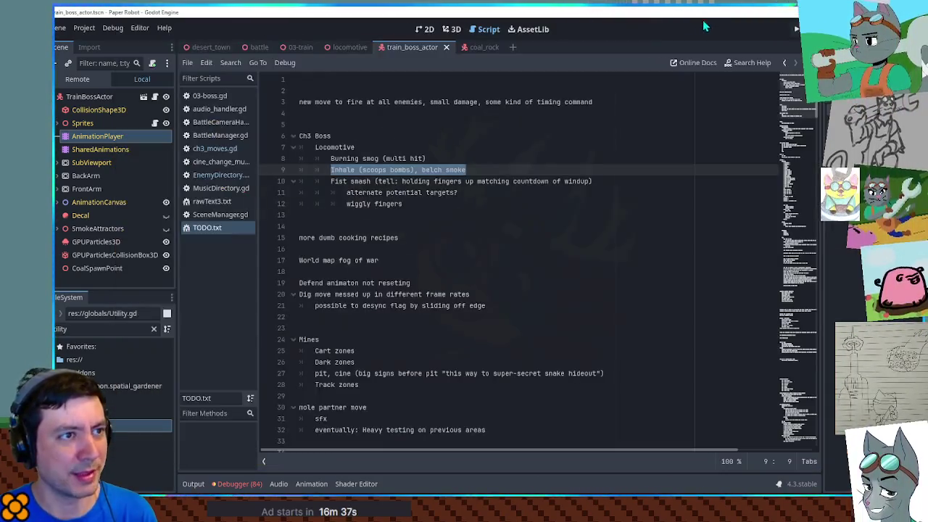
pyautogui.click(703, 20)
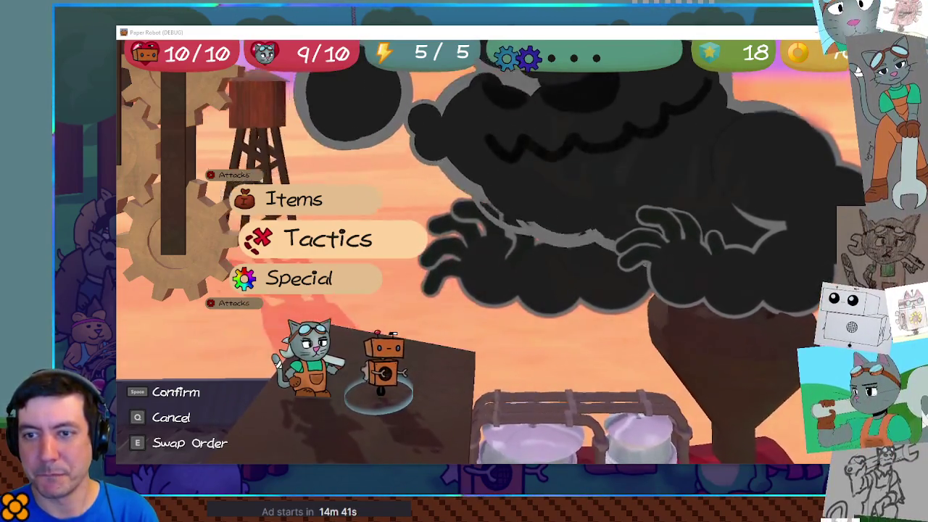
pyautogui.hotkey('alt', 'Tab')
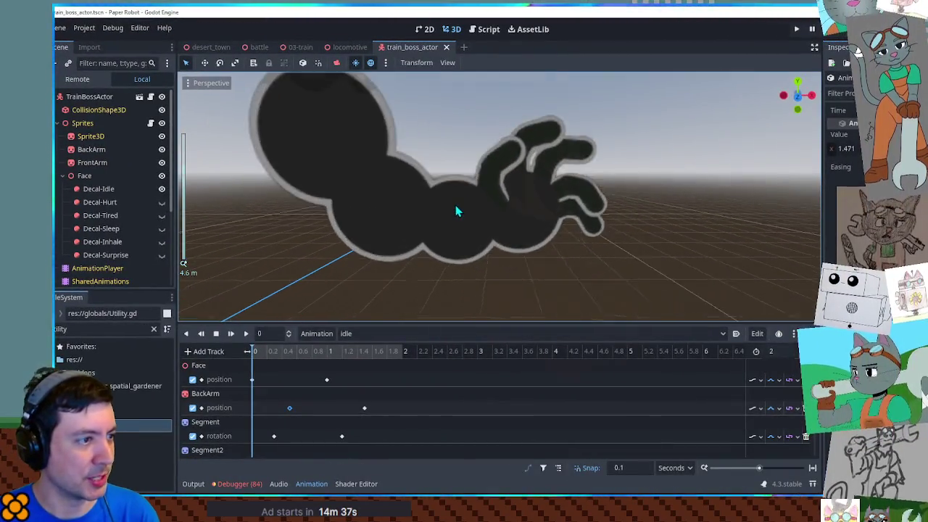
# Step: Keep 'idle' as the edited animation, stop its preview and save the train boss scene
pyautogui.click(406, 334)
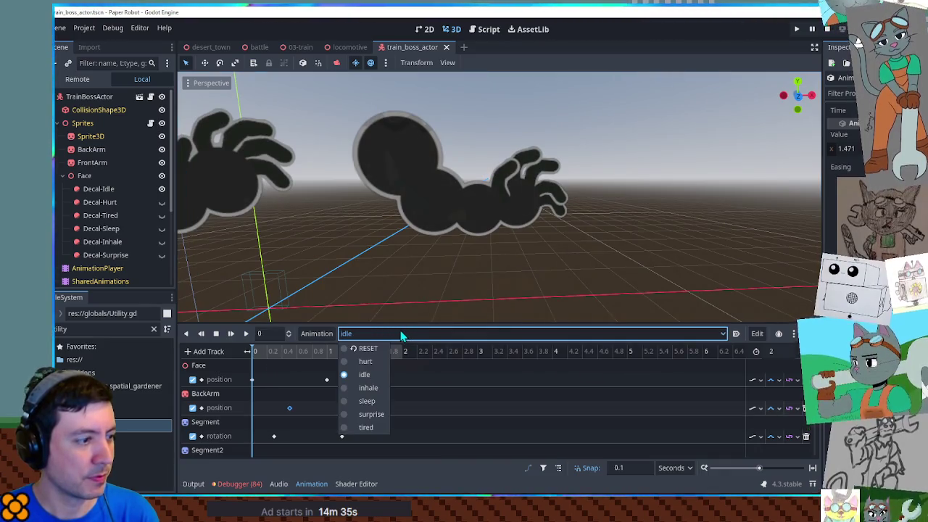
pyautogui.click(403, 335)
pyautogui.click(216, 335)
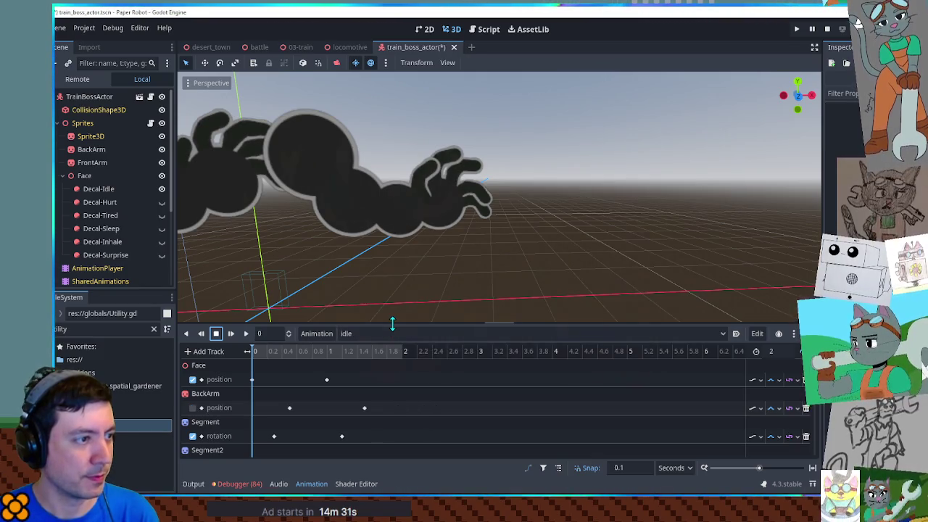
pyautogui.hotkey('ctrl', 'z')
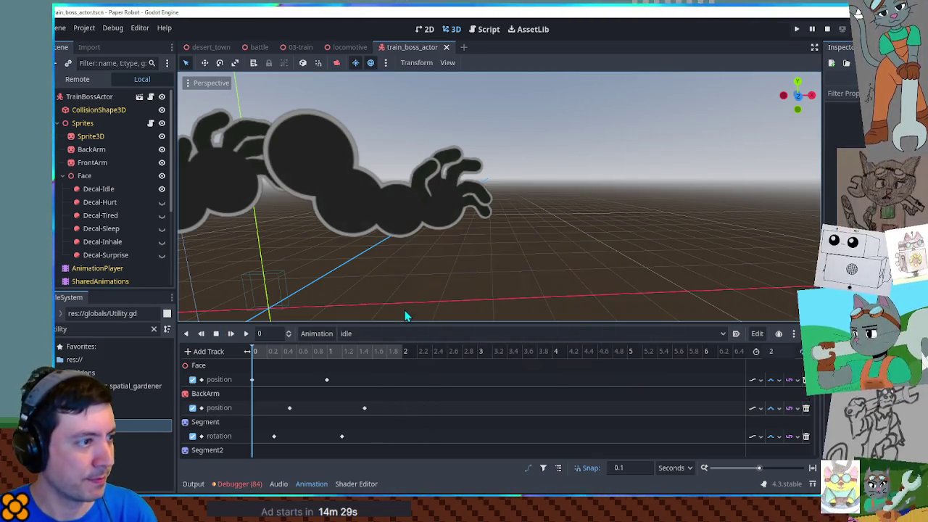
# Step: Test-run the game with F5, close it, and snap the view to face the boss front-on
pyautogui.scroll(-3, 312, 394)
pyautogui.scroll(-3, 312, 393)
pyautogui.scroll(-3, 312, 395)
pyautogui.scroll(-2, 314, 398)
pyautogui.scroll(-2, 312, 395)
pyautogui.scroll(-2, 310, 394)
pyautogui.scroll(-5, 413, 247)
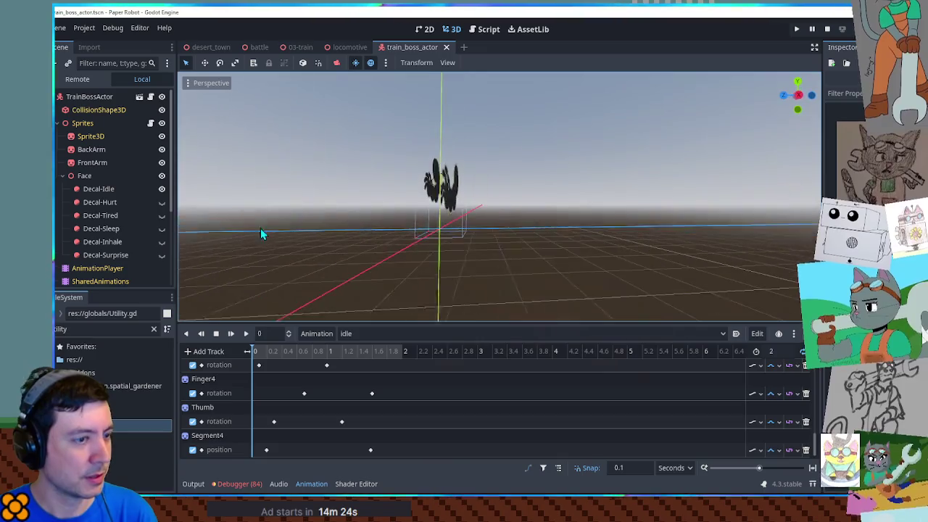
pyautogui.press('F5')
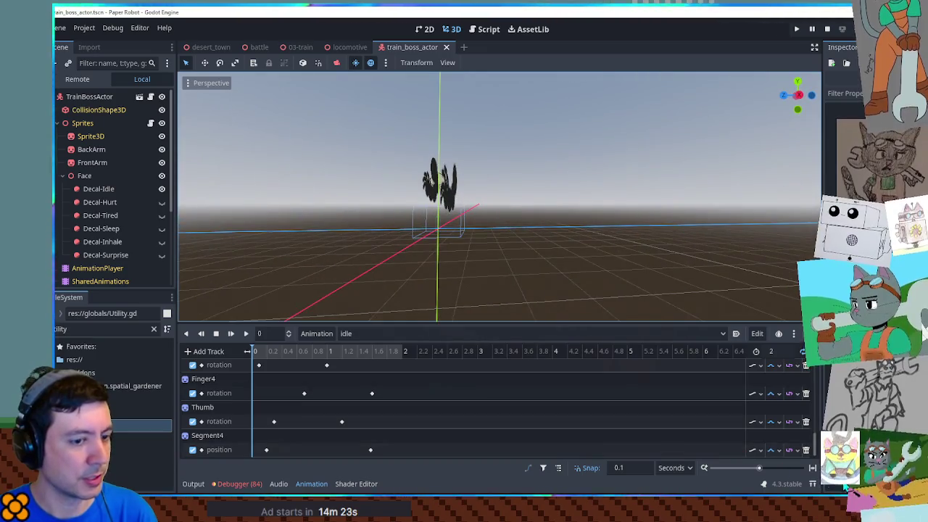
pyautogui.press('F8')
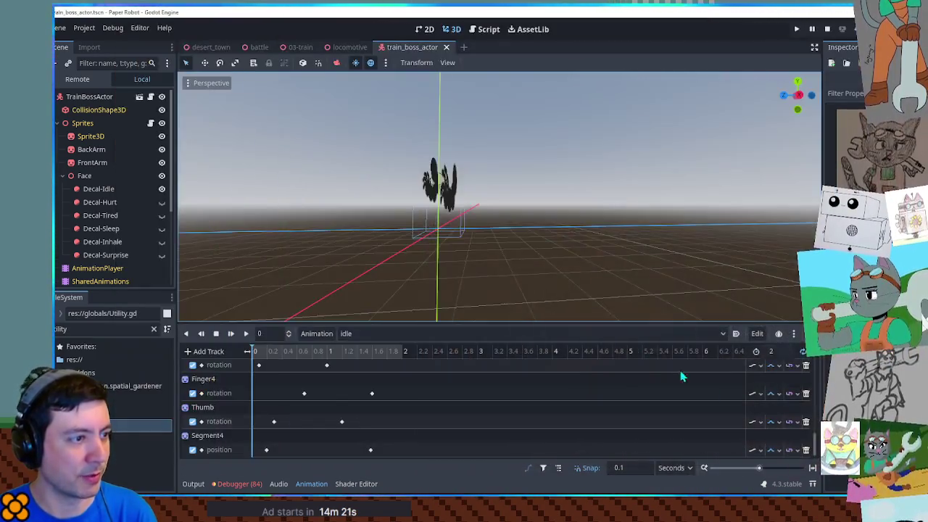
pyautogui.press('KP_1')
pyautogui.scroll(-4, 697, 217)
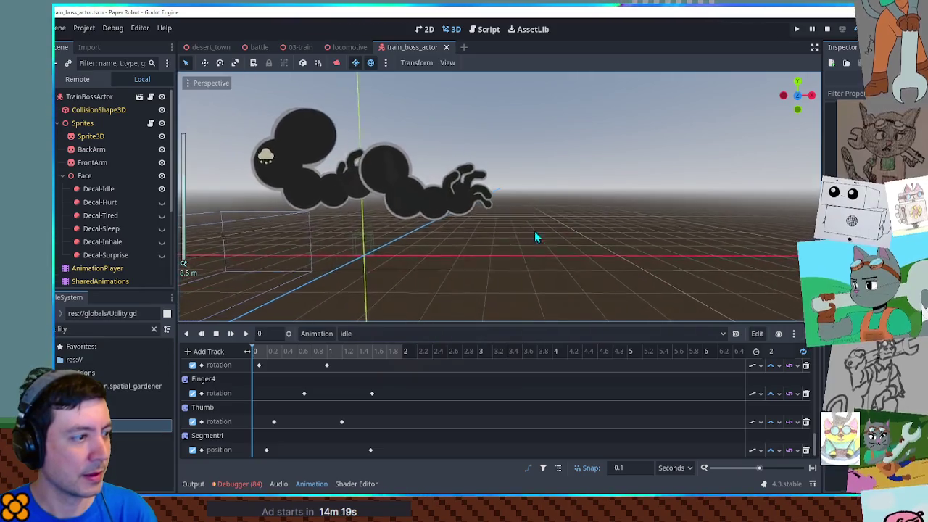
pyautogui.click(315, 335)
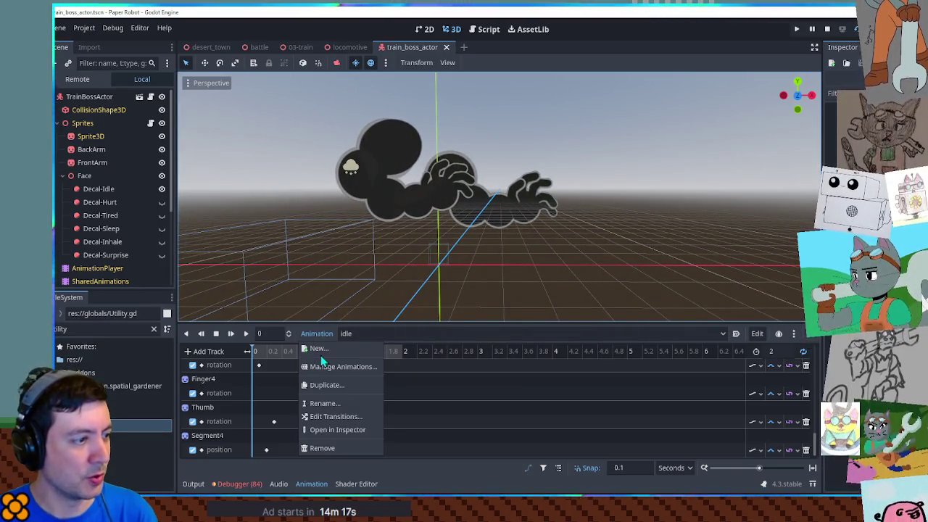
# Step: From the Animation menu above the timeline, choose New to create another boss animation
pyautogui.click(304, 335)
pyautogui.click(518, 393)
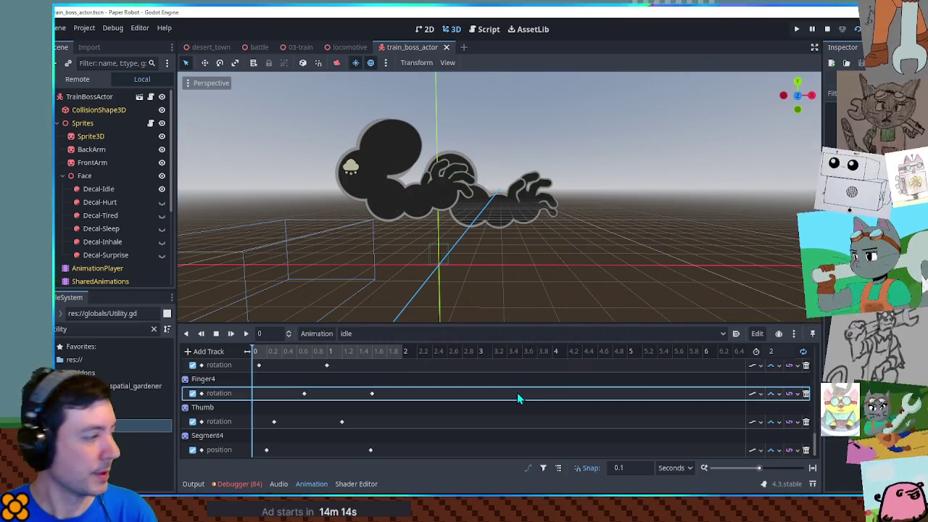
pyautogui.click(322, 336)
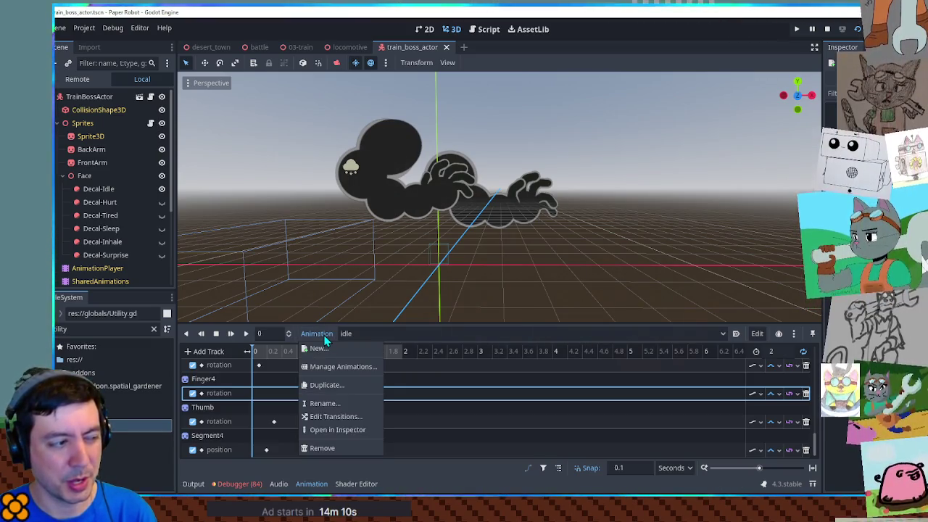
pyautogui.click(325, 339)
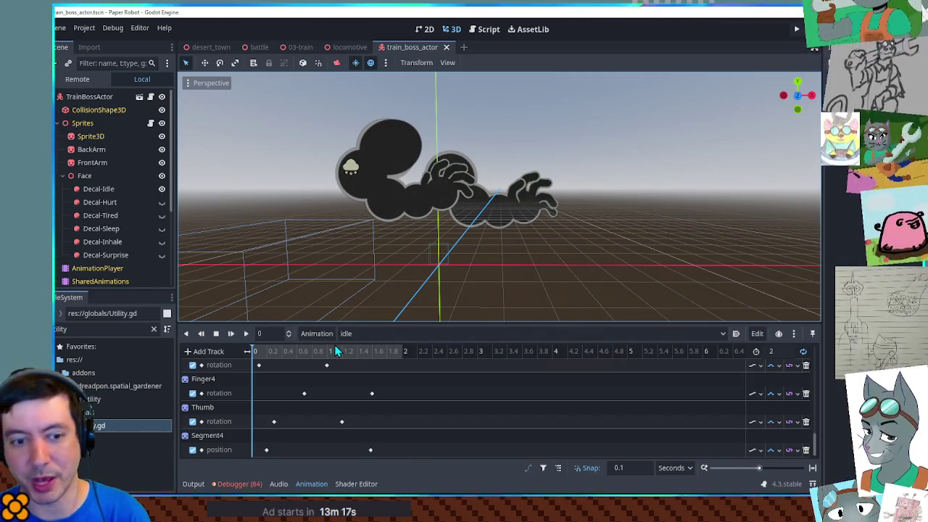
pyautogui.scroll(4, 507, 217)
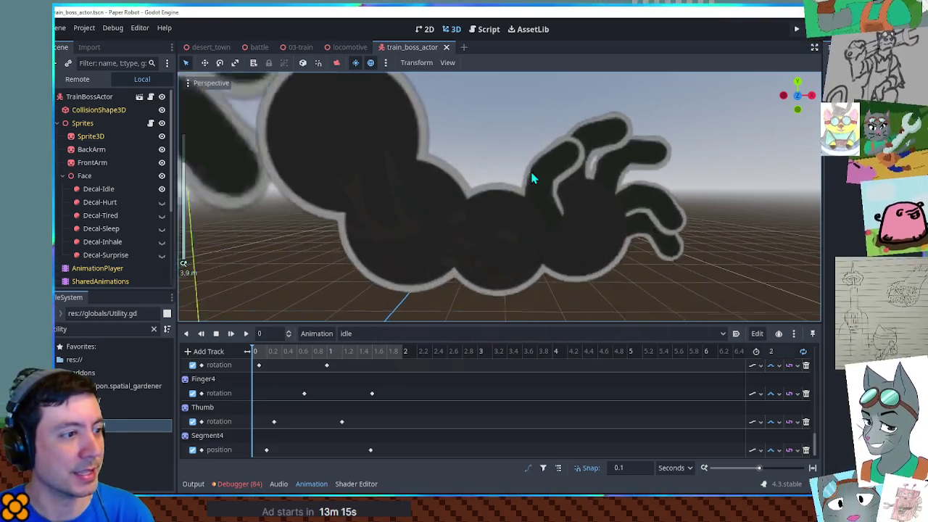
pyautogui.scroll(-2, 529, 180)
pyautogui.scroll(-2, 533, 198)
pyautogui.click(323, 333)
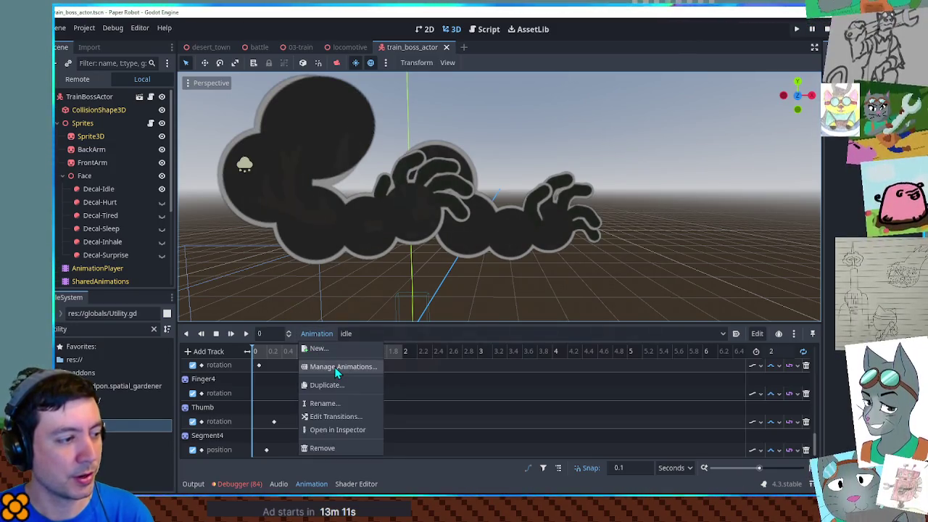
pyautogui.click(336, 347)
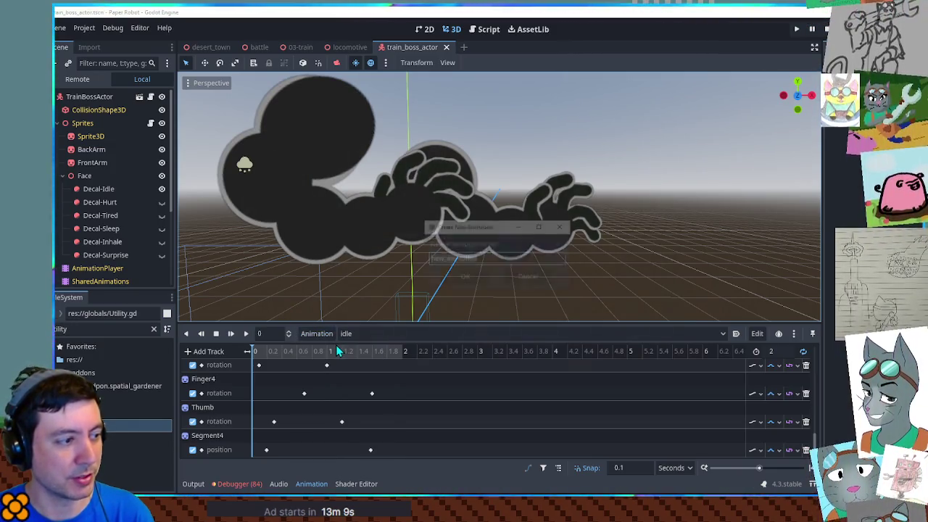
# Step: Enter 'fist' as the new animation's name and confirm
pyautogui.write('fist')
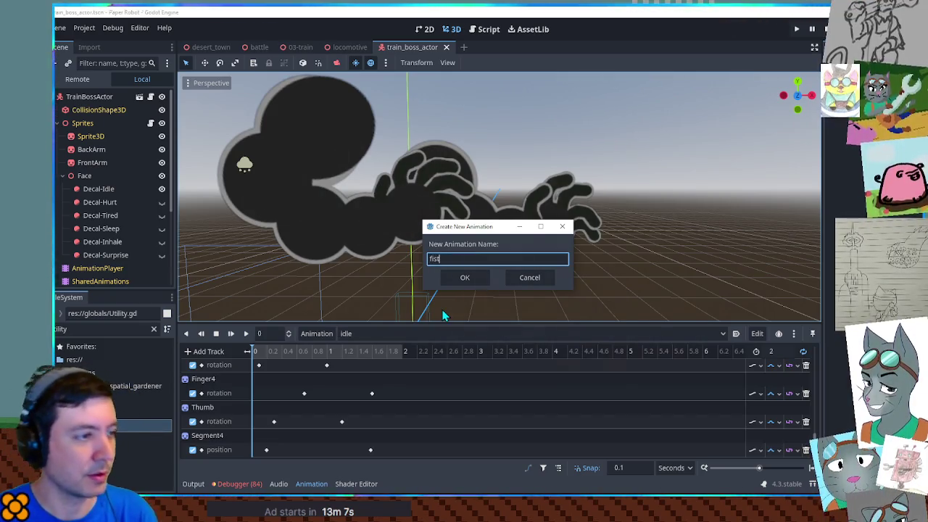
pyautogui.press('Return')
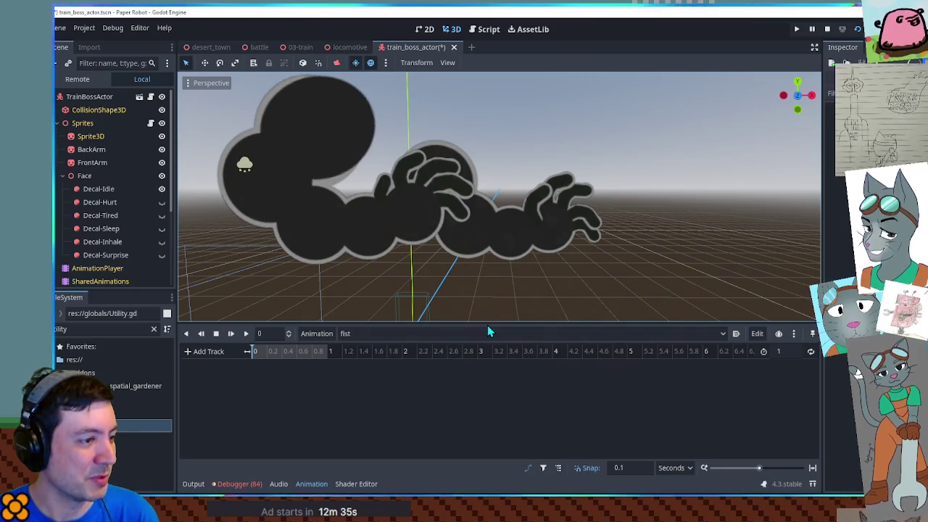
# Step: Enlarge and orbit the 3D view, expand BackArm and select its Finger node
pyautogui.moveTo(487, 328); pyautogui.dragTo(507, 369)
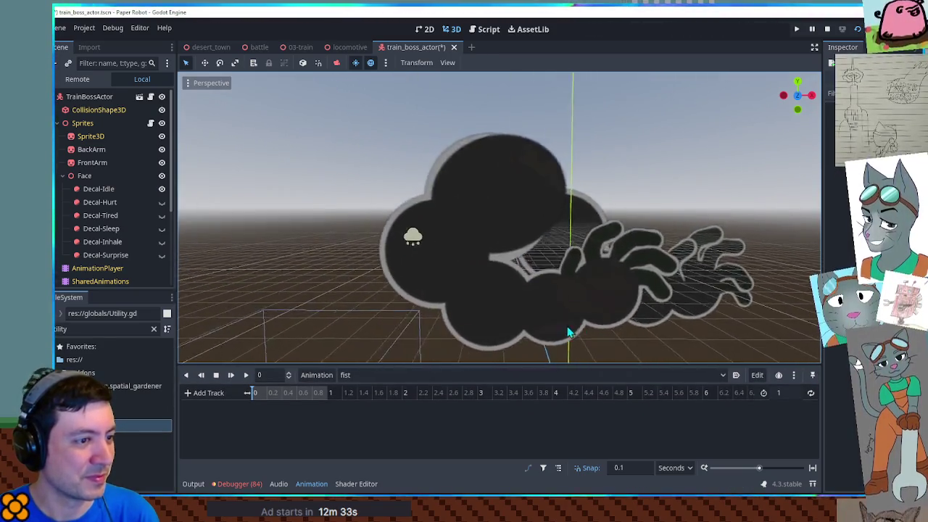
pyautogui.moveTo(573, 332)
pyautogui.mouseDown()
pyautogui.moveTo(613, 308)
pyautogui.moveTo(562, 297)
pyautogui.moveTo(391, 310)
pyautogui.mouseUp()
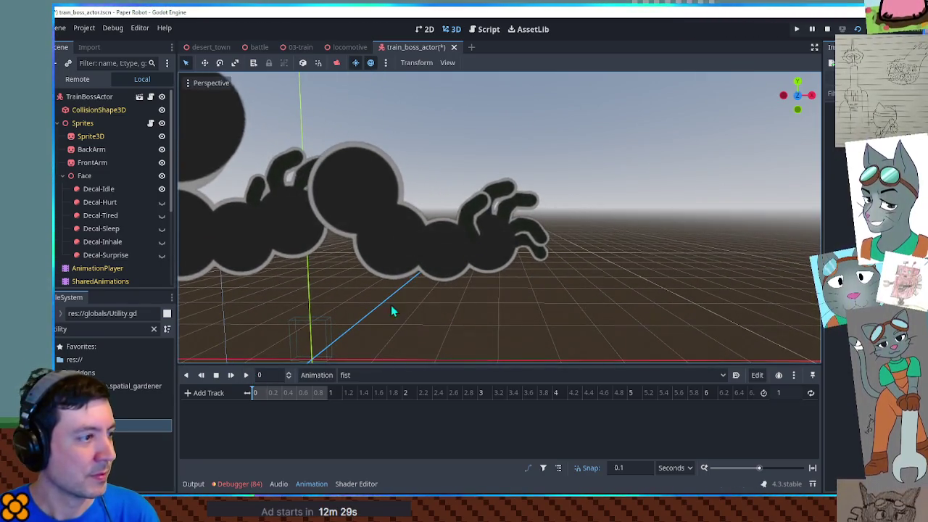
pyautogui.scroll(-5, 107, 208)
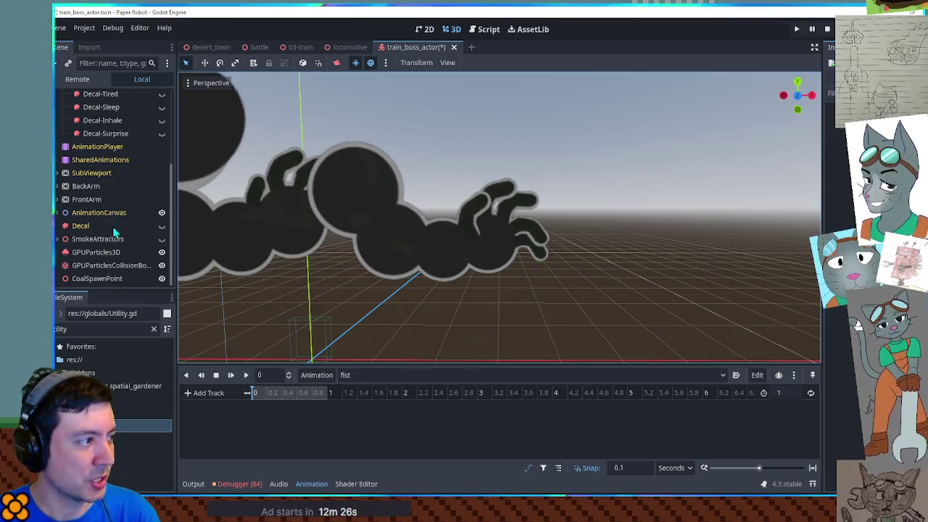
pyautogui.click(57, 186)
pyautogui.scroll(-1, 87, 203)
pyautogui.scroll(-5, 116, 210)
pyautogui.click(111, 172)
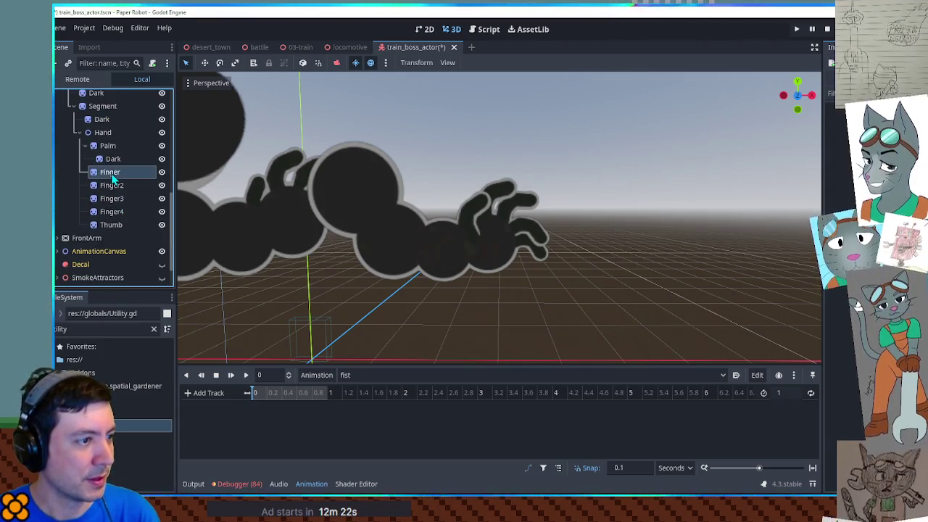
pyautogui.click(452, 29)
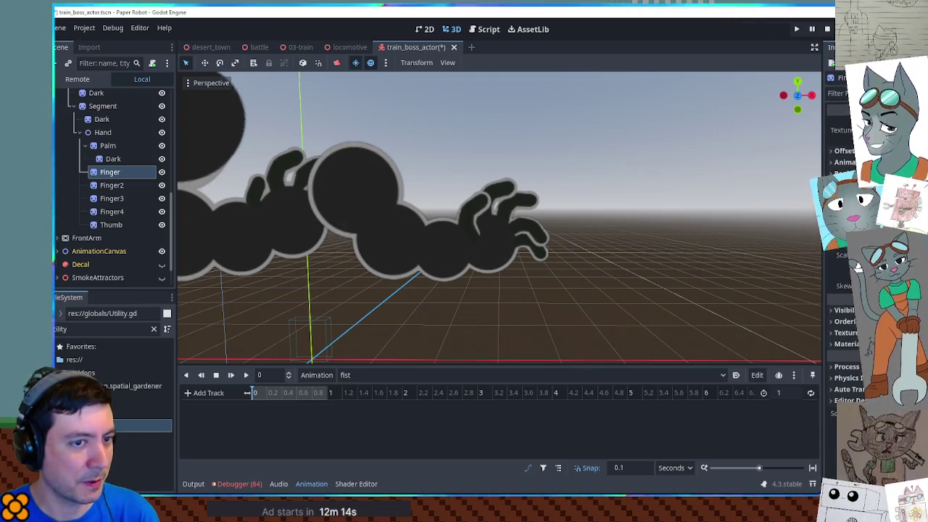
# Step: Key Finger's position and rotation at time 0, loop fist, and make both tracks Cubic
pyautogui.press('k')
pyautogui.moveTo(322, 432); pyautogui.dragTo(250, 435)
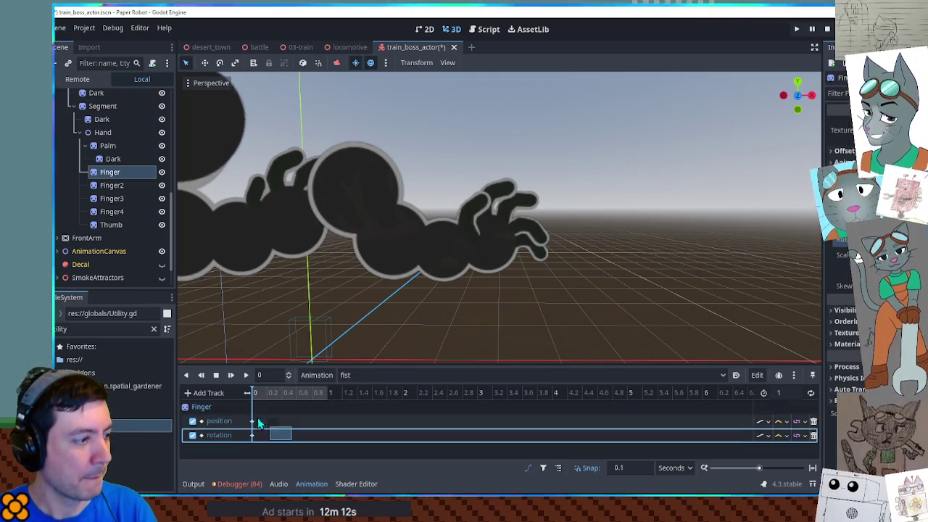
pyautogui.click(811, 394)
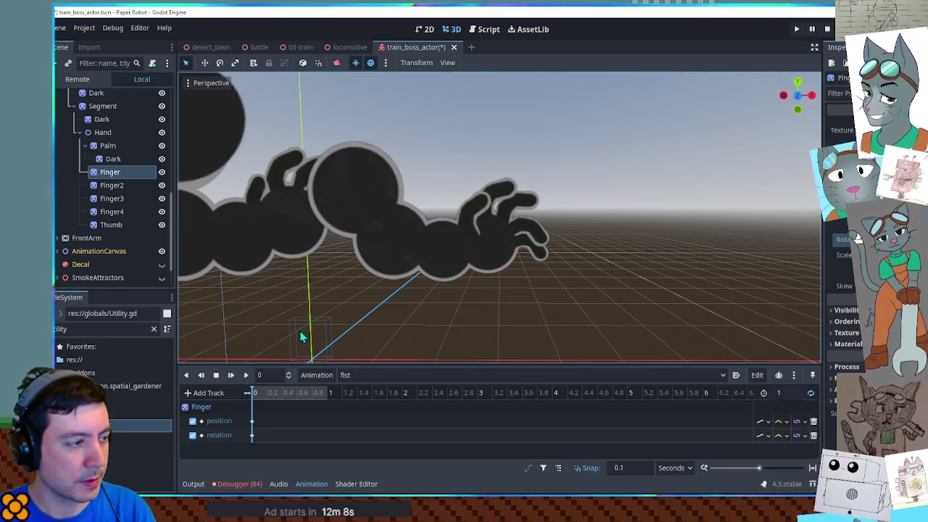
pyautogui.click(779, 421)
pyautogui.click(795, 462)
pyautogui.click(779, 435)
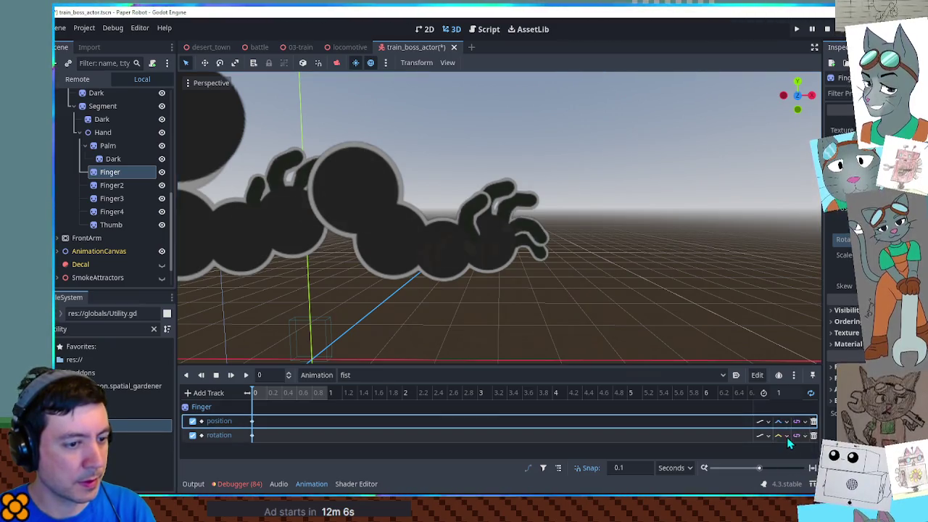
pyautogui.click(795, 462)
# Step: Preview the fist animation and inspect Finger's time-0 position and rotation keys
pyautogui.click(245, 375)
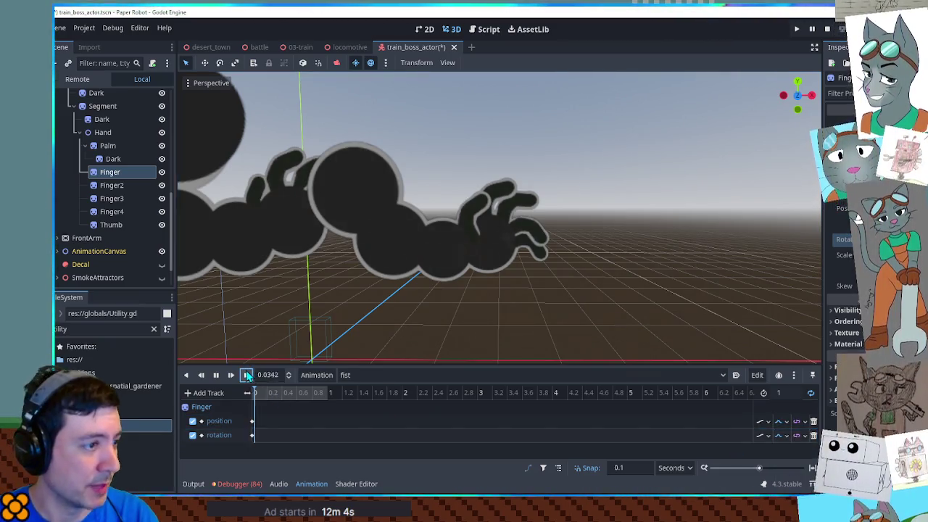
pyautogui.click(251, 435)
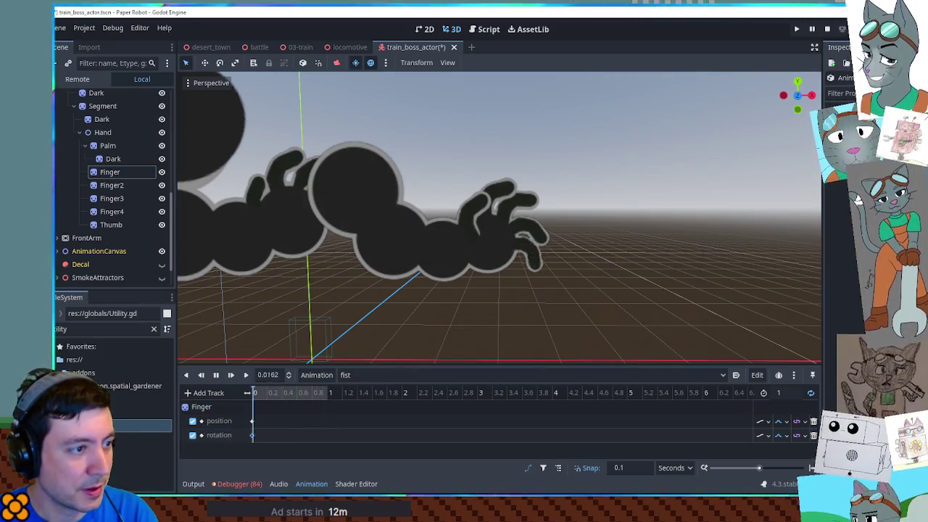
pyautogui.click(252, 420)
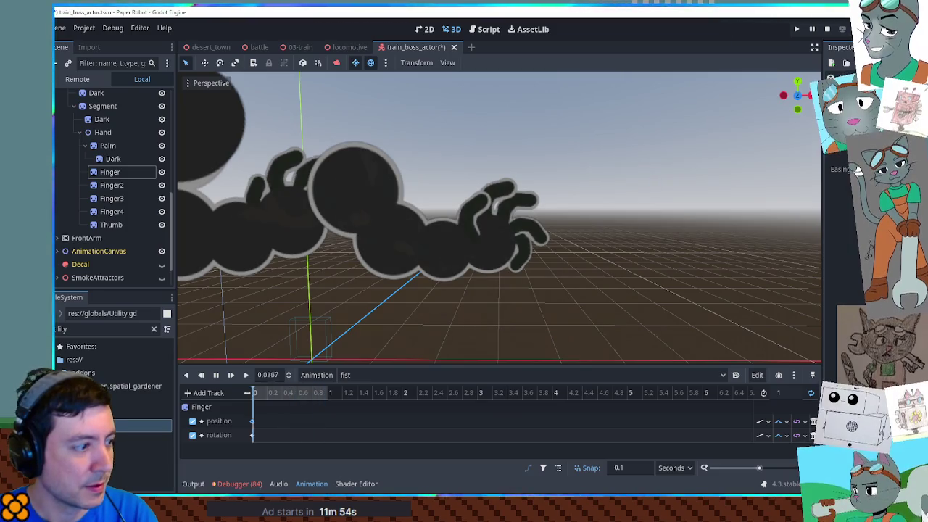
pyautogui.hotkey('shift', 'd')
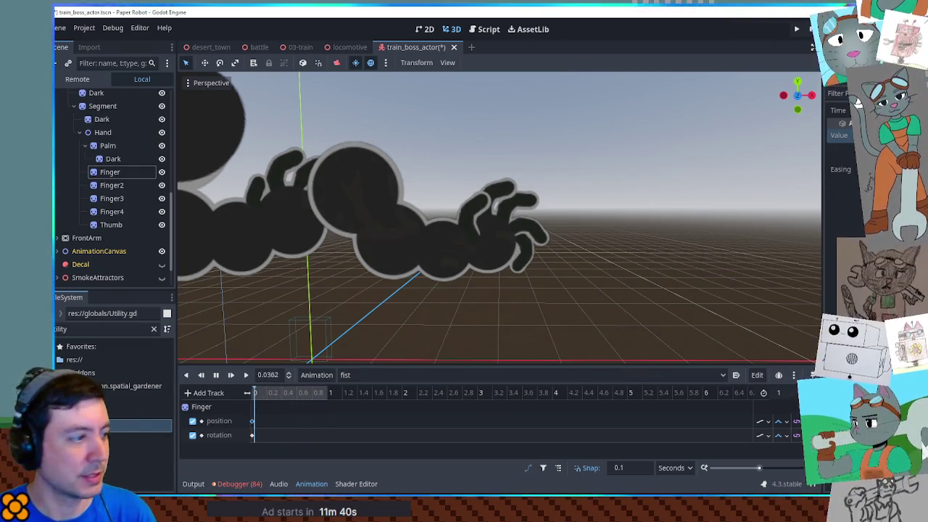
# Step: Keyframe position and rotation for Finger2, Finger3, Finger4 and Thumb, showing tracks as node:property rows
pyautogui.click(113, 187)
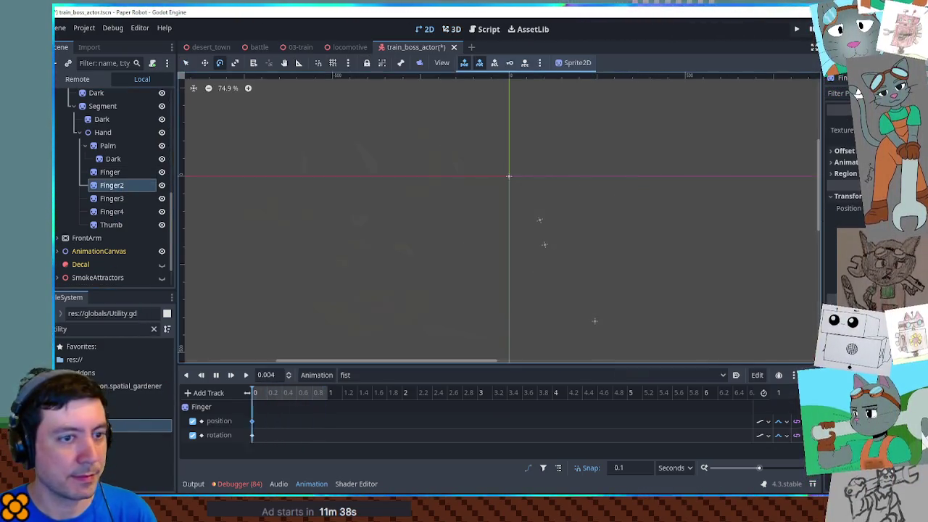
pyautogui.click(848, 208)
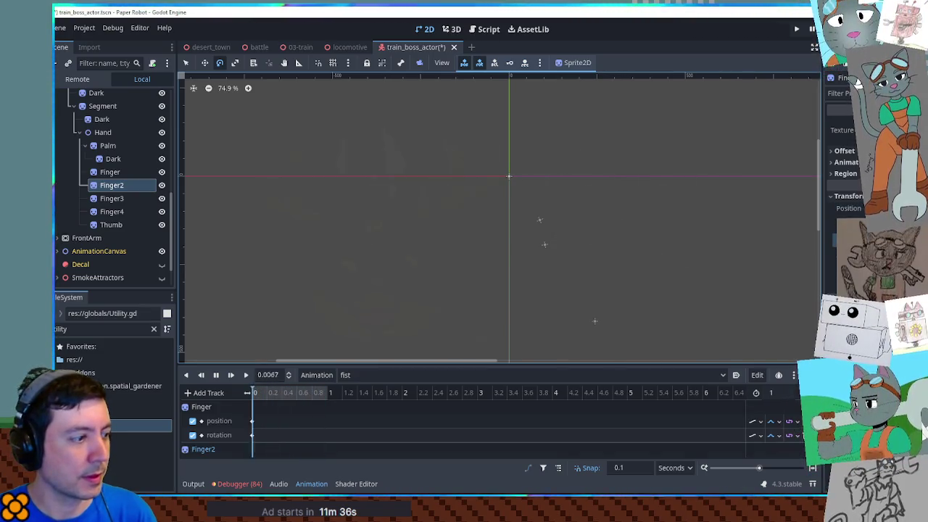
pyautogui.click(558, 468)
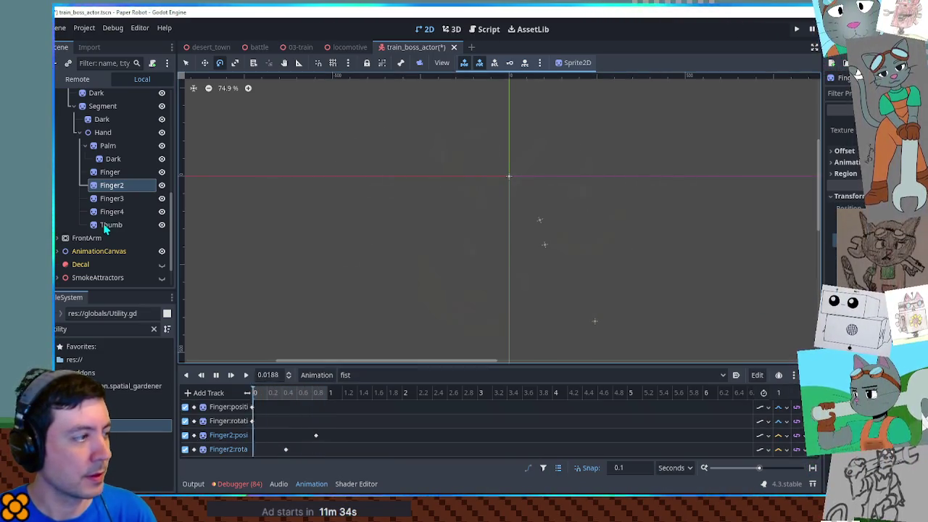
pyautogui.click(112, 201)
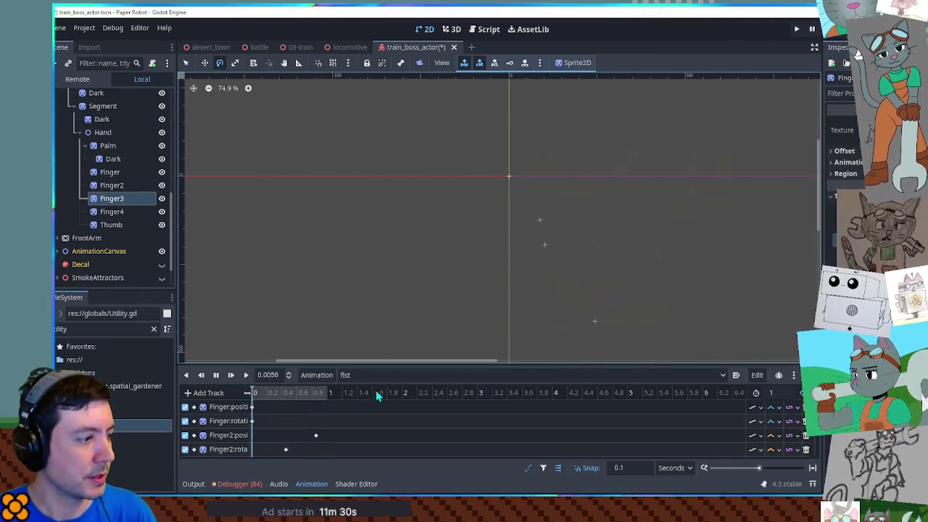
pyautogui.scroll(-2, 371, 392)
pyautogui.scroll(-2, 376, 426)
pyautogui.click(116, 212)
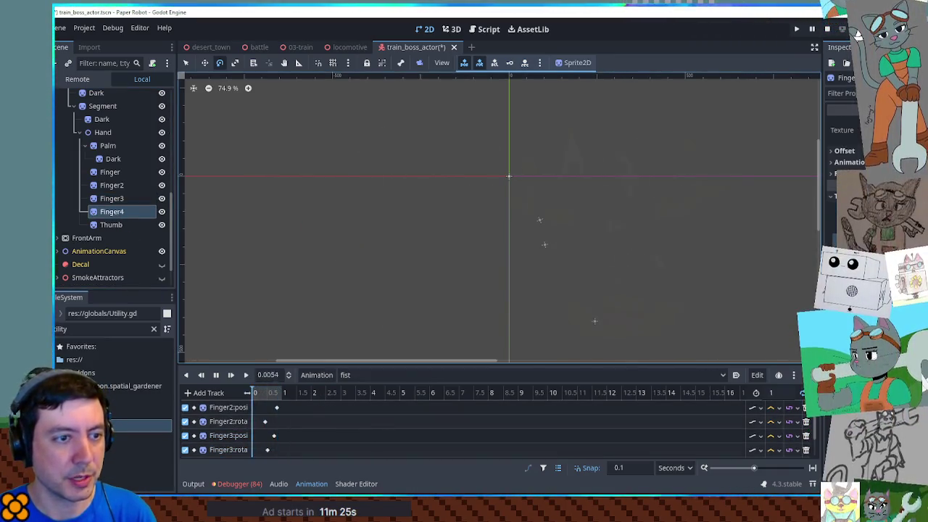
pyautogui.click(111, 225)
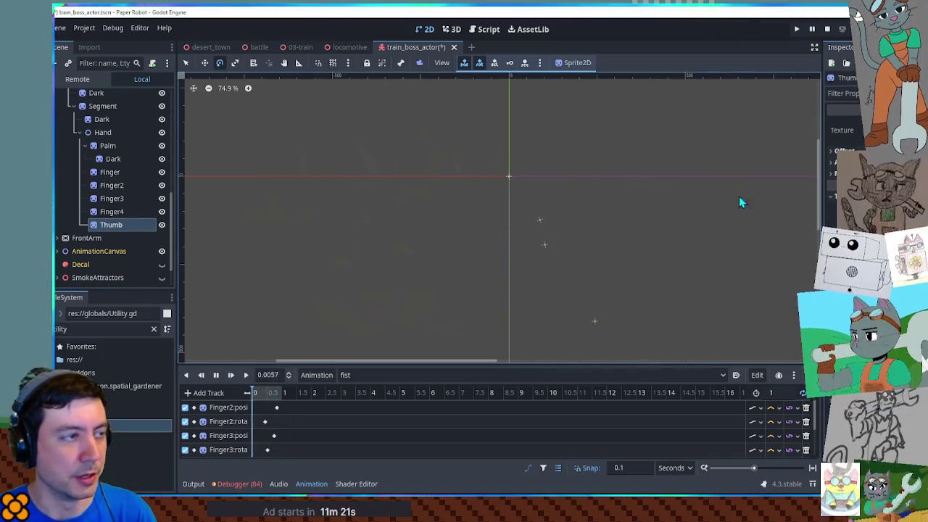
pyautogui.click(453, 31)
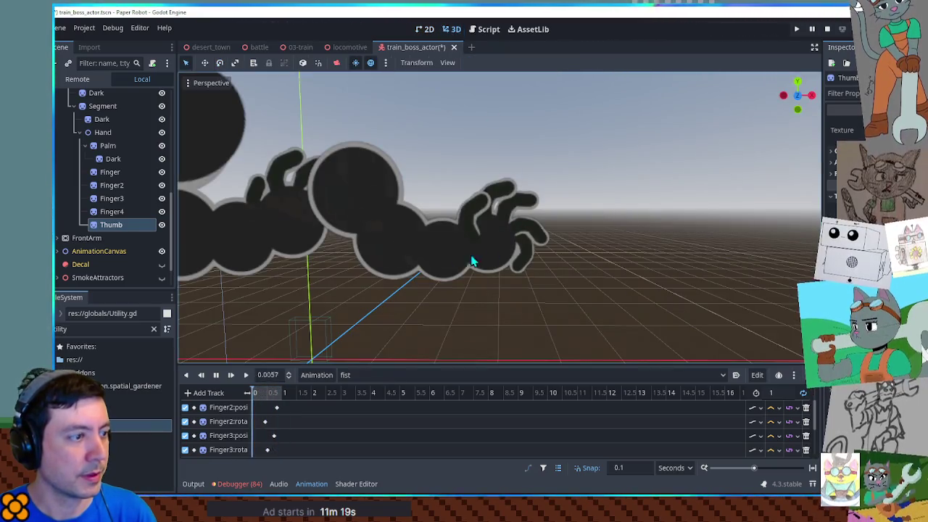
pyautogui.scroll(-2, 267, 435)
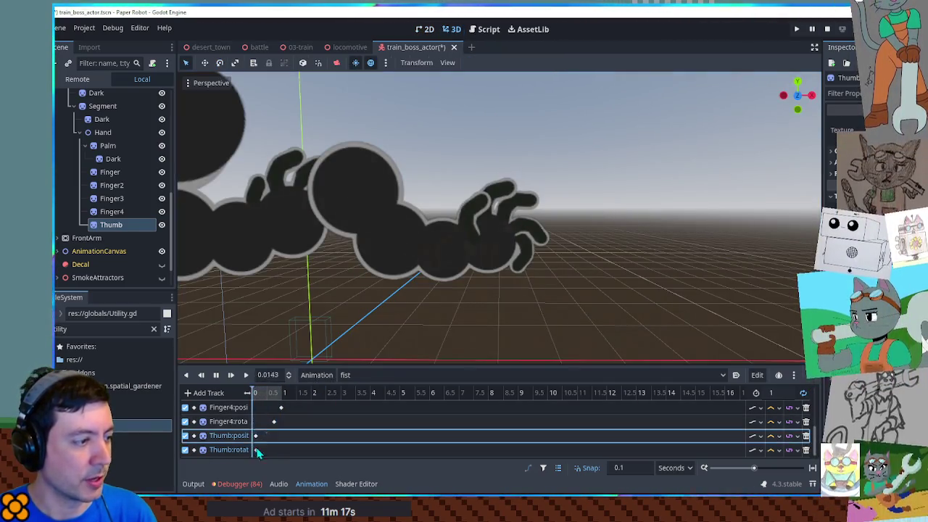
# Step: Set the Thumb position track to Cubic interpolation and scrub to check the hand pose
pyautogui.moveTo(267, 430); pyautogui.dragTo(249, 454)
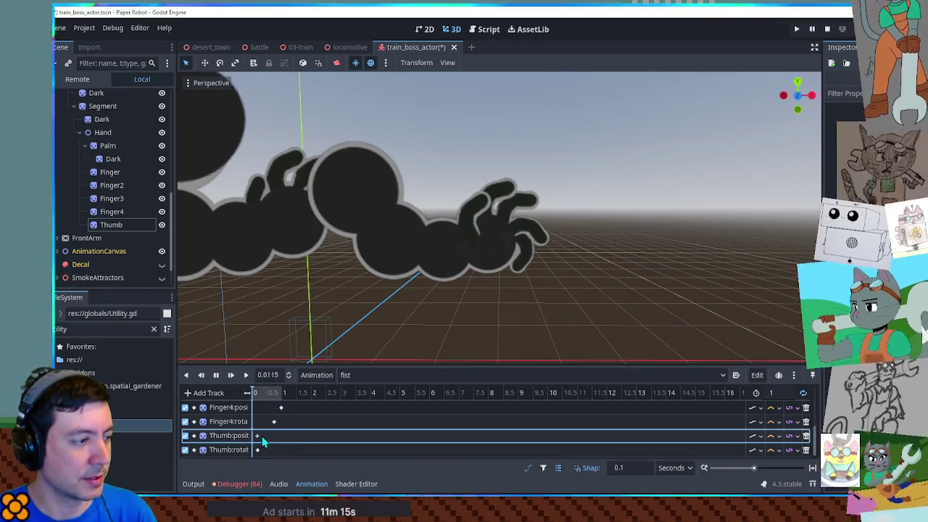
pyautogui.click(255, 436)
pyautogui.scroll(4, 280, 395)
pyautogui.scroll(1, 280, 395)
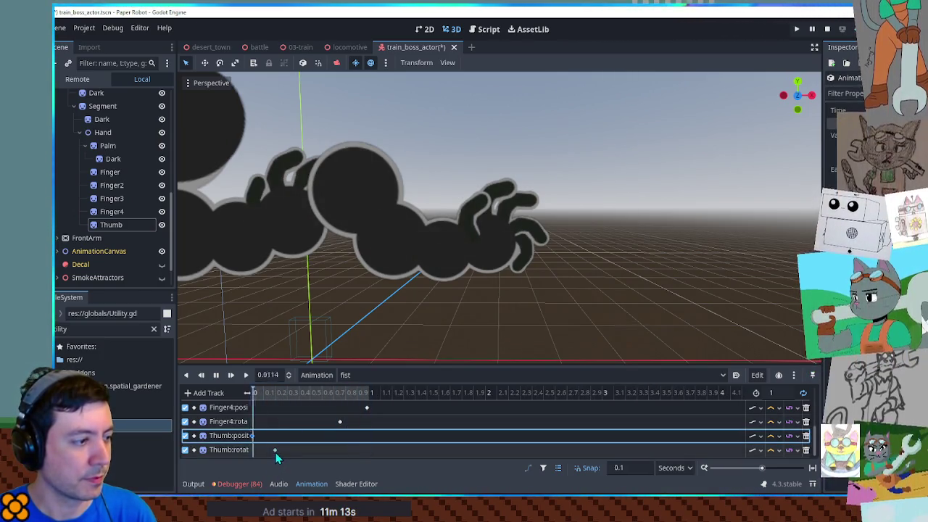
pyautogui.click(259, 447)
pyautogui.click(780, 436)
pyautogui.click(785, 474)
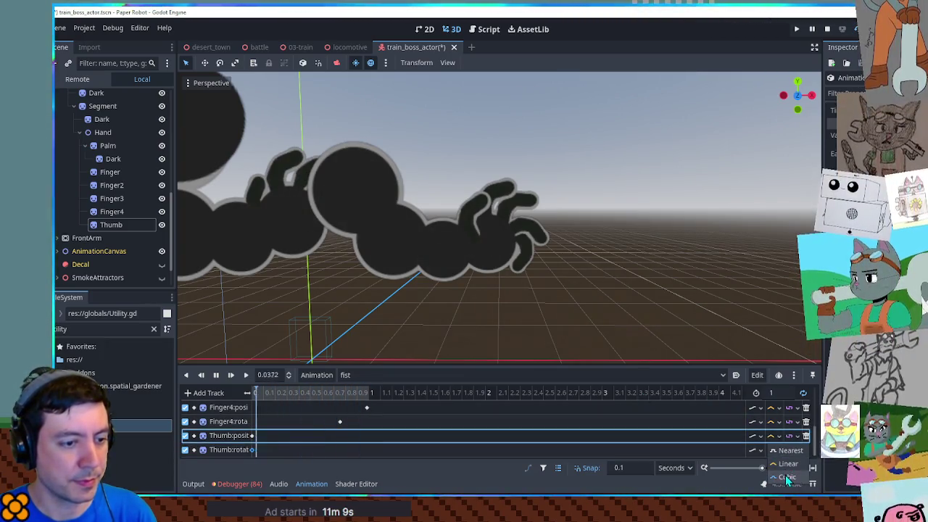
pyautogui.moveTo(313, 393); pyautogui.dragTo(311, 392)
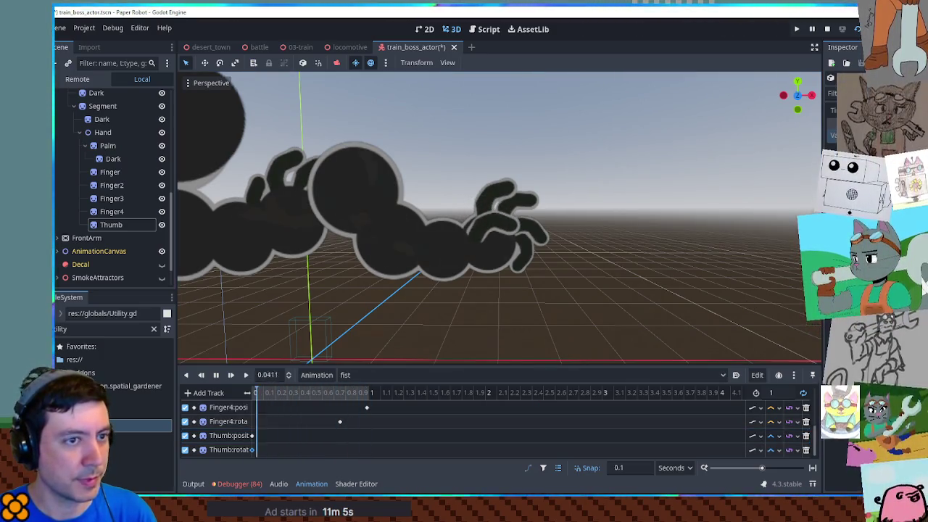
pyautogui.moveTo(312, 393); pyautogui.dragTo(312, 393)
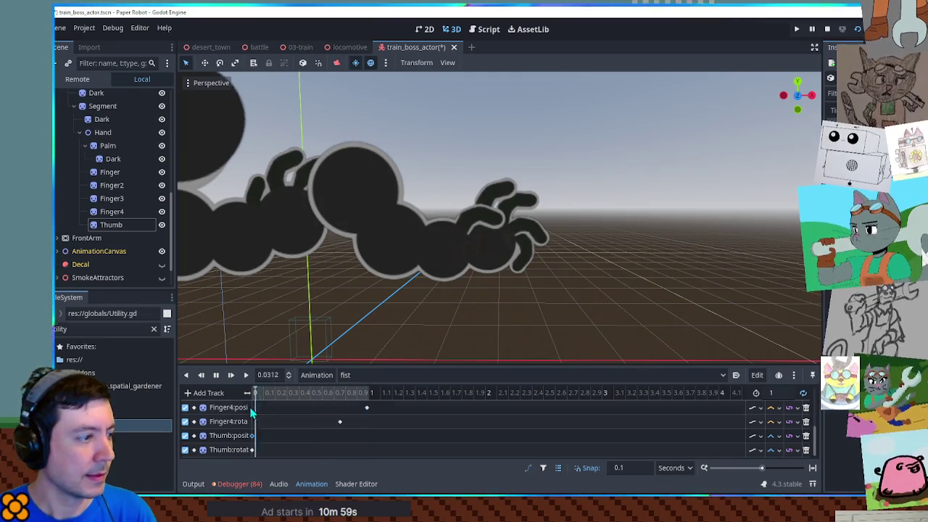
pyautogui.click(355, 411)
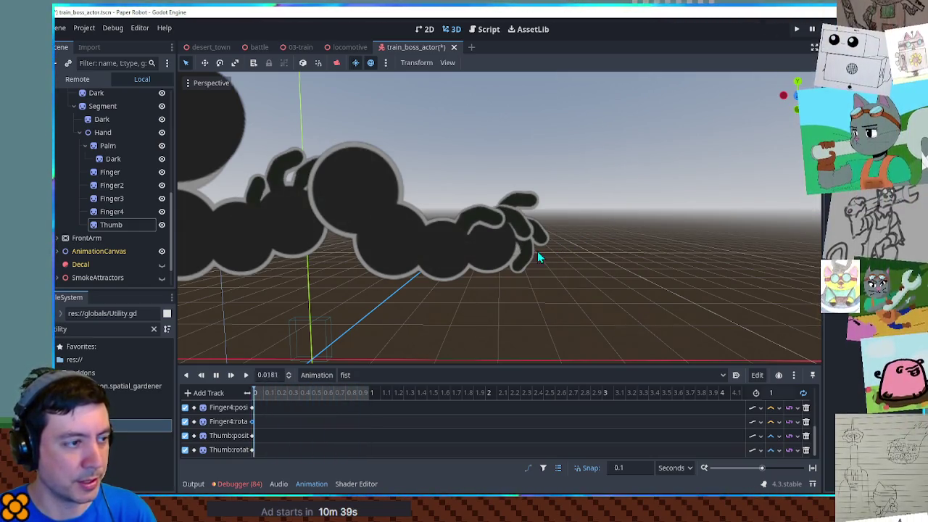
# Step: Select Finger, Finger2, Finger3, Finger4 and Thumb in turn, keying each one's Z Index
pyautogui.click(109, 172)
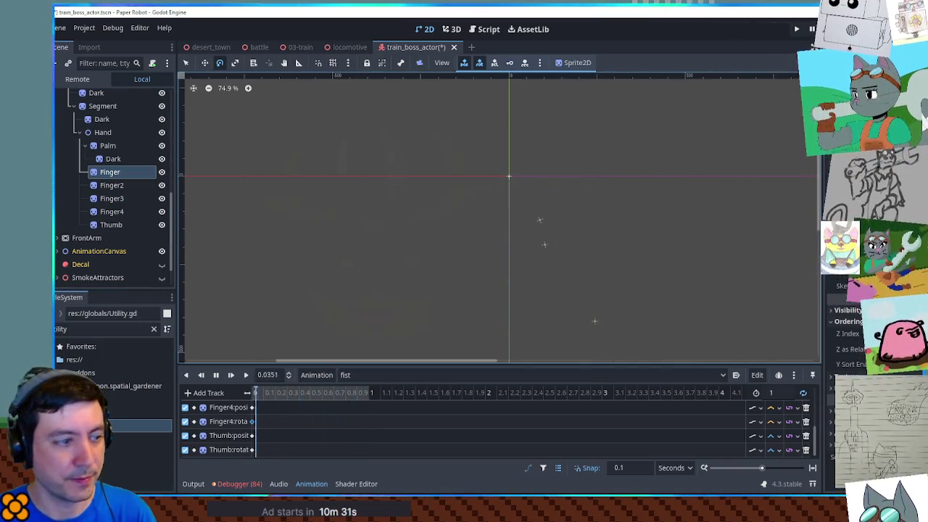
pyautogui.click(915, 334)
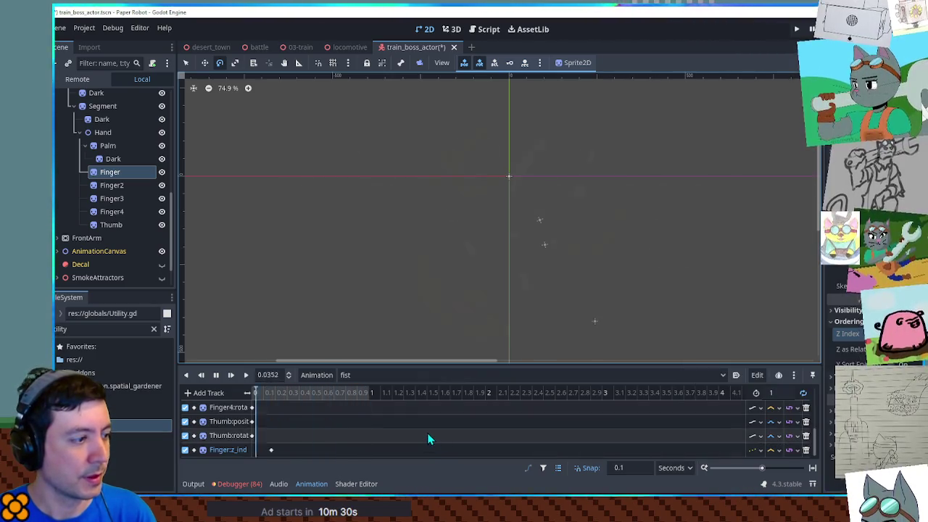
pyautogui.click(106, 186)
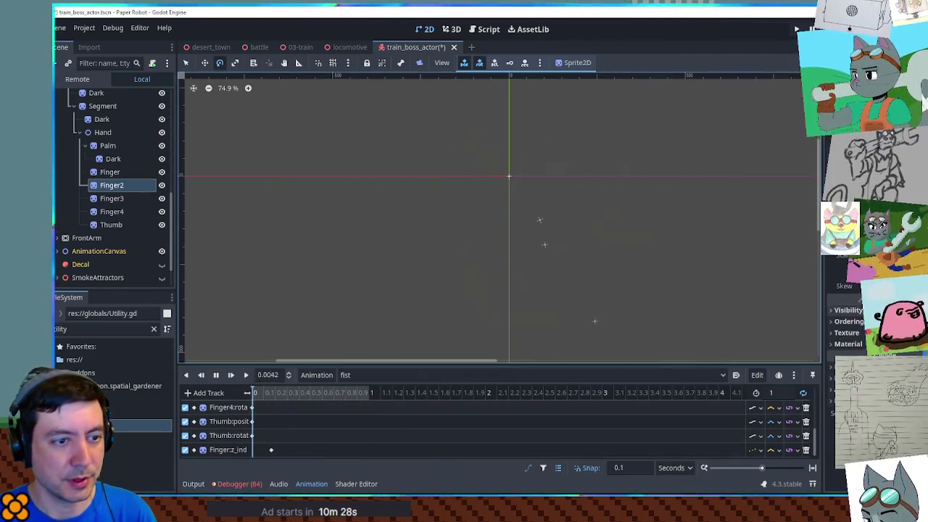
pyautogui.scroll(-1, 356, 423)
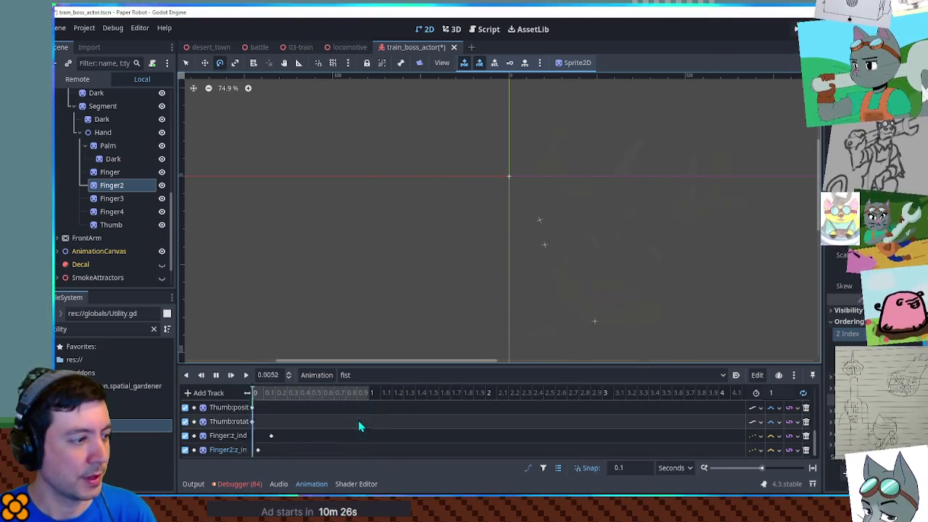
pyautogui.click(111, 198)
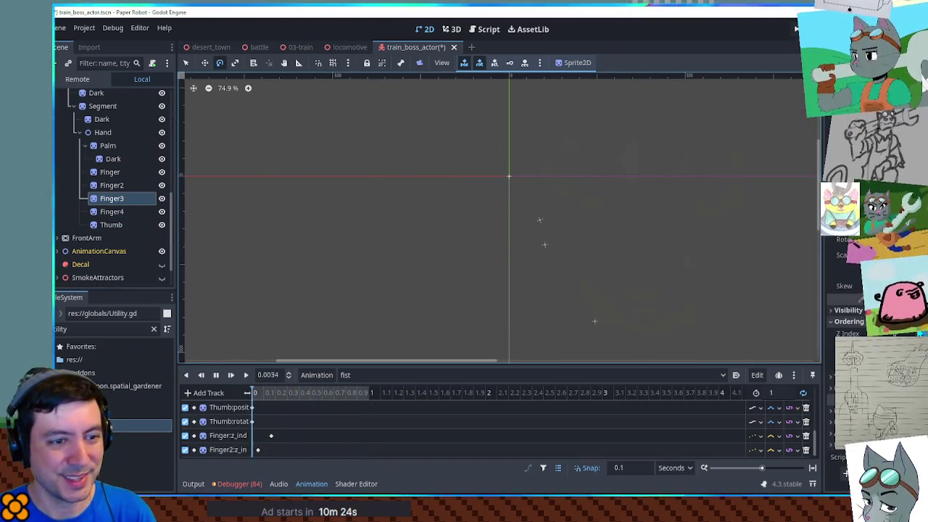
pyautogui.click(114, 212)
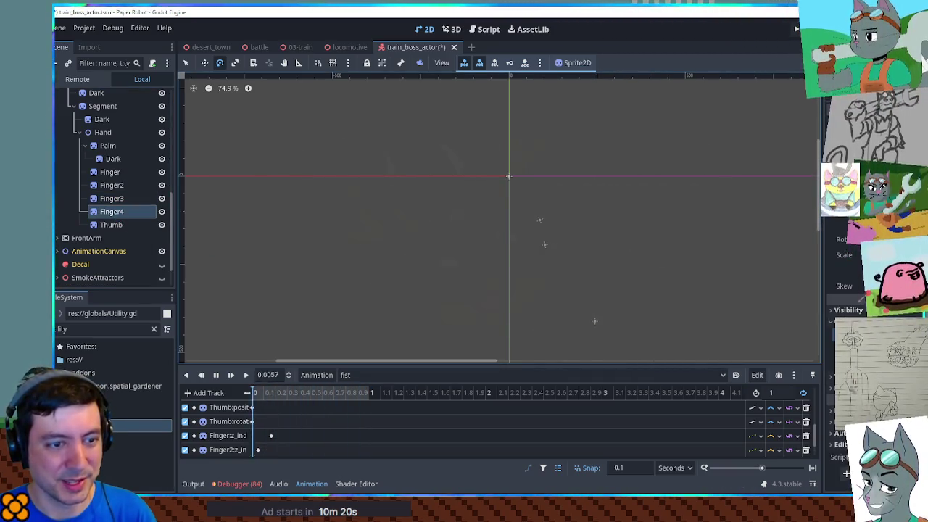
pyautogui.click(122, 225)
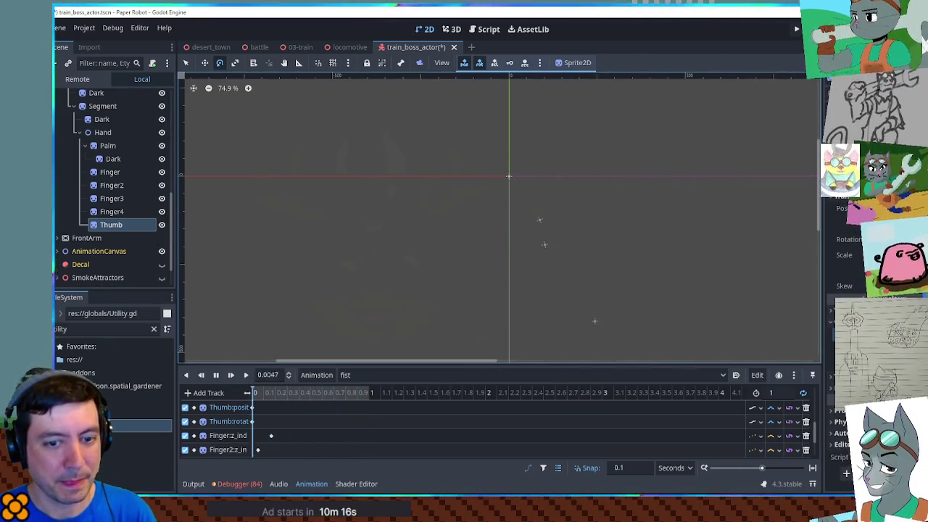
pyautogui.click(451, 29)
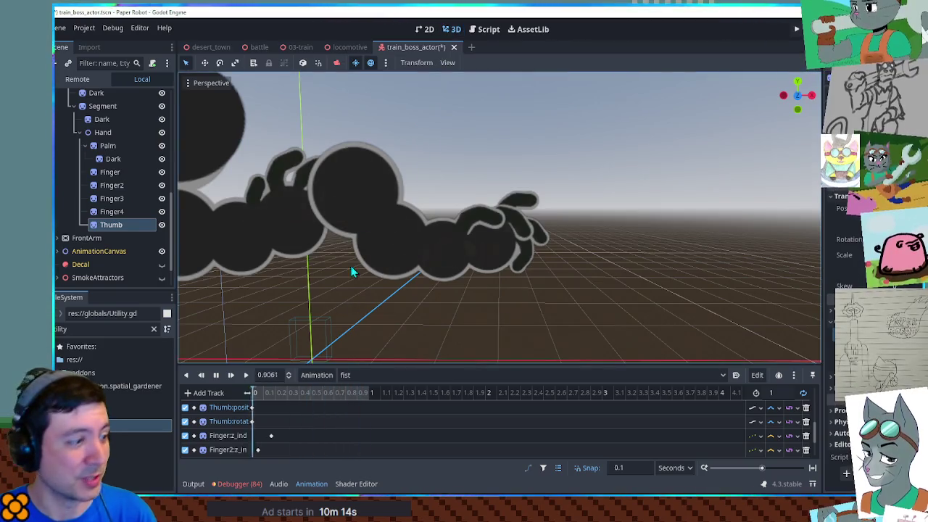
# Step: Enlarge the track panel and drag the Finger, Finger3, Finger4 and Thumb z-index keys to the start
pyautogui.scroll(-3, 345, 412)
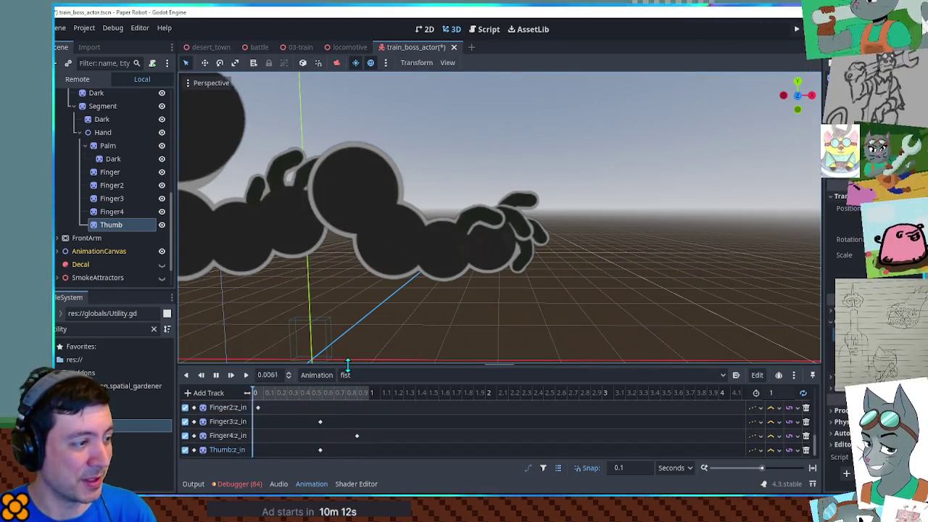
pyautogui.moveTo(347, 365); pyautogui.dragTo(348, 270)
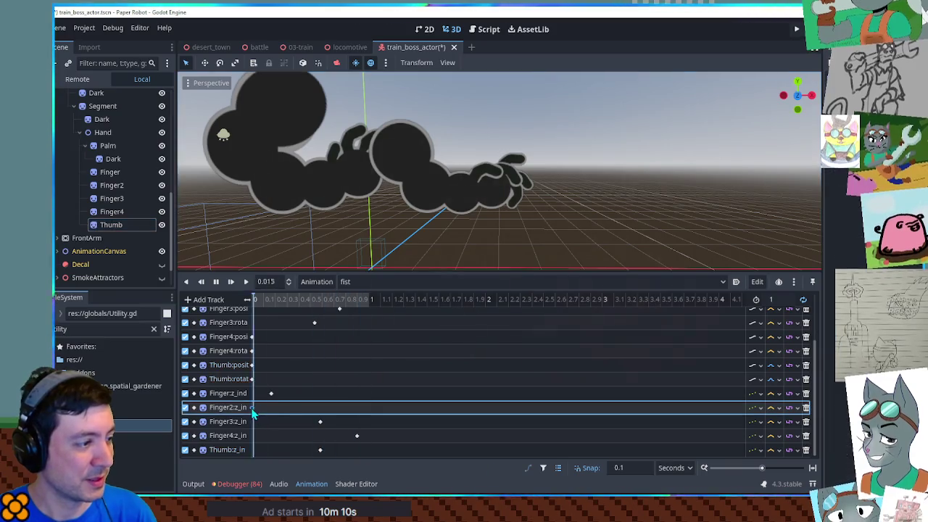
pyautogui.moveTo(270, 393); pyautogui.dragTo(254, 394)
pyautogui.moveTo(320, 421); pyautogui.dragTo(253, 424)
pyautogui.moveTo(357, 436); pyautogui.dragTo(262, 437)
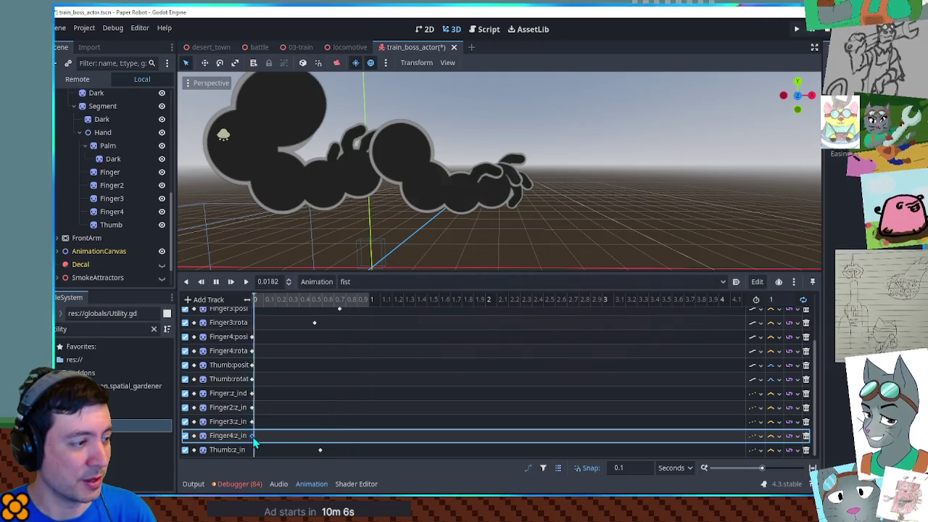
pyautogui.moveTo(320, 450)
pyautogui.mouseDown()
pyautogui.moveTo(254, 450)
pyautogui.moveTo(243, 332)
pyautogui.mouseUp()
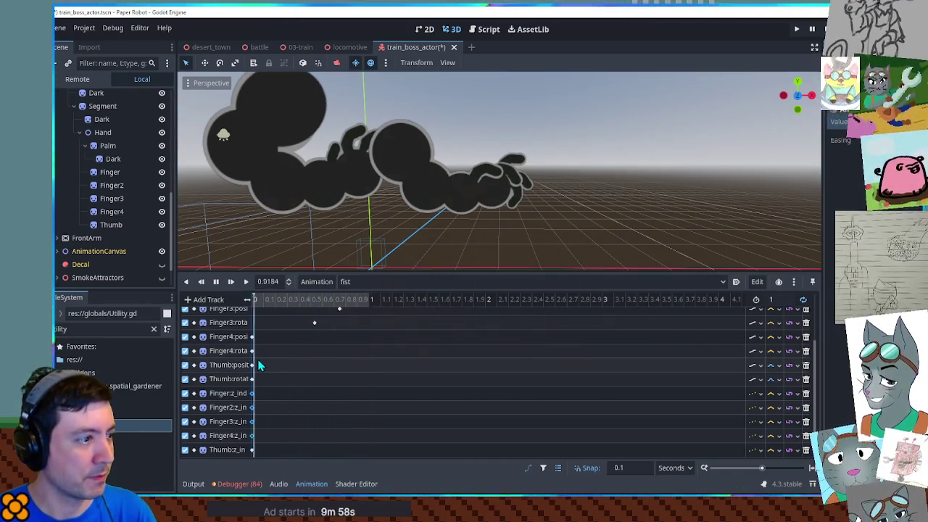
# Step: Select the Finger4 position and rotation keys and the Finger-through-Finger4 z-index keys
pyautogui.click(250, 338)
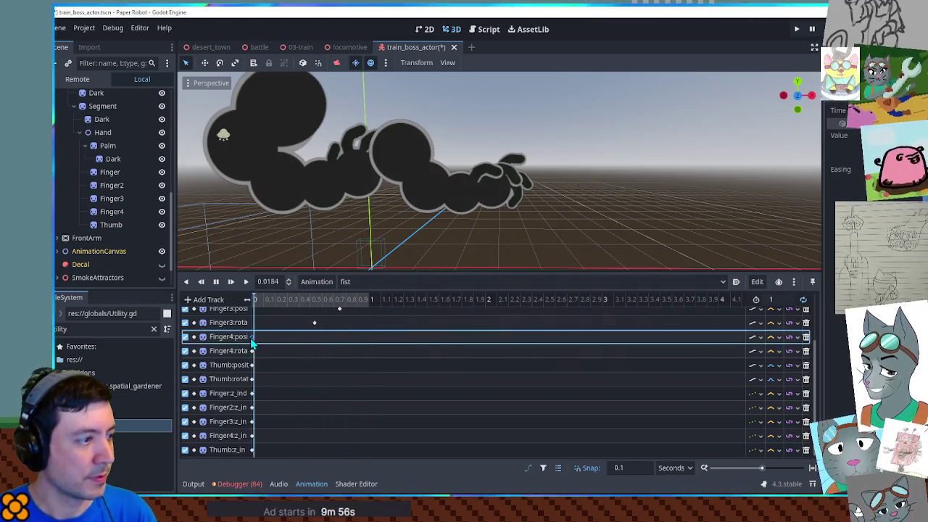
pyautogui.click(250, 352)
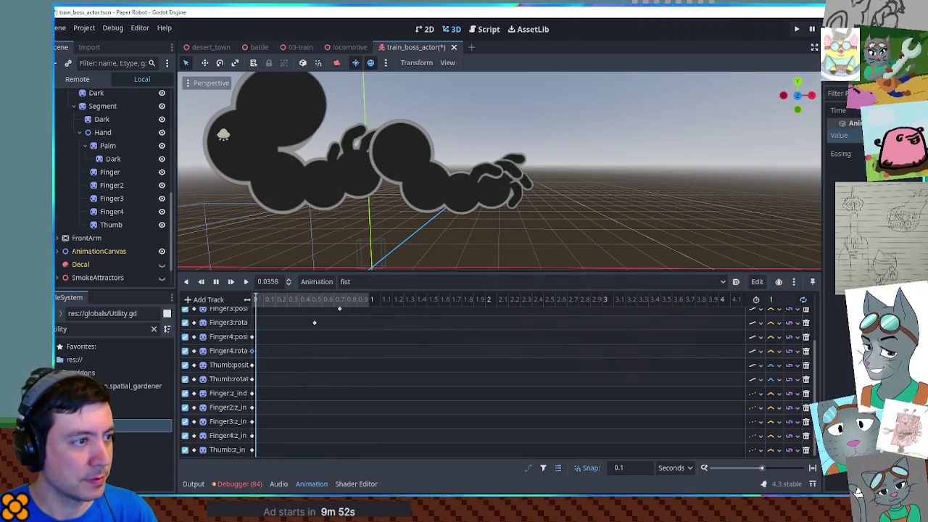
pyautogui.scroll(2, 580, 158)
pyautogui.scroll(3, 580, 160)
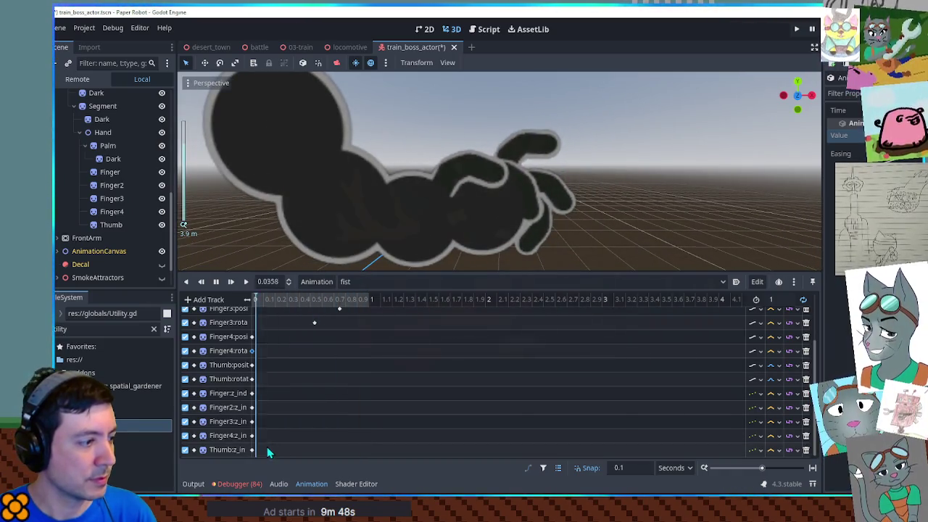
pyautogui.moveTo(261, 438); pyautogui.dragTo(253, 394)
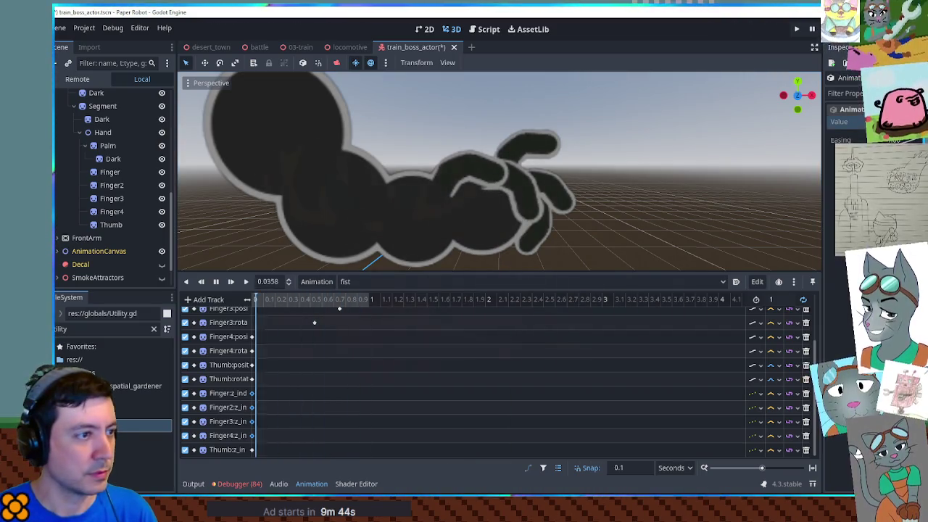
pyautogui.click(252, 350)
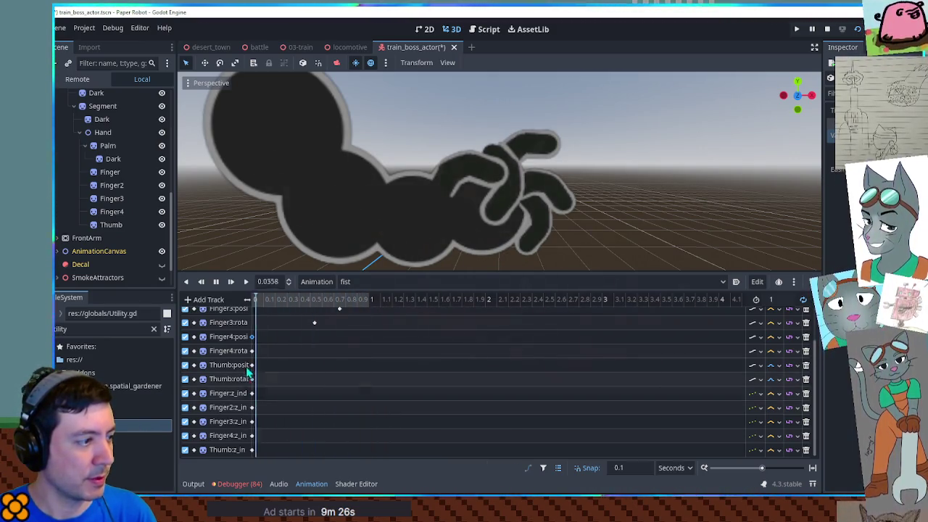
pyautogui.scroll(2, 262, 367)
# Step: Drag the Finger3 and Finger2 rotation and position keys to time 0
pyautogui.moveTo(316, 358); pyautogui.dragTo(261, 357)
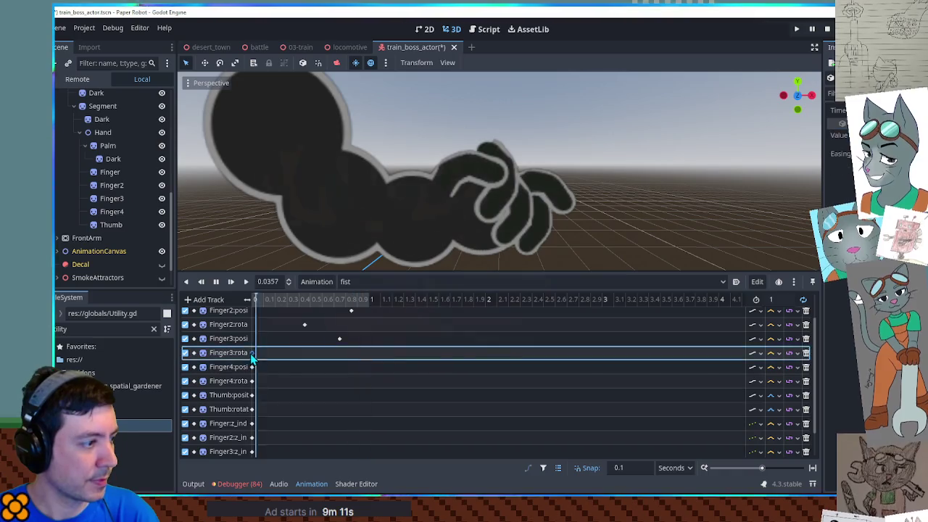
pyautogui.moveTo(338, 339); pyautogui.dragTo(252, 338)
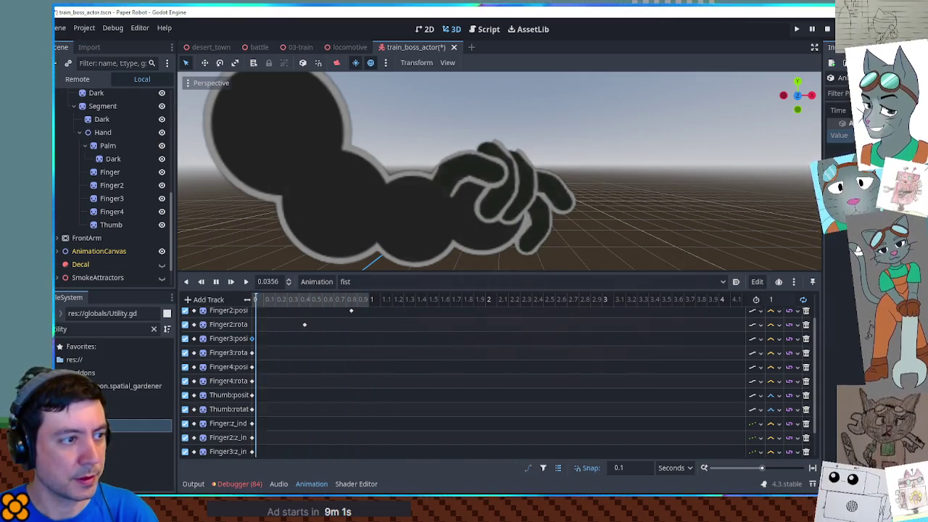
pyautogui.scroll(1, 291, 338)
pyautogui.scroll(1, 298, 349)
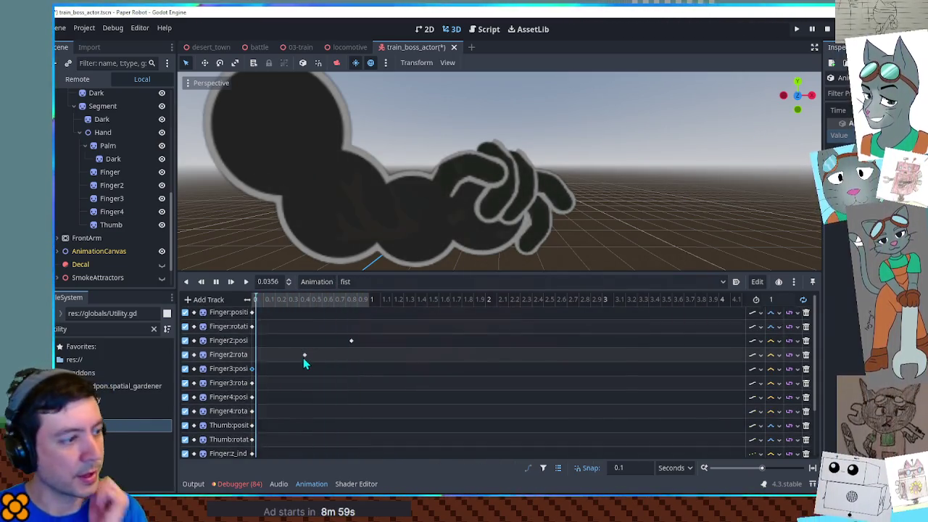
pyautogui.moveTo(305, 354); pyautogui.dragTo(254, 355)
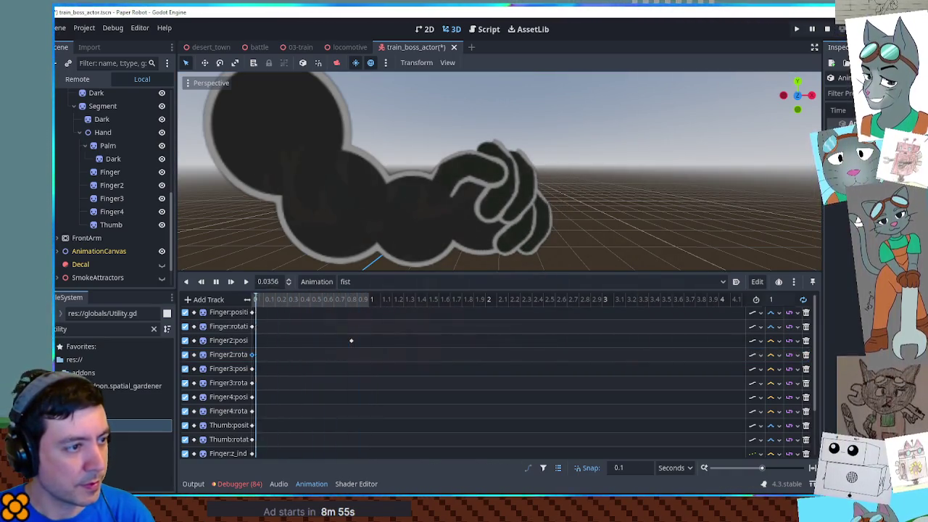
pyautogui.moveTo(351, 340); pyautogui.dragTo(253, 349)
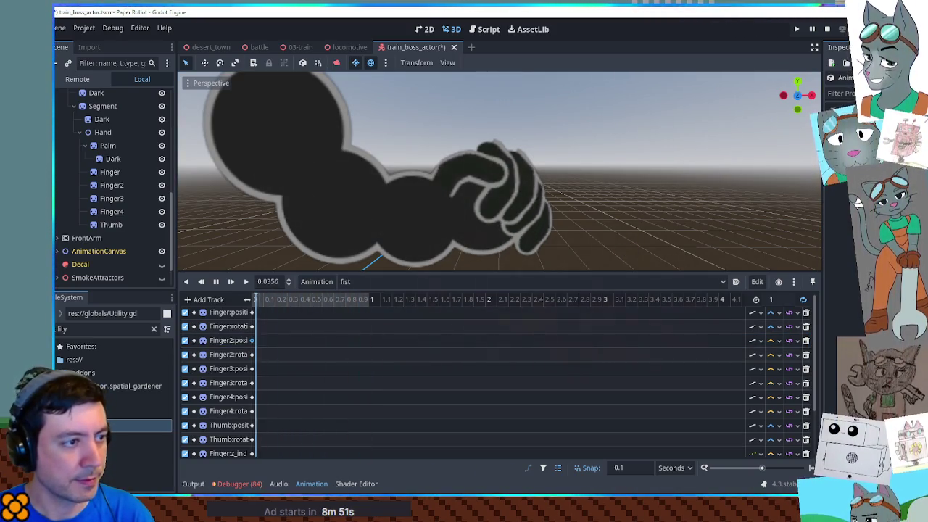
pyautogui.click(251, 326)
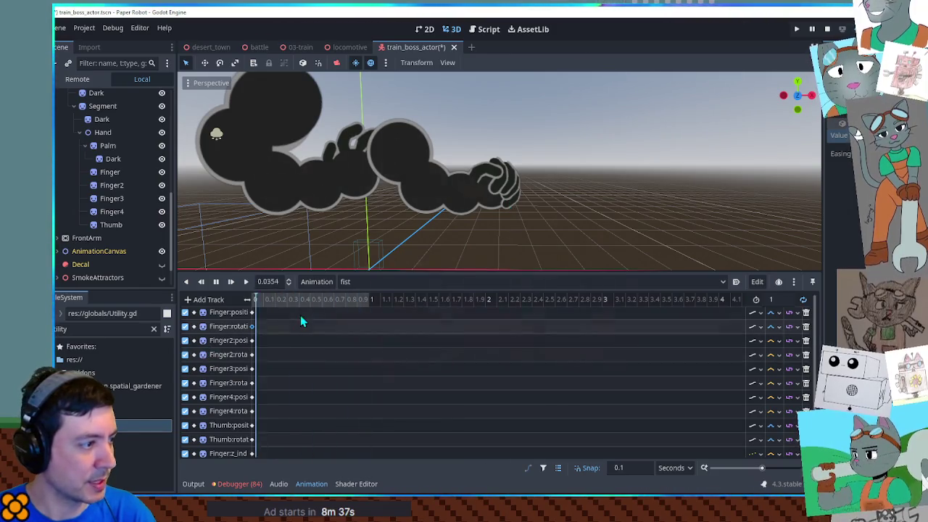
# Step: Select the Hand node and pick its rotation keyframe near the start of the fist animation
pyautogui.click(103, 133)
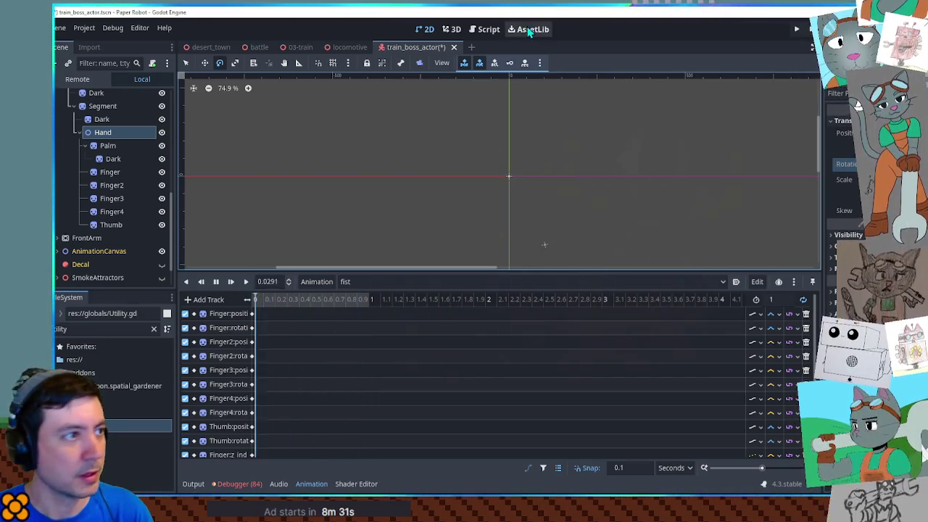
pyautogui.click(451, 29)
pyautogui.click(315, 450)
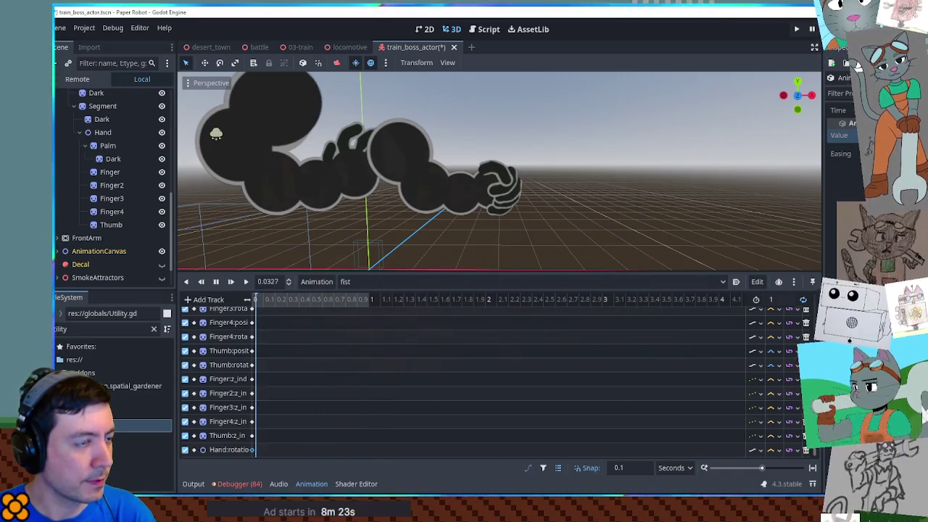
pyautogui.scroll(3, 494, 214)
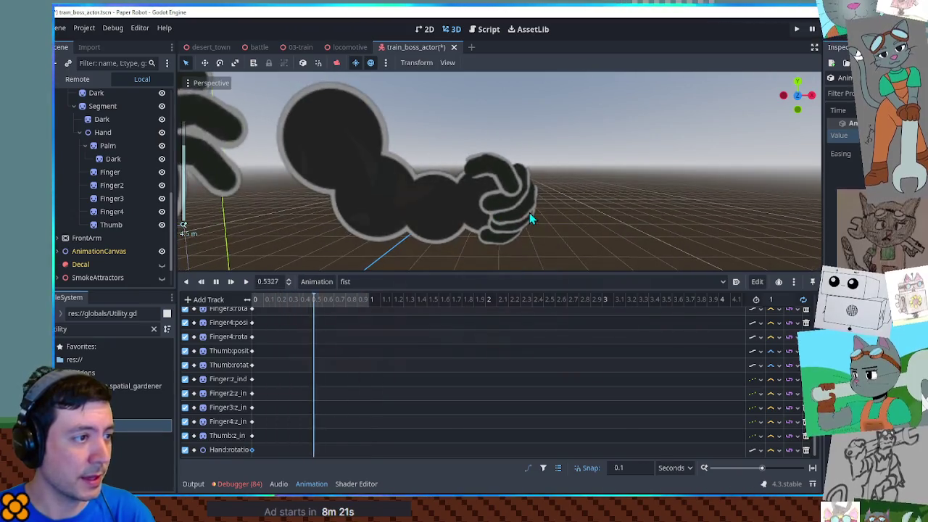
pyautogui.scroll(-3, 529, 216)
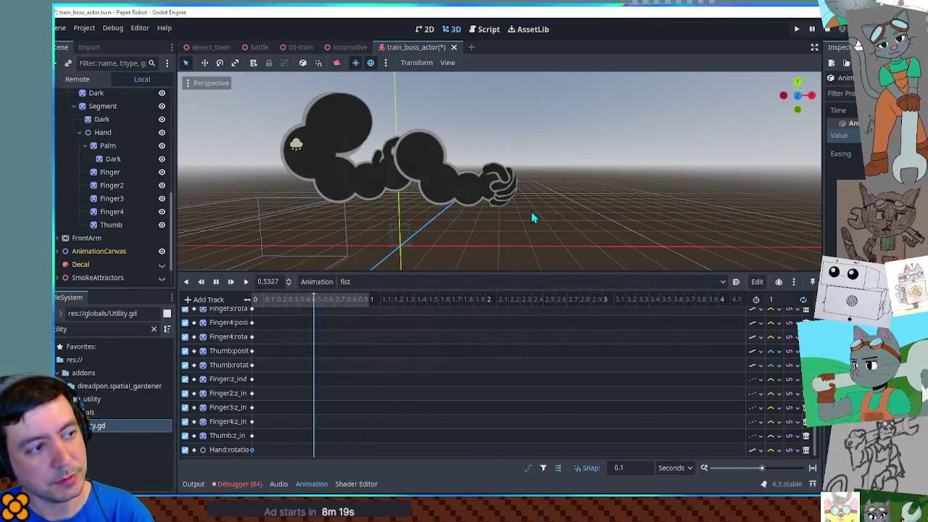
pyautogui.scroll(5, 526, 206)
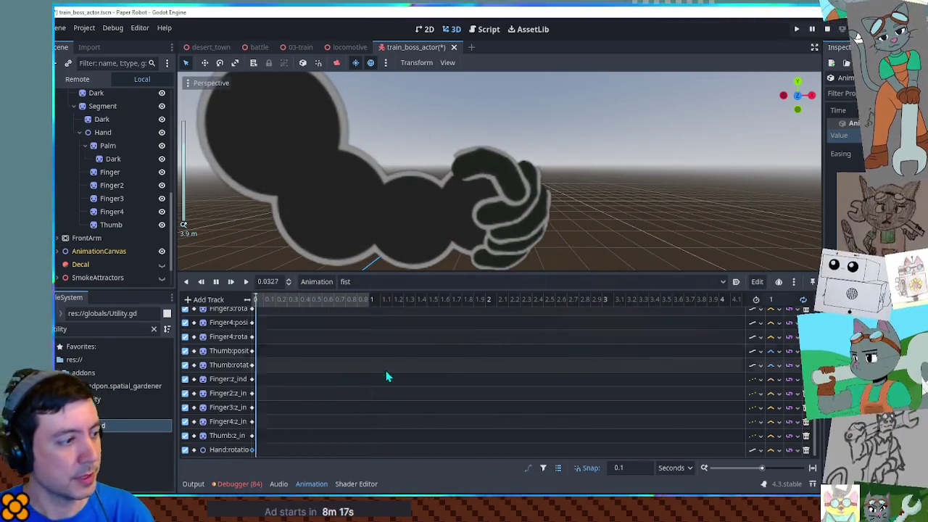
pyautogui.scroll(-5, 542, 232)
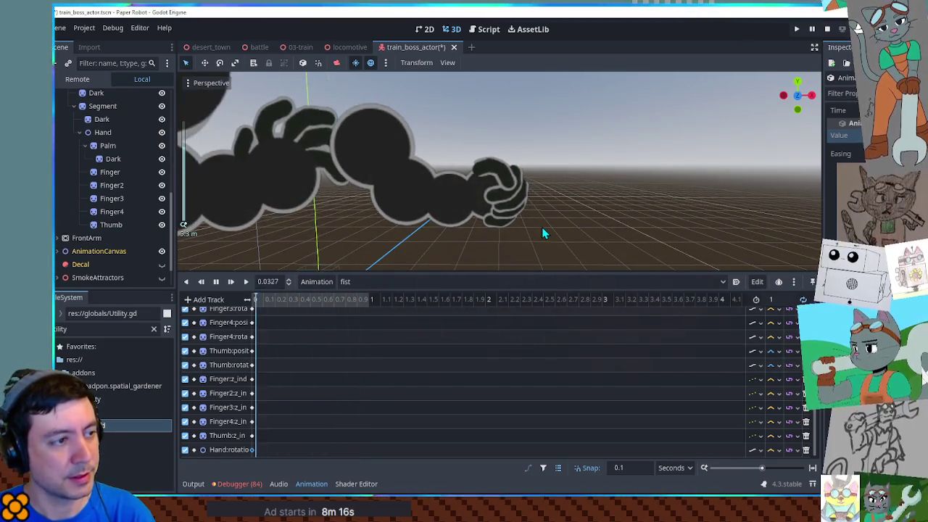
pyautogui.scroll(2, 542, 232)
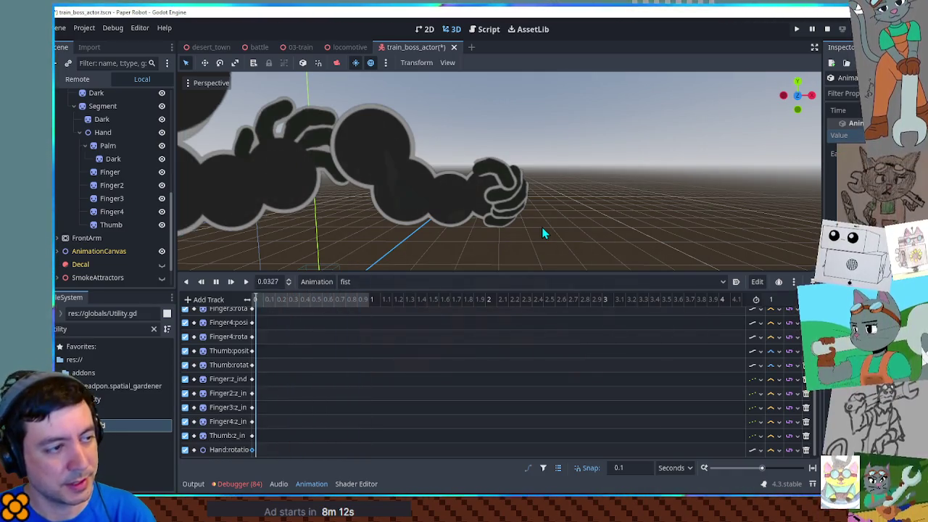
pyautogui.scroll(-2, 544, 233)
pyautogui.scroll(-2, 542, 233)
pyautogui.scroll(-2, 551, 230)
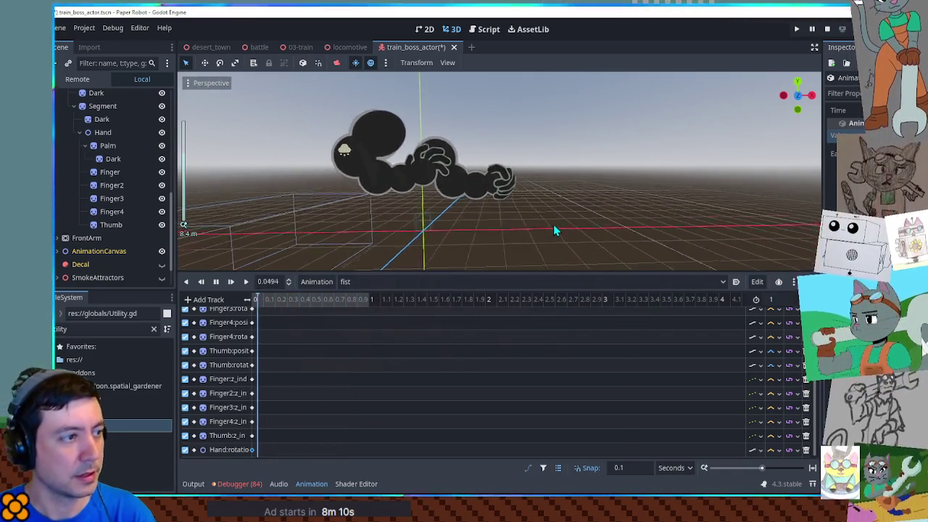
pyautogui.moveTo(527, 231); pyautogui.dragTo(551, 231)
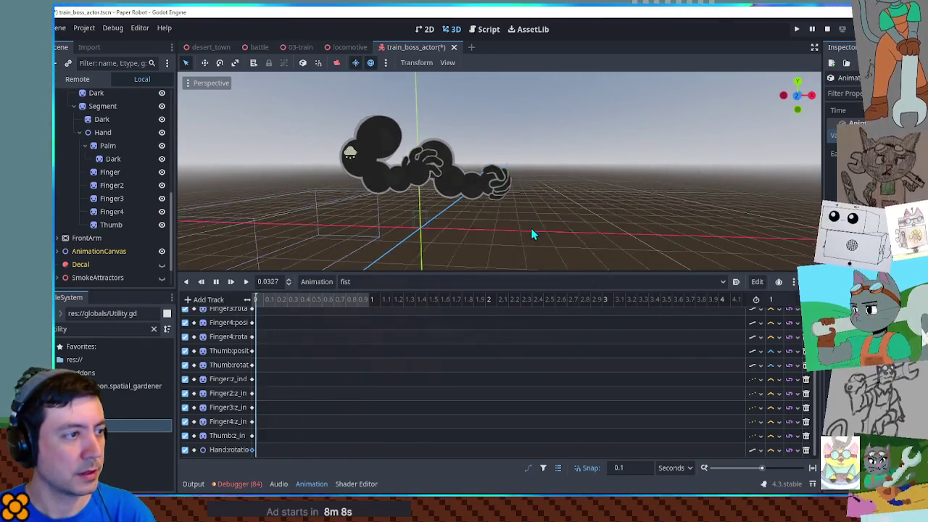
pyautogui.scroll(2, 488, 213)
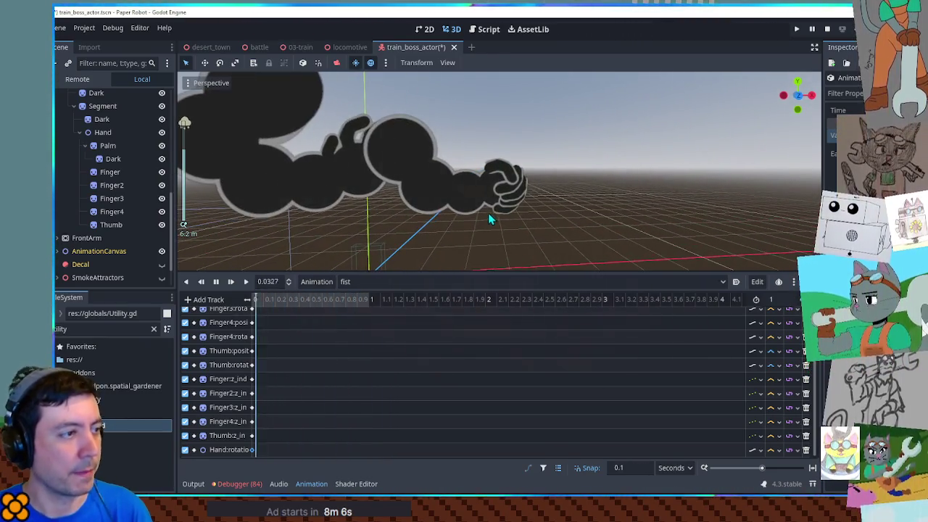
pyautogui.moveTo(459, 215); pyautogui.dragTo(585, 224)
pyautogui.scroll(2, 555, 193)
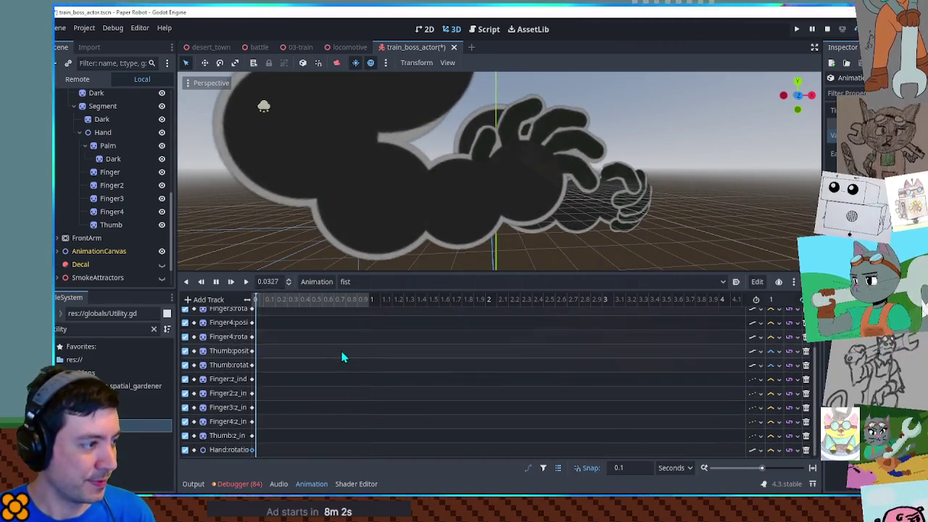
pyautogui.scroll(-3, 337, 304)
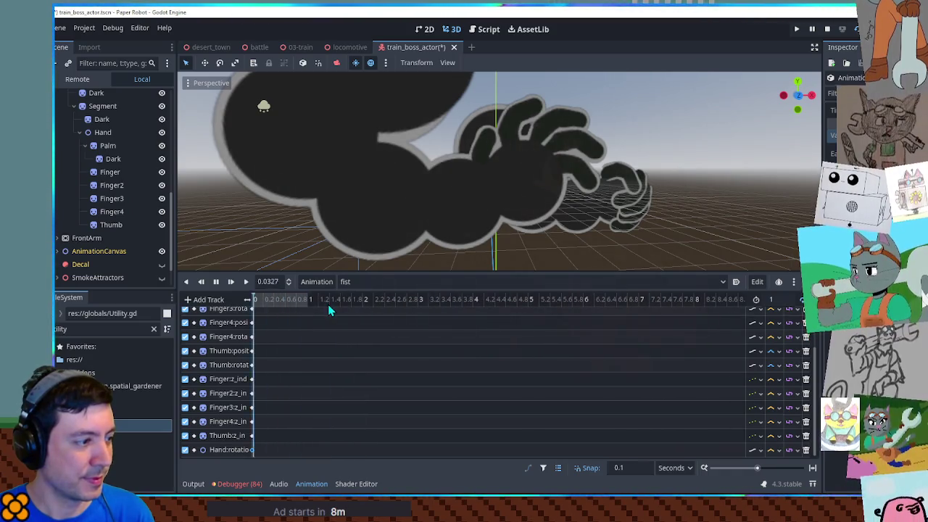
pyautogui.scroll(3, 301, 388)
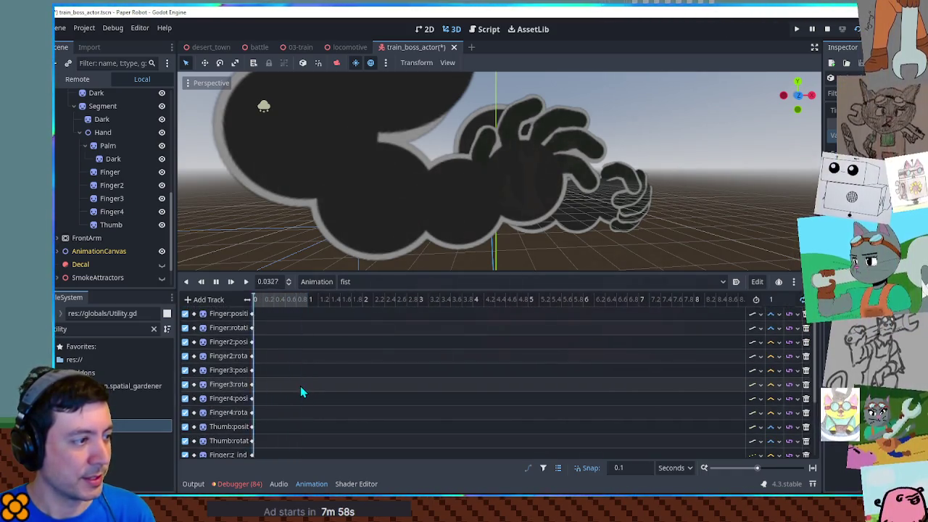
pyautogui.scroll(-3, 300, 386)
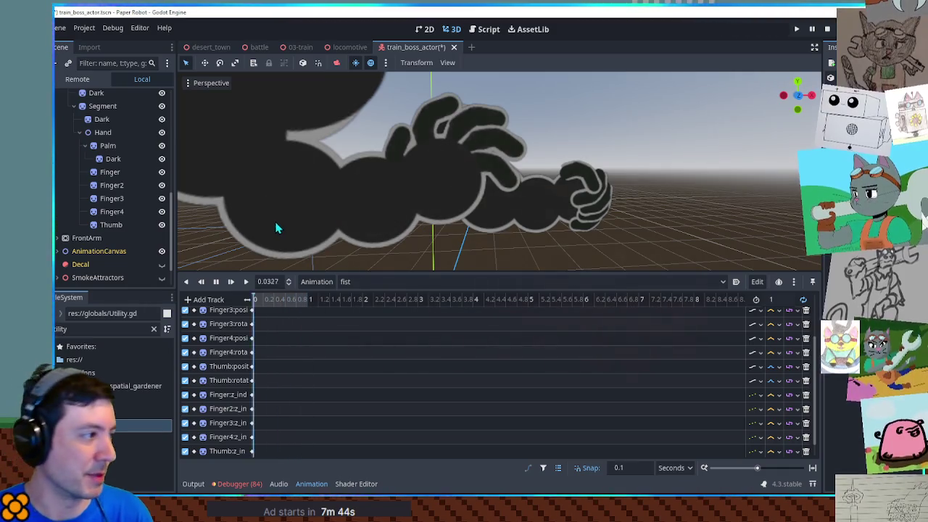
pyautogui.scroll(3, 145, 220)
# Step: Collapse BackArm, expand FrontArm and select the front hand's Finger4 node
pyautogui.scroll(2, 123, 196)
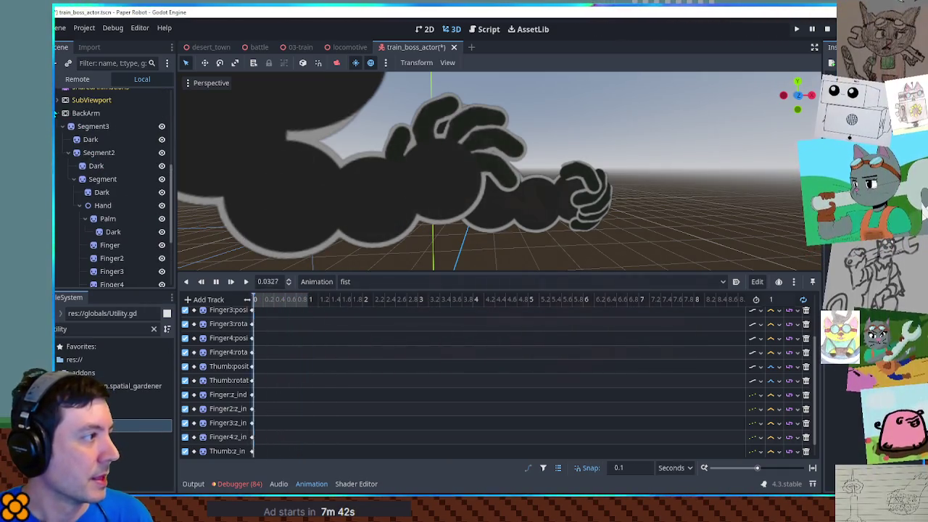
pyautogui.click(57, 113)
pyautogui.click(56, 199)
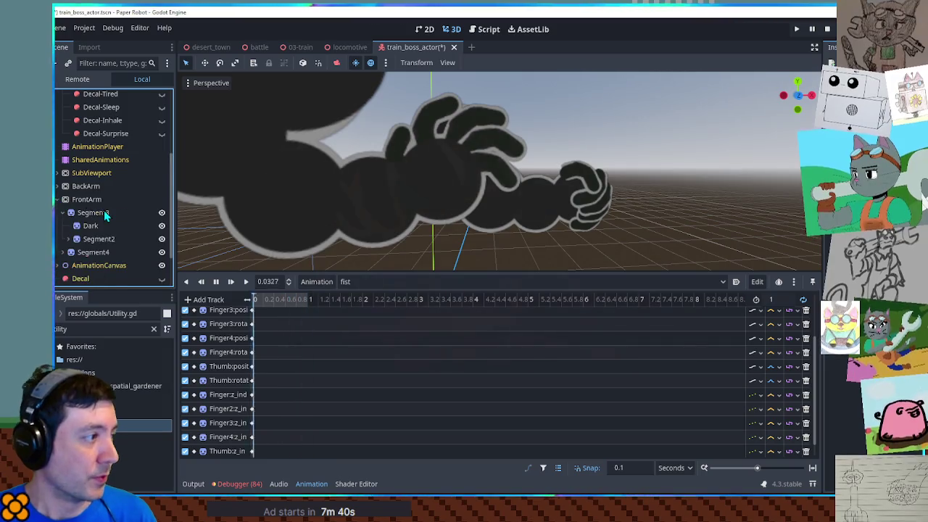
pyautogui.scroll(-2, 67, 190)
pyautogui.scroll(-2, 66, 190)
pyautogui.scroll(-1, 66, 188)
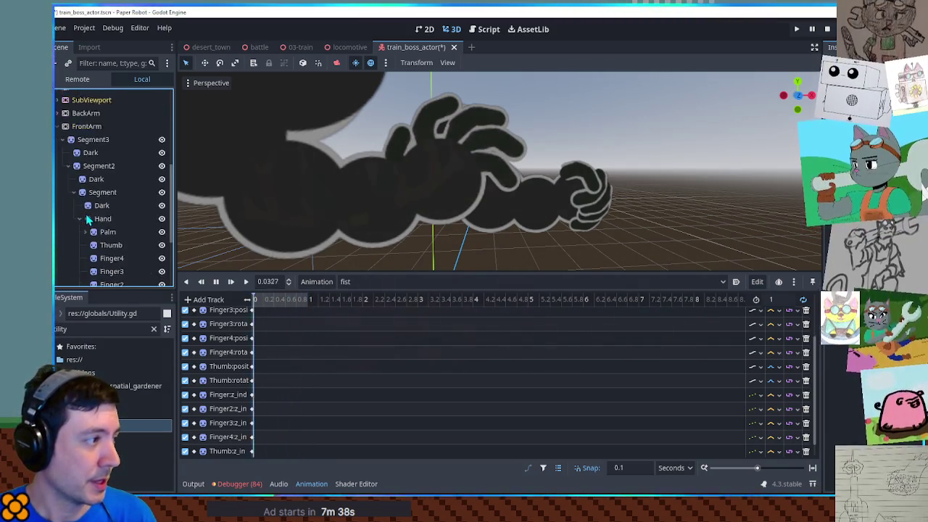
pyautogui.scroll(-2, 79, 203)
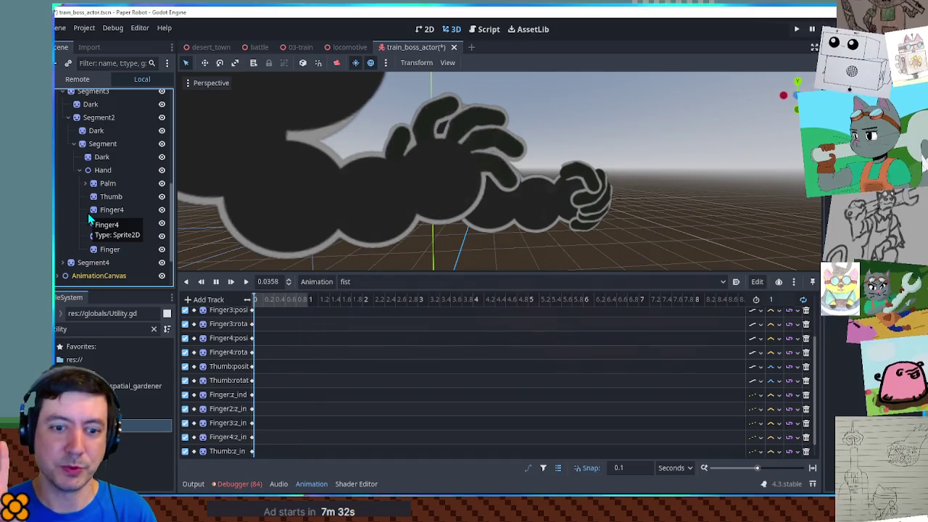
pyautogui.scroll(-1, 88, 213)
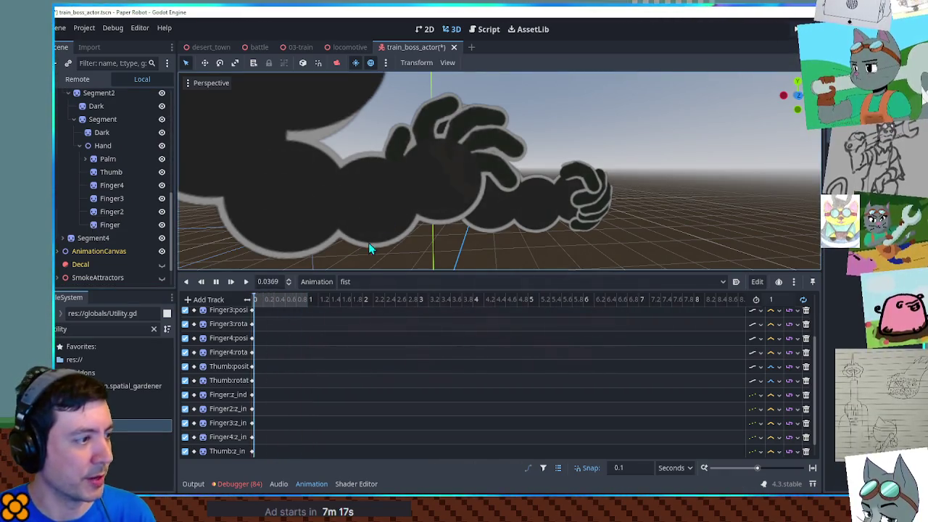
pyautogui.scroll(-1, 286, 346)
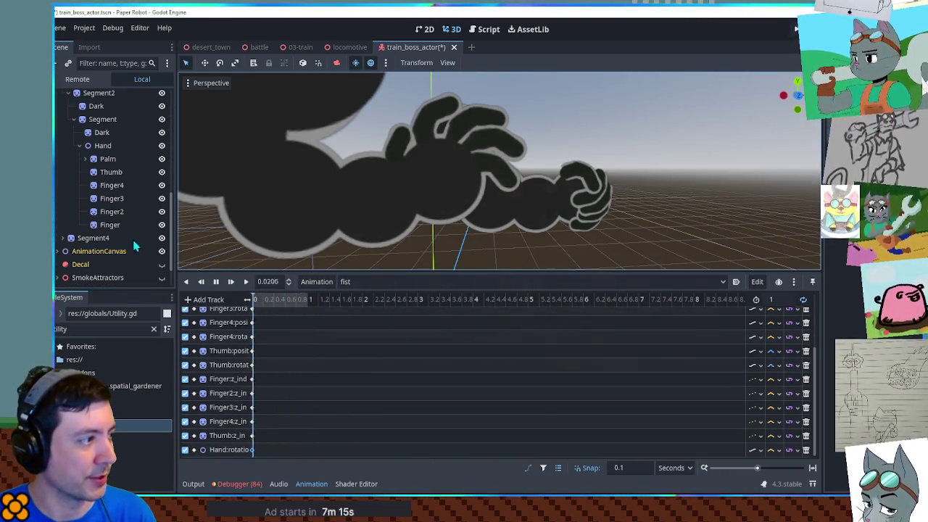
pyautogui.click(113, 186)
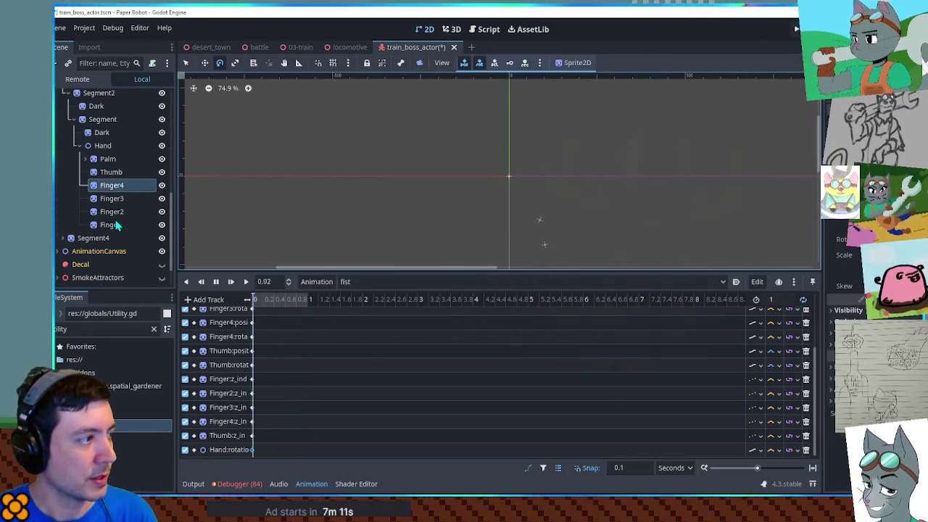
# Step: Rewind the fist animation to 0 and move Finger's position and rotation keys to the start
pyautogui.click(452, 29)
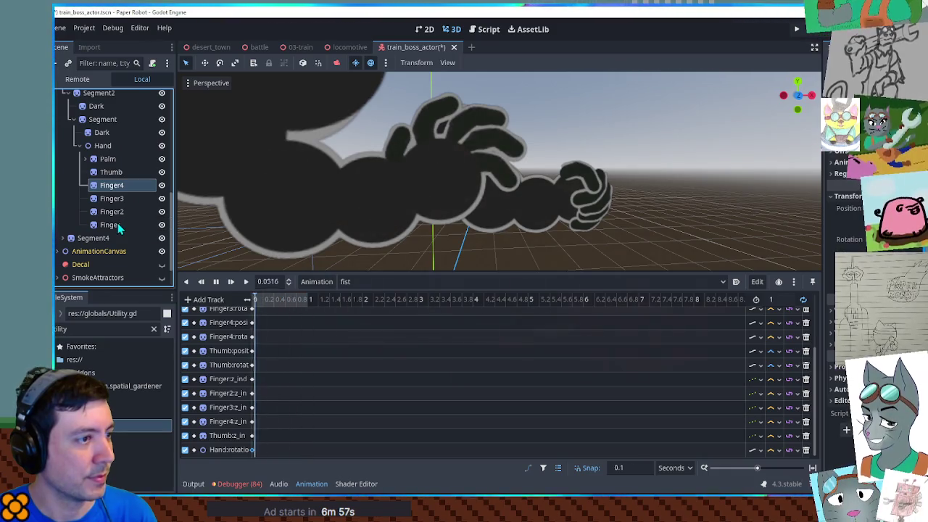
pyautogui.click(134, 225)
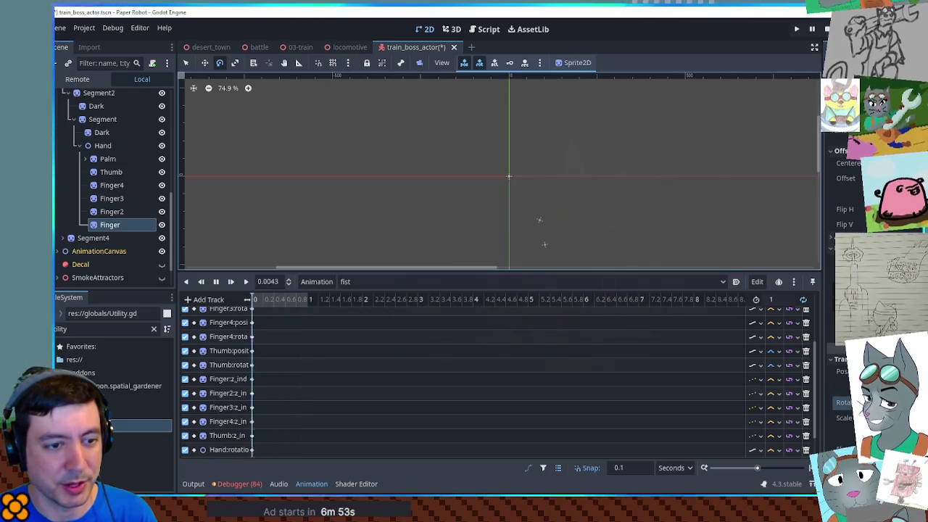
pyautogui.click(123, 212)
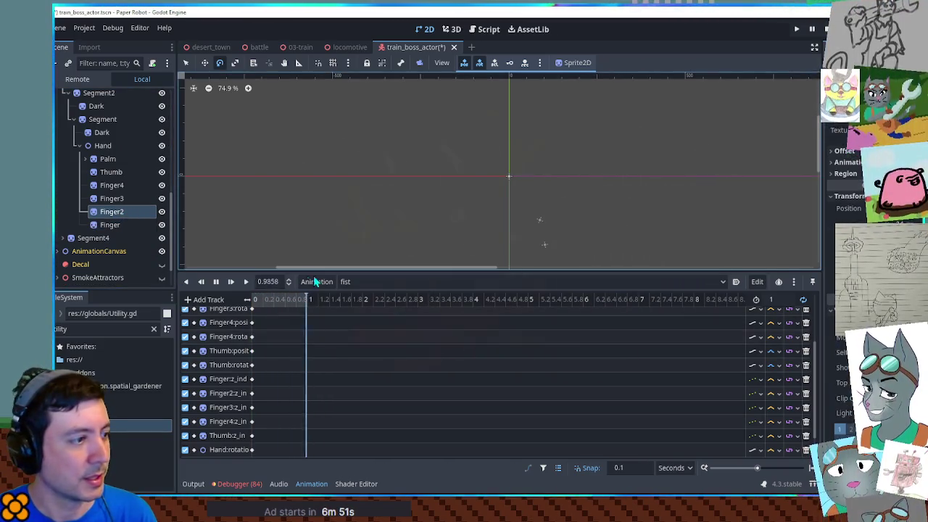
pyautogui.click(252, 300)
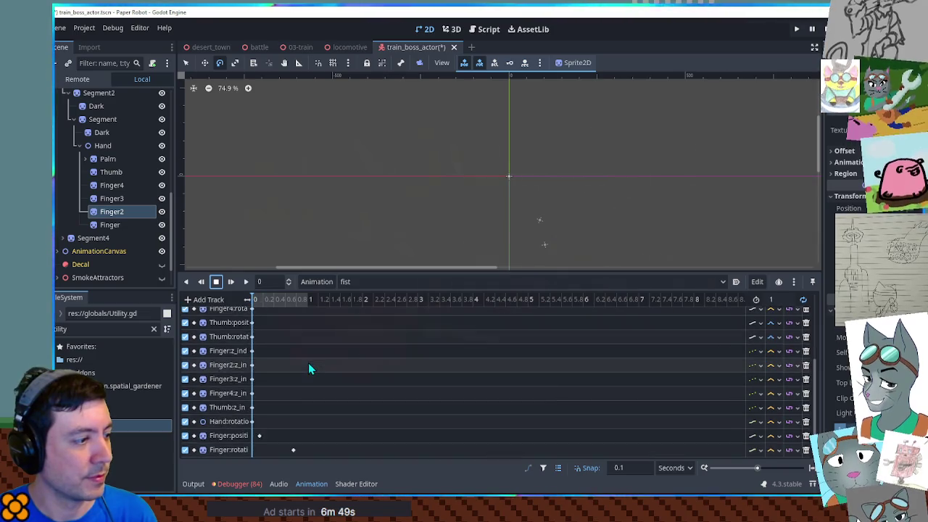
pyautogui.scroll(-1, 264, 436)
pyautogui.moveTo(258, 435); pyautogui.dragTo(253, 450)
# Step: Key position and rotation tracks for Finger2, Finger4 and the Thumb
pyautogui.click(113, 212)
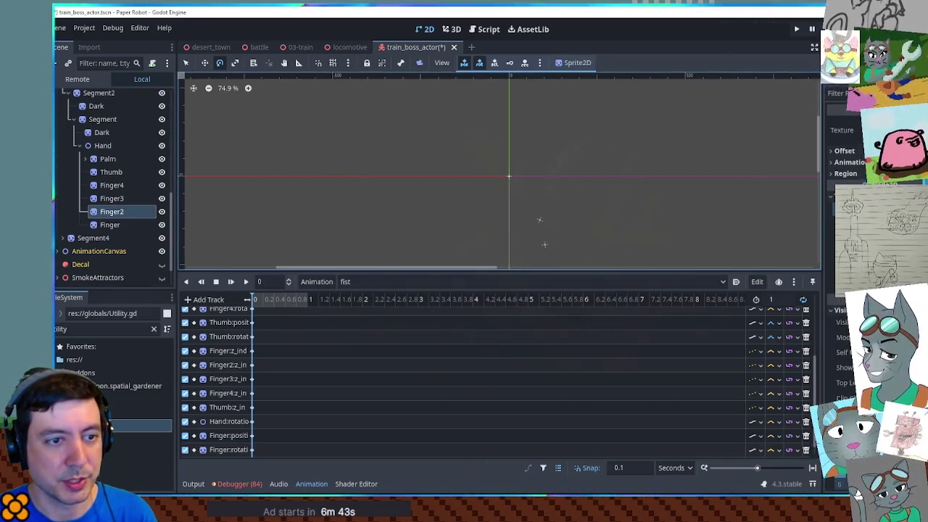
pyautogui.press('k')
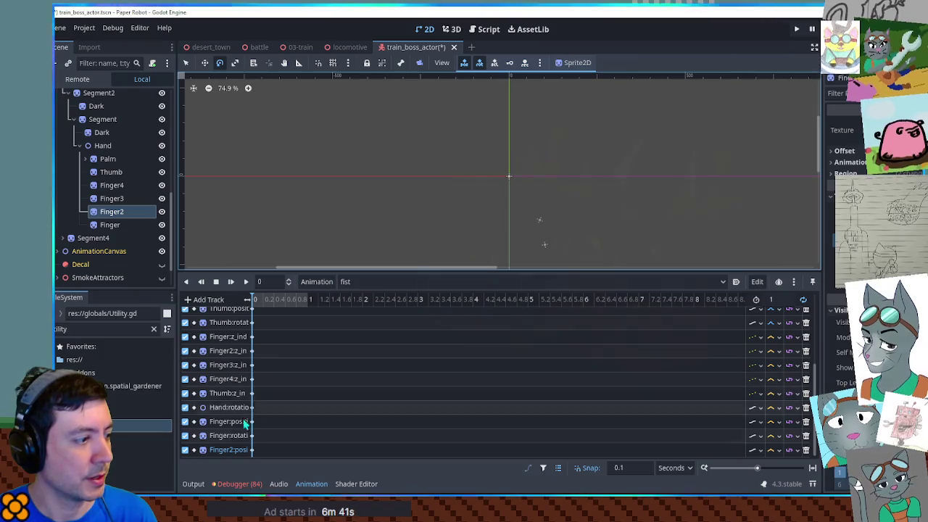
pyautogui.press('k')
pyautogui.click(109, 198)
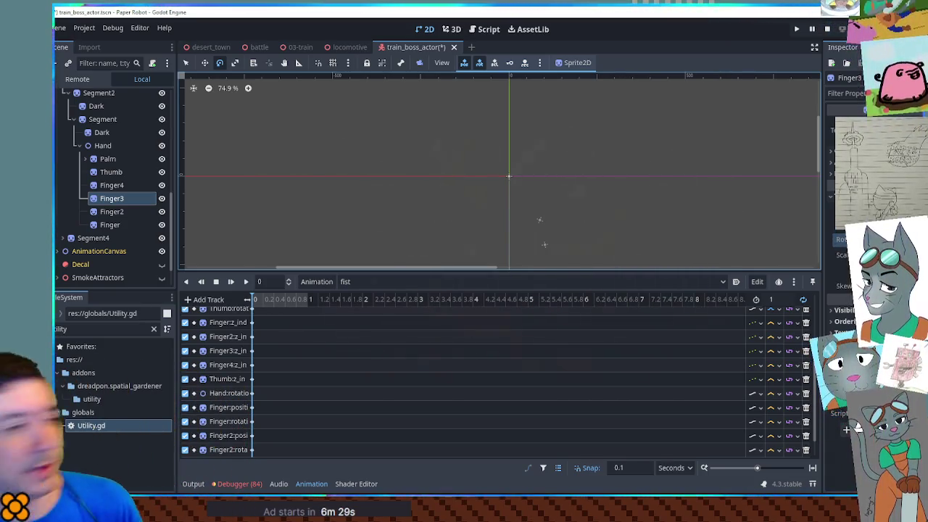
pyautogui.scroll(-2, 276, 400)
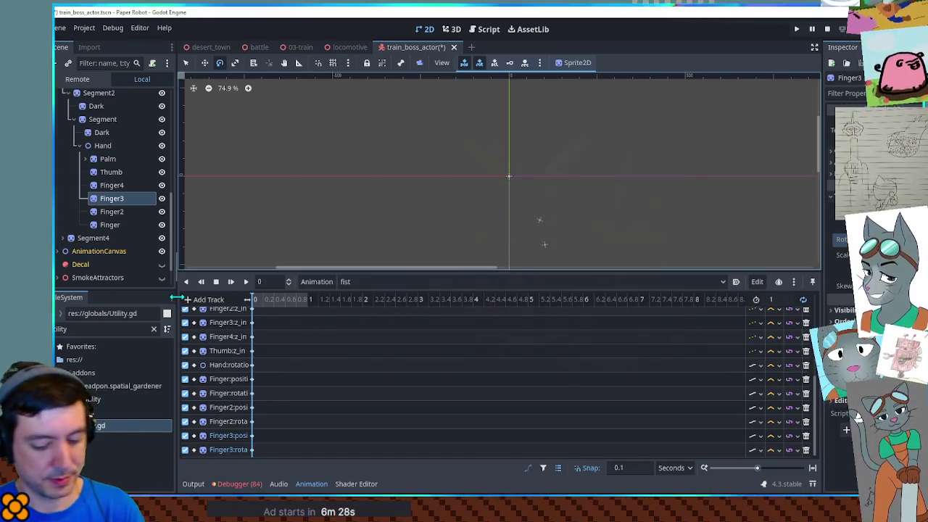
pyautogui.click(112, 185)
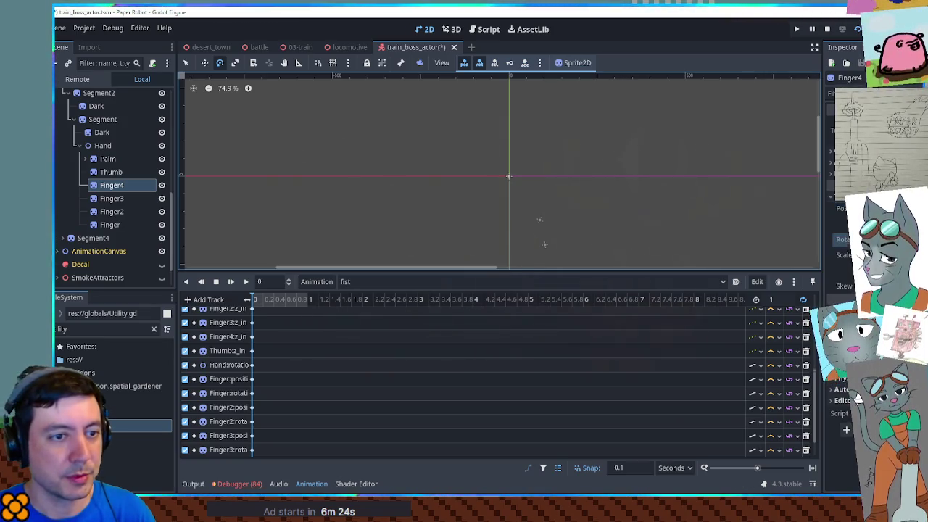
pyautogui.press('k')
pyautogui.click(137, 171)
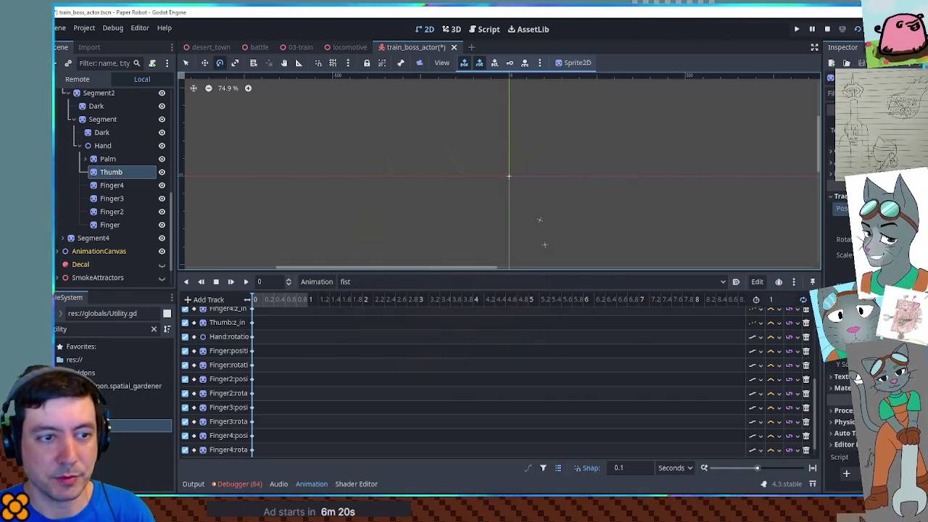
pyautogui.press('k')
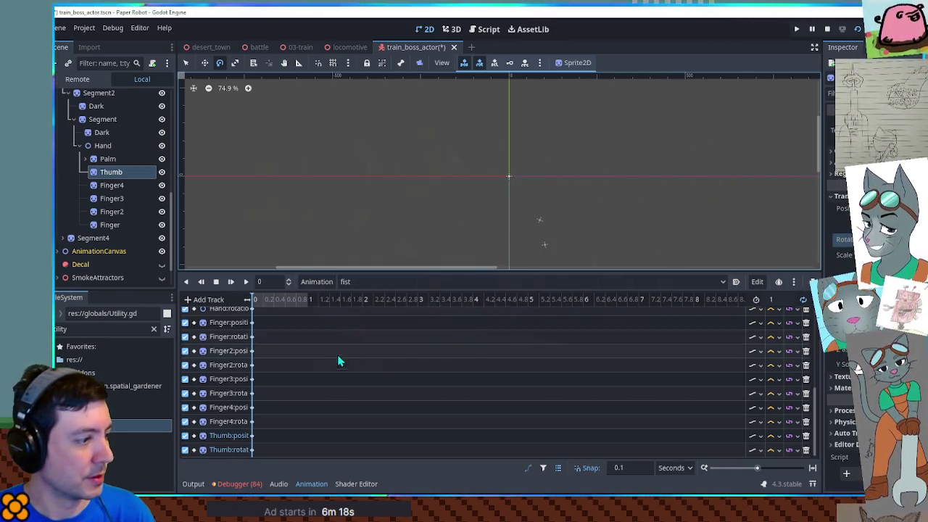
# Step: Bring up the interpolation choices for the Thumb's rotation and position tracks
pyautogui.click(778, 447)
pyautogui.click(784, 468)
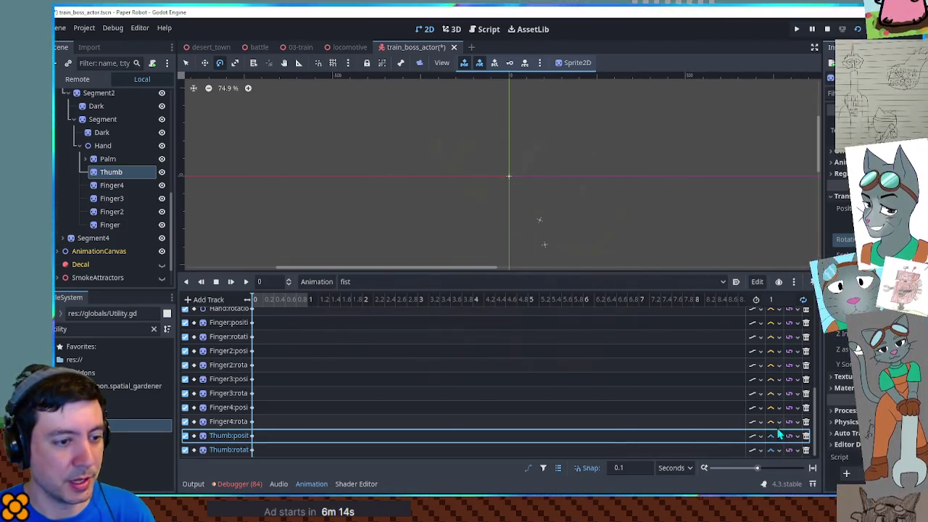
pyautogui.click(774, 435)
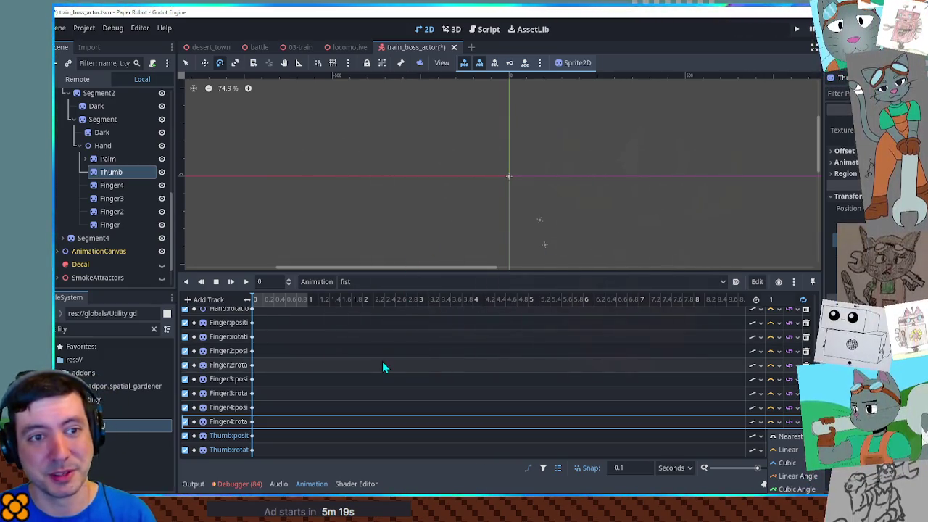
# Step: Dismiss the interpolation menu and return to the 3D view of the clenched hand
pyautogui.press('Escape')
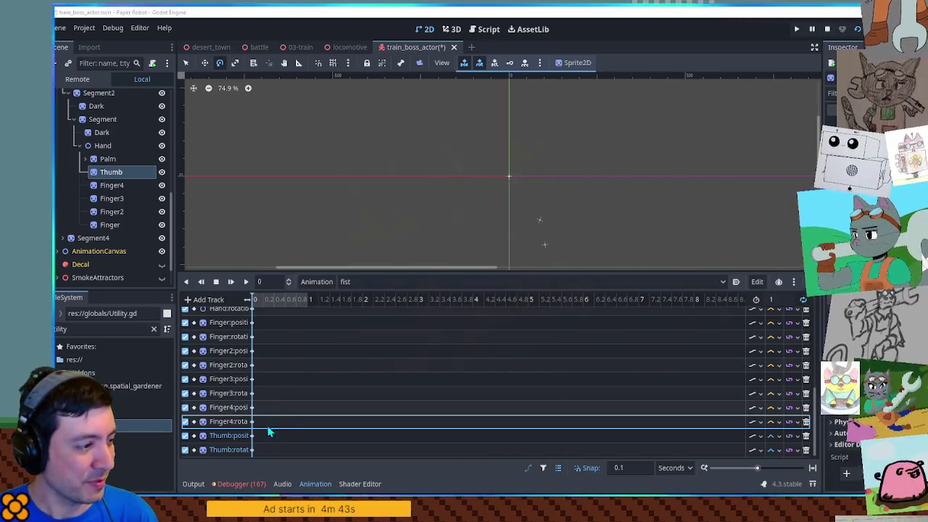
pyautogui.click(452, 29)
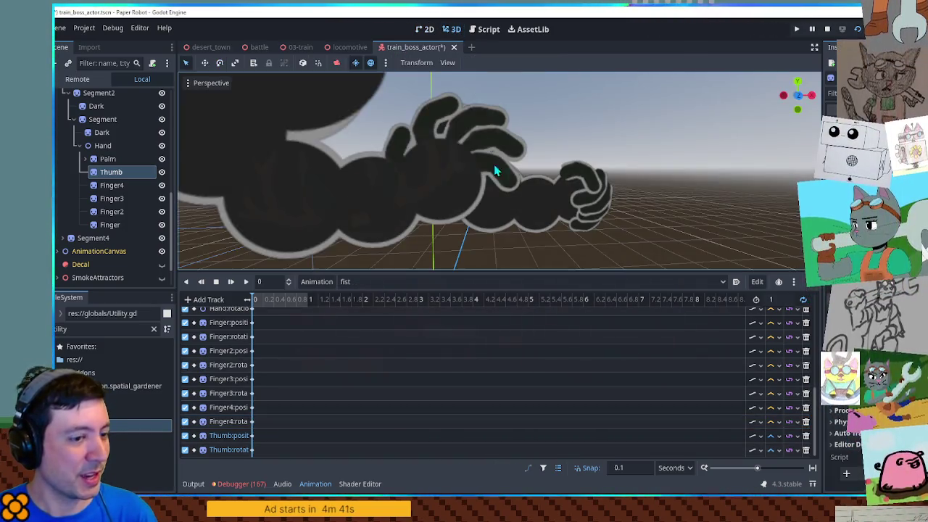
# Step: Set the Finger4, Finger3, Finger2 and Finger position and rotation tracks to Cubic interpolation
pyautogui.click(771, 408)
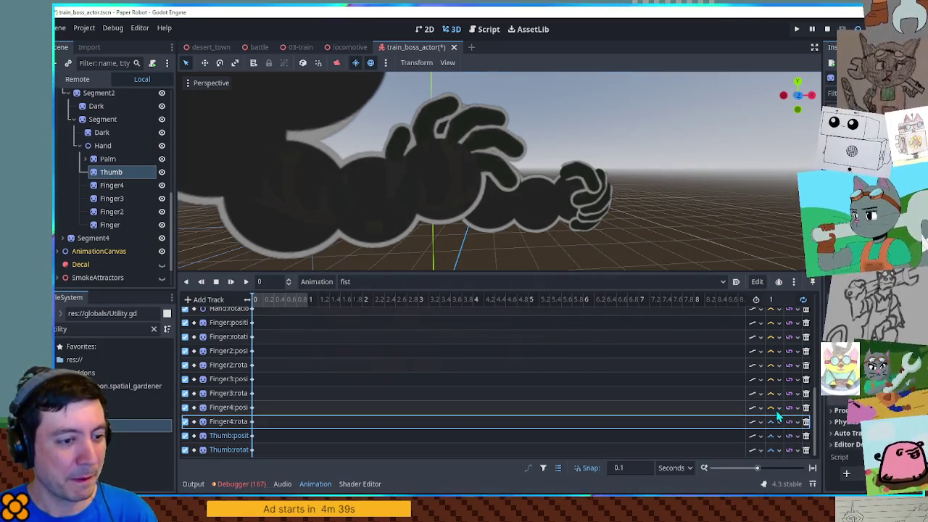
pyautogui.click(786, 449)
pyautogui.click(771, 393)
pyautogui.click(787, 435)
pyautogui.click(771, 379)
pyautogui.click(787, 421)
pyautogui.click(771, 365)
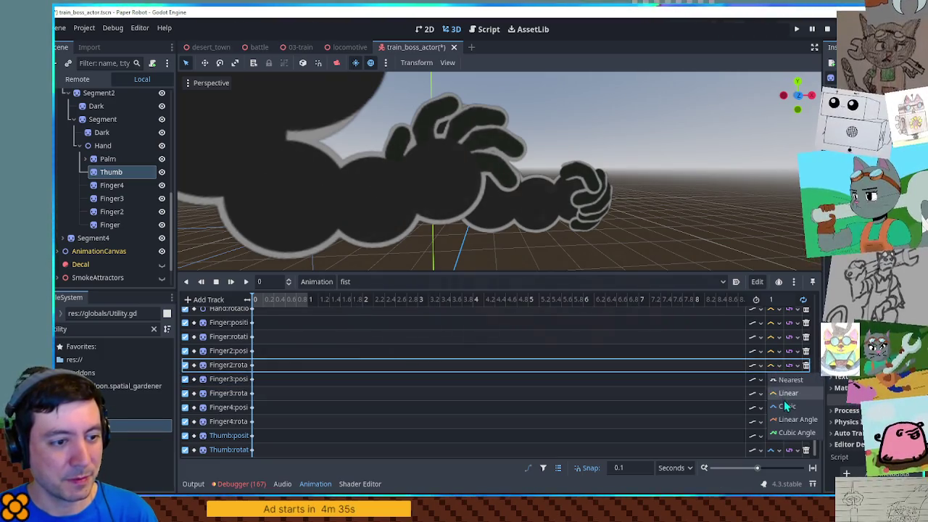
pyautogui.click(787, 407)
pyautogui.click(771, 351)
pyautogui.click(787, 392)
pyautogui.click(771, 337)
pyautogui.click(787, 379)
pyautogui.click(771, 323)
pyautogui.click(787, 364)
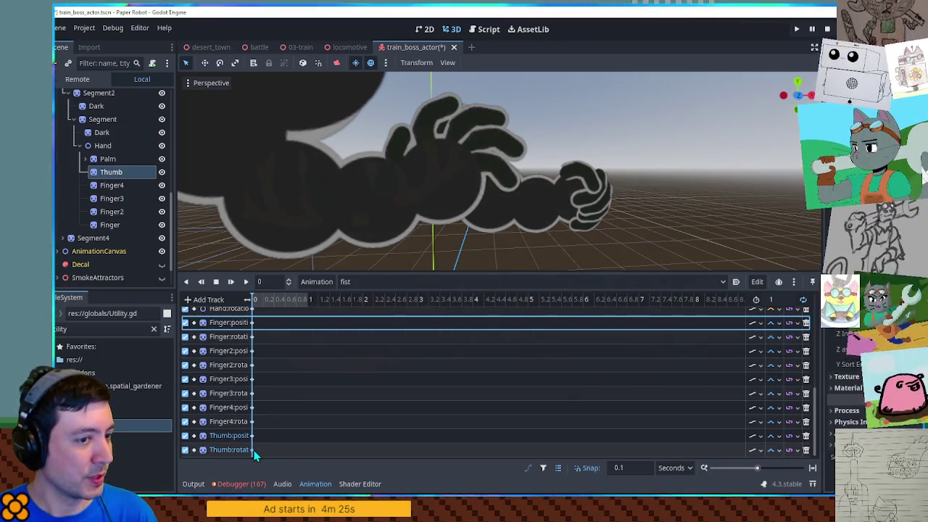
# Step: Play the fist animation and inspect the Thumb, Finger4 and Finger3 rotation keyframes
pyautogui.click(246, 282)
pyautogui.click(253, 450)
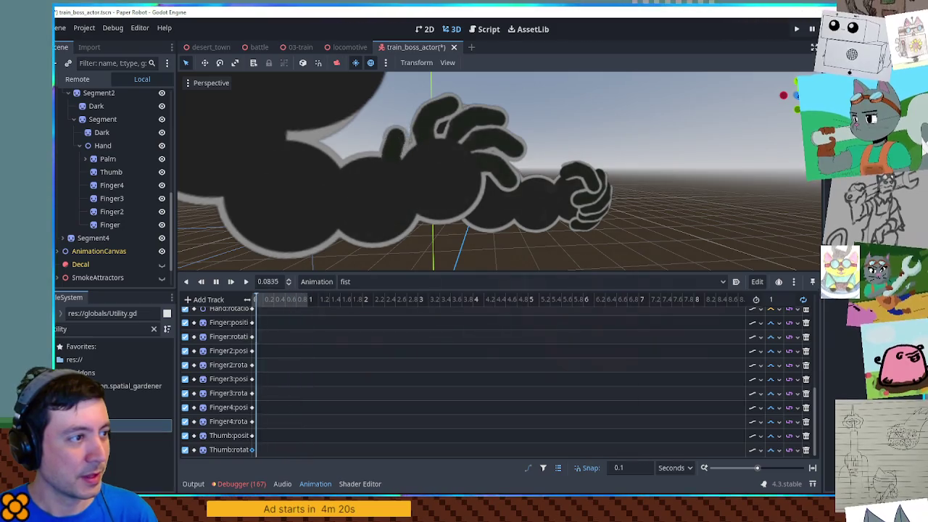
pyautogui.click(252, 421)
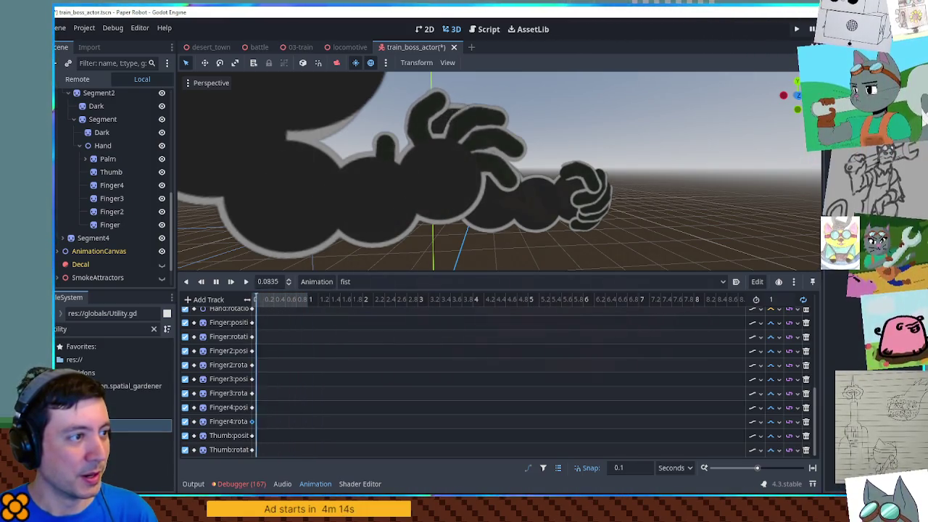
pyautogui.click(251, 393)
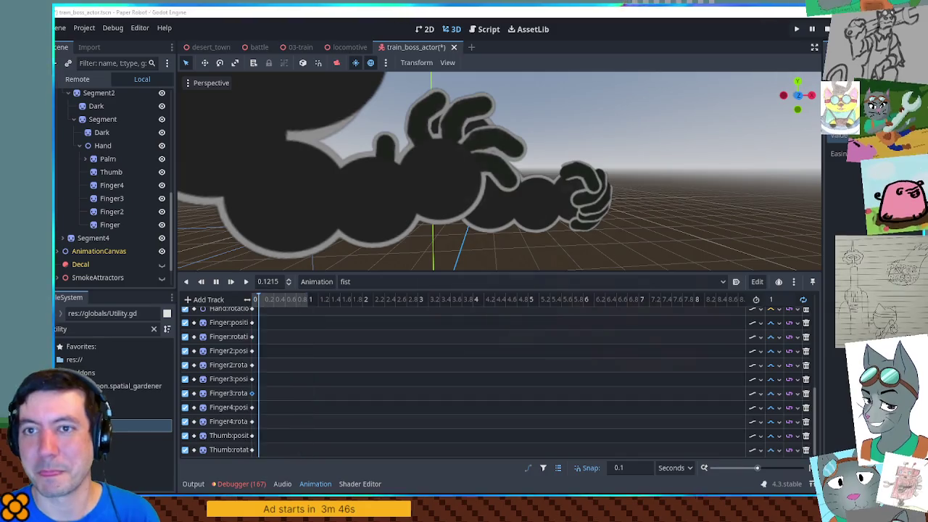
pyautogui.hotkey('alt', 'Tab')
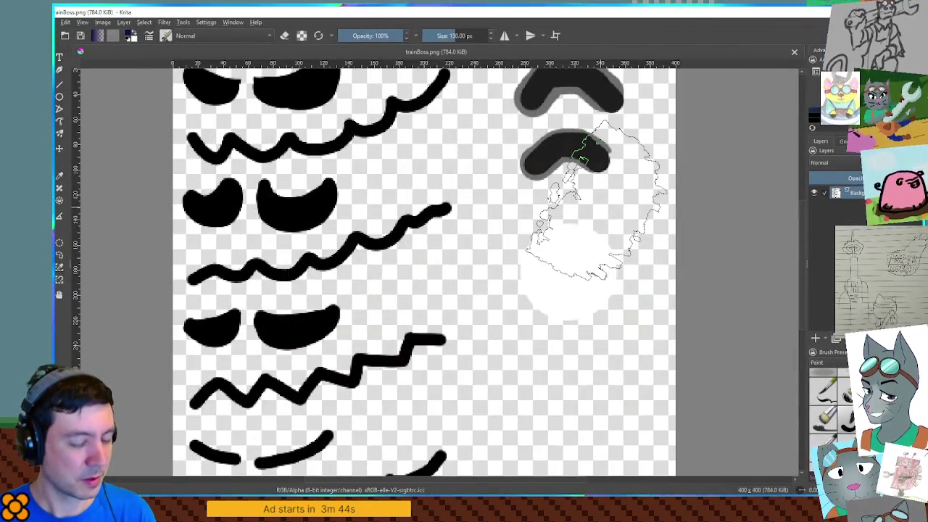
# Step: Paint a grey diagonal bar over the lower chevron at 26 px, filling it black at 18 px
pyautogui.click(845, 385)
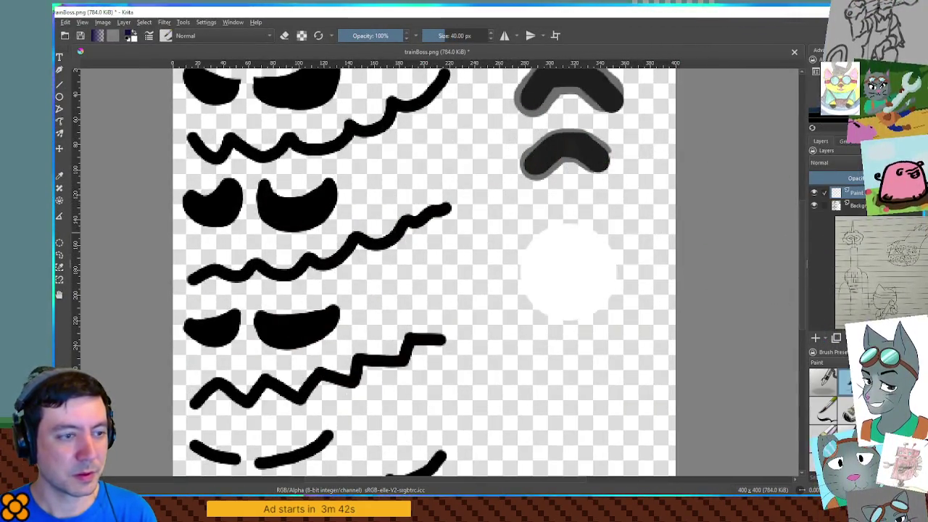
pyautogui.scroll(5, 573, 218)
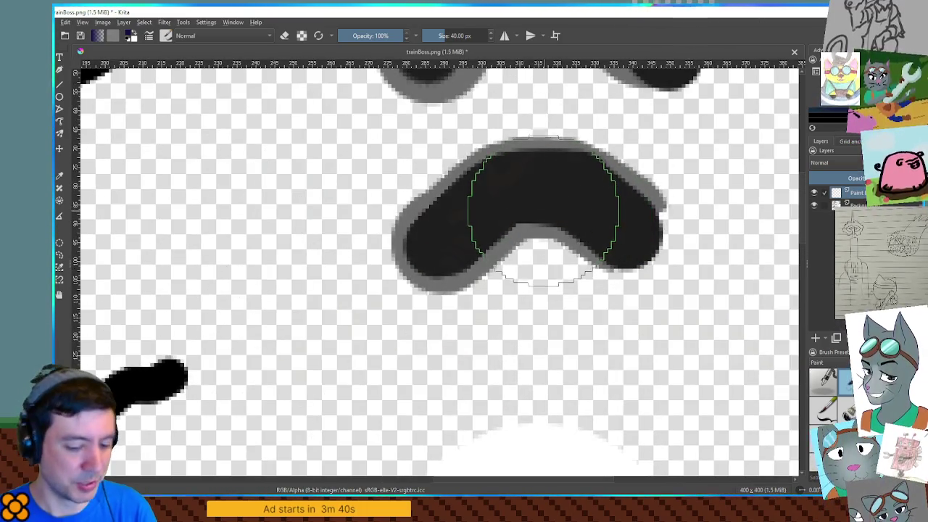
pyautogui.press('[')
pyautogui.press('[')
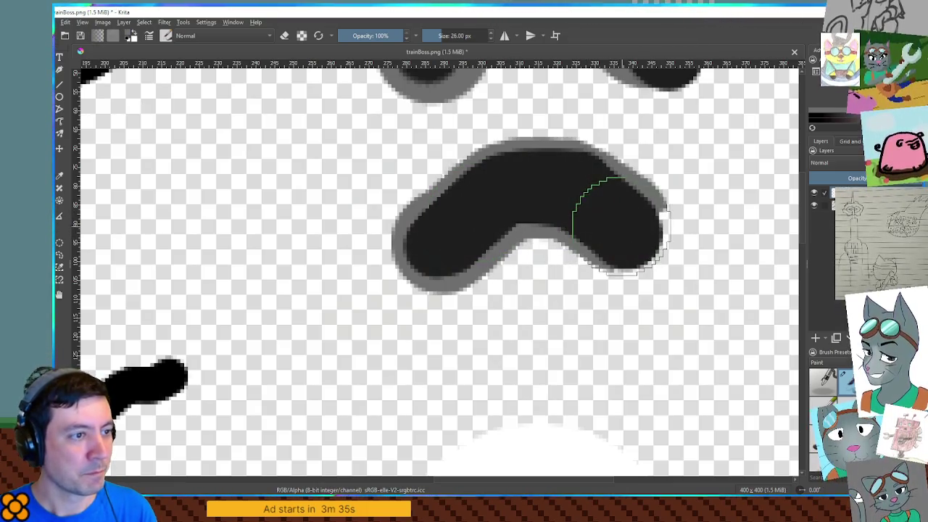
pyautogui.moveTo(612, 224); pyautogui.dragTo(531, 157)
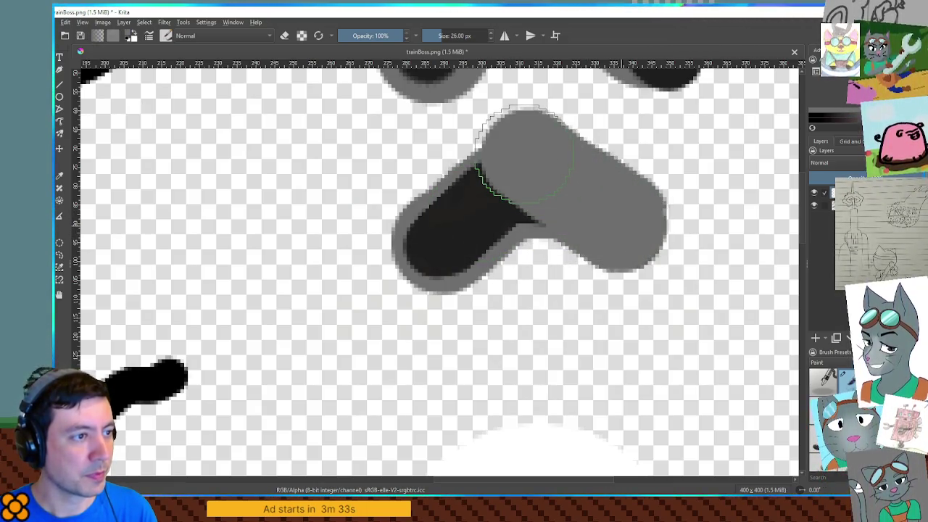
pyautogui.moveTo(523, 156); pyautogui.dragTo(340, 95)
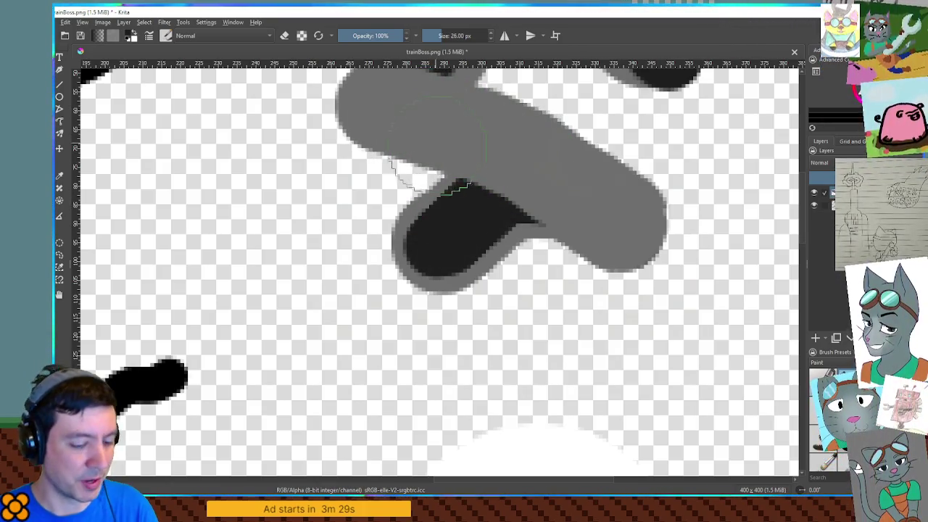
pyautogui.press('[')
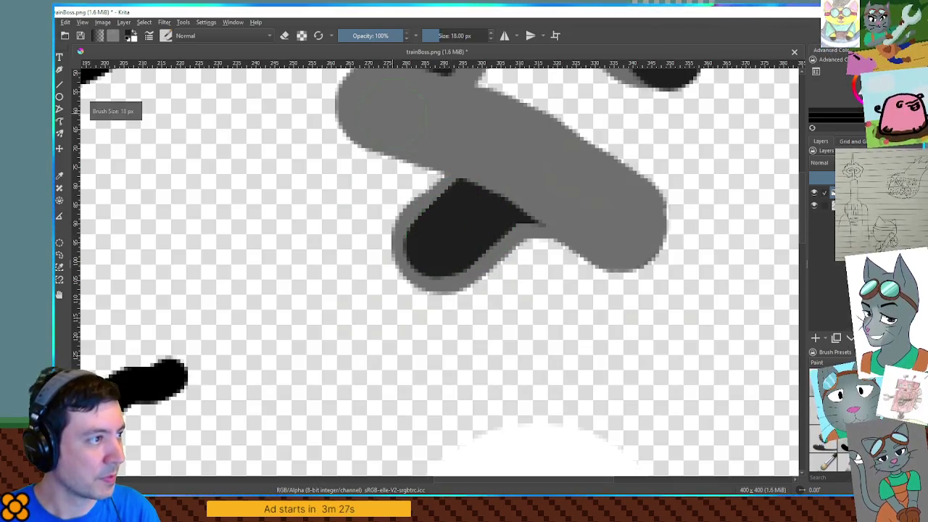
pyautogui.moveTo(377, 109)
pyautogui.mouseDown()
pyautogui.moveTo(474, 131)
pyautogui.moveTo(638, 232)
pyautogui.mouseUp()
# Step: Move the painted diagonal bar down below the white circle
pyautogui.scroll(-1, 696, 261)
pyautogui.scroll(-1, 697, 253)
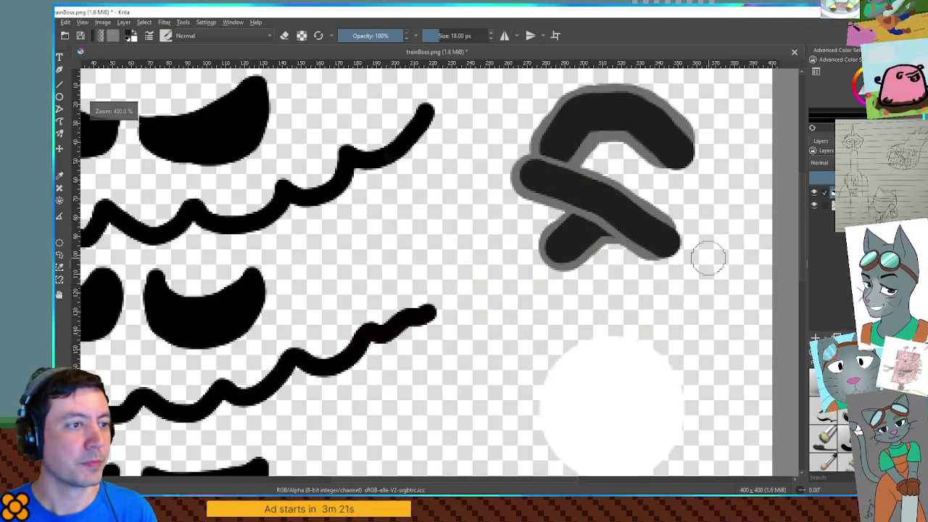
pyautogui.scroll(-4, 722, 240)
pyautogui.press('t')
pyautogui.moveTo(714, 236); pyautogui.dragTo(709, 335)
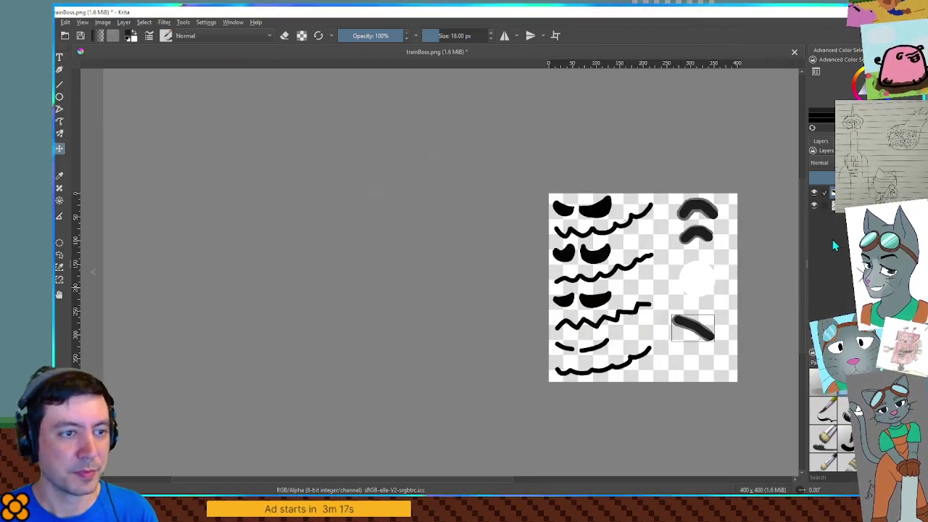
pyautogui.hotkey('alt', 'Tab')
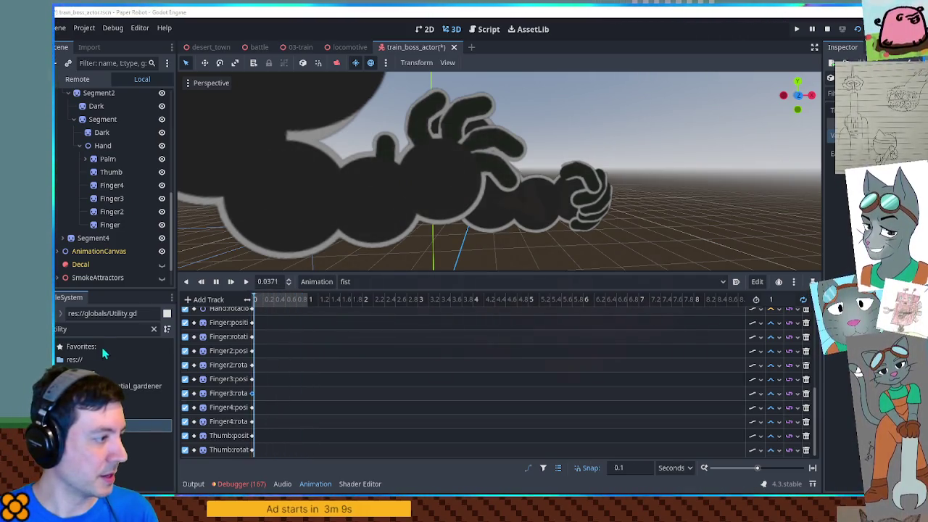
# Step: Filter the FileSystem list with the search 'train boss'
pyautogui.hotkey('ctrl', 'a')
pyautogui.write('trai')
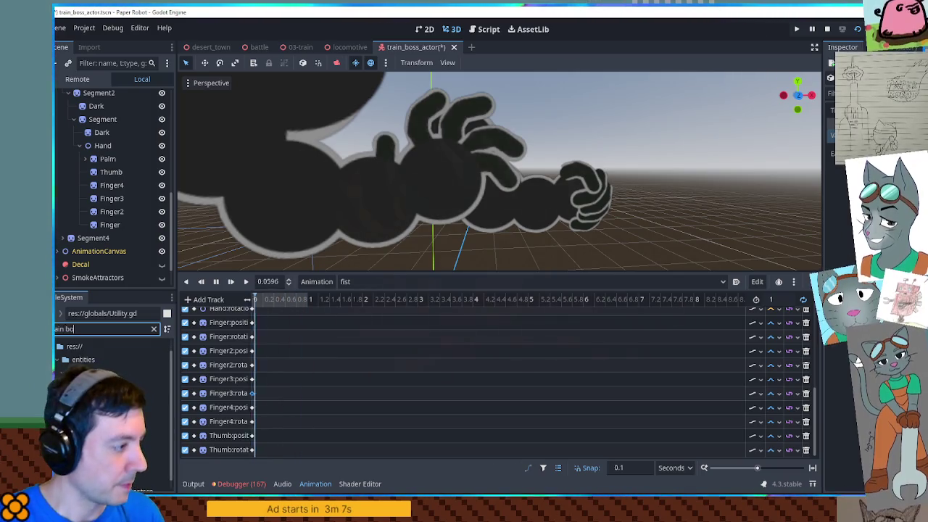
pyautogui.write('n boss')
# Step: Run the game with F5 to preview the boss, stop it, and select the trainFight actor folder
pyautogui.press('F5')
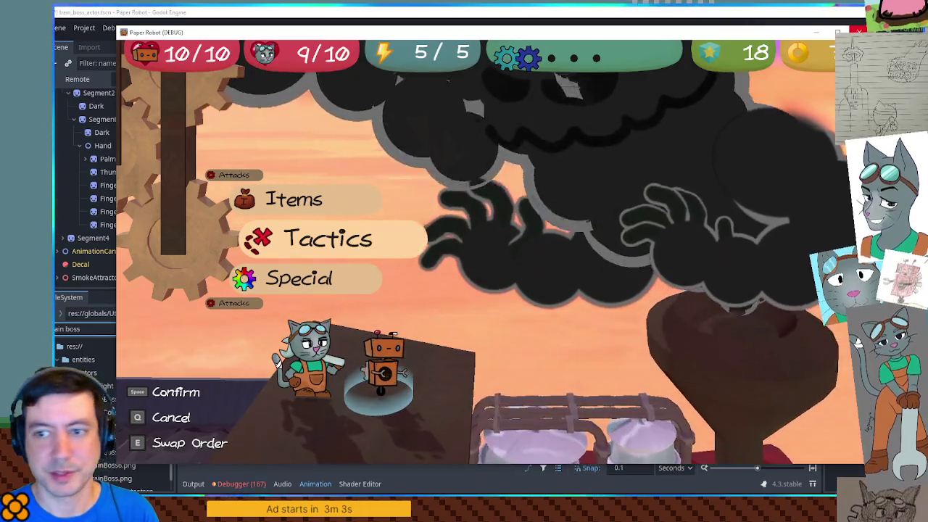
pyautogui.press('F8')
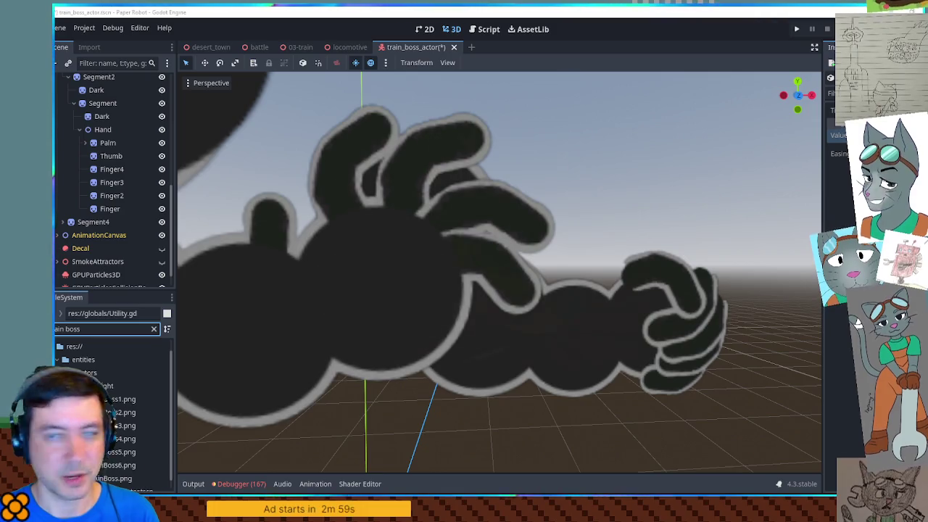
pyautogui.click(116, 374)
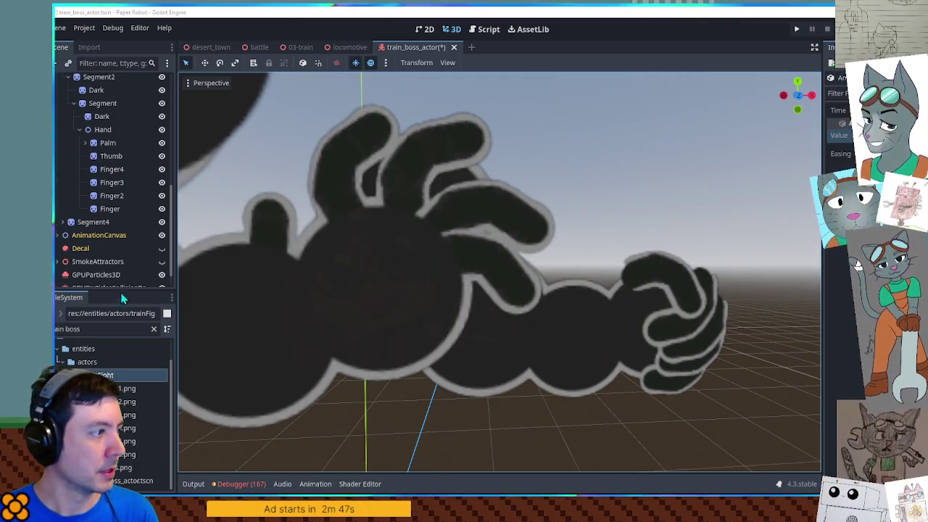
# Step: Save the train_boss_actor scene with Ctrl+S and select the Finger through Finger4 sprites
pyautogui.scroll(-1, 124, 274)
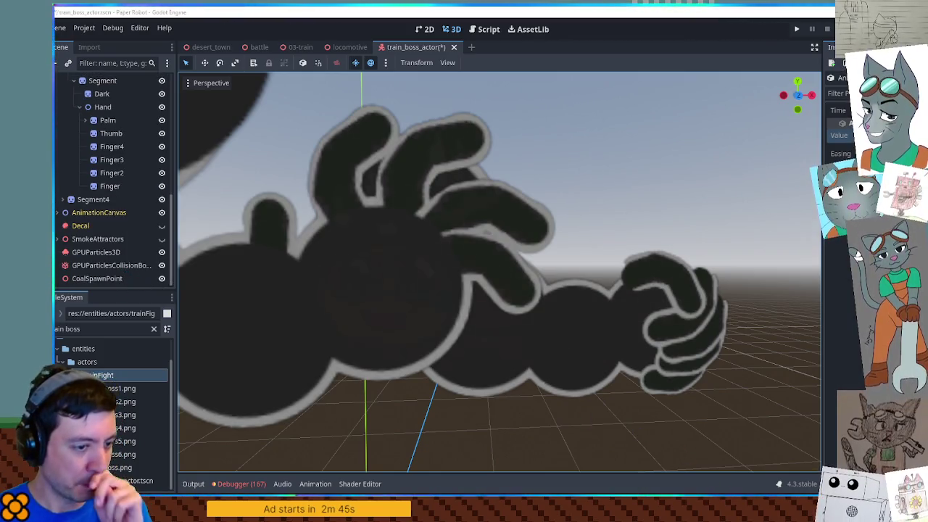
pyautogui.hotkey('ctrl', 's')
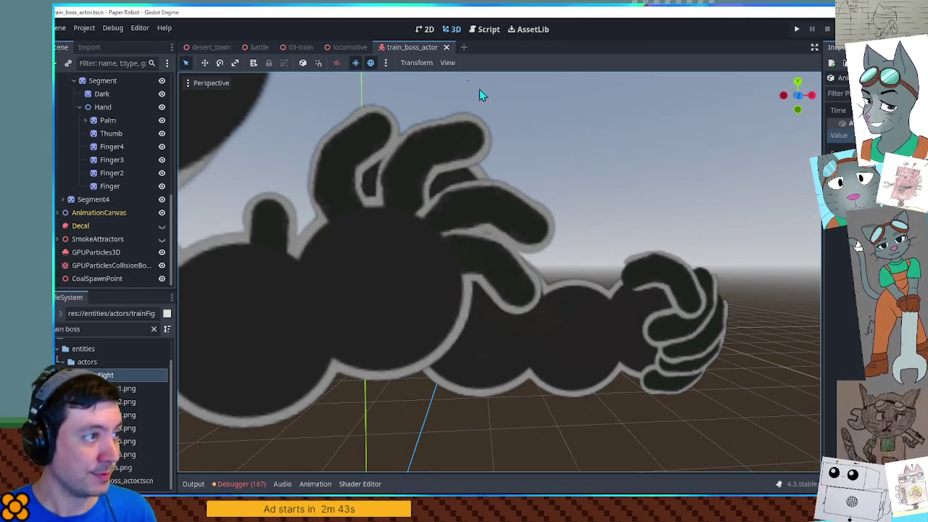
pyautogui.scroll(1, 142, 223)
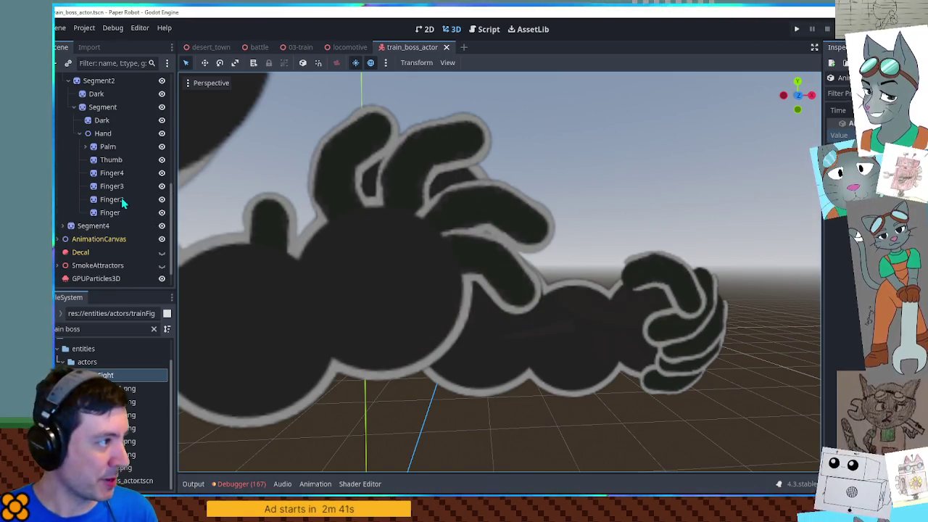
pyautogui.scroll(1, 123, 203)
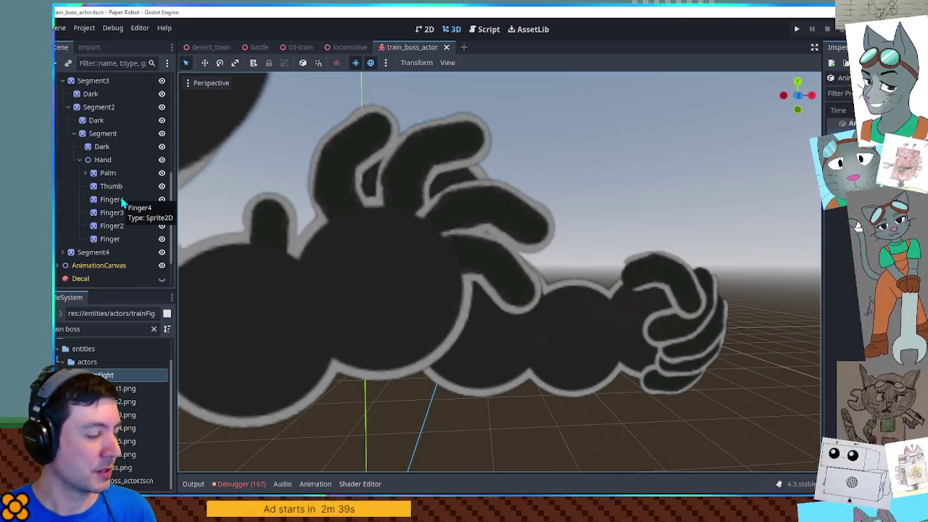
pyautogui.click(124, 239)
pyautogui.keyDown('shift'); pyautogui.click(122, 203); pyautogui.keyUp('shift')
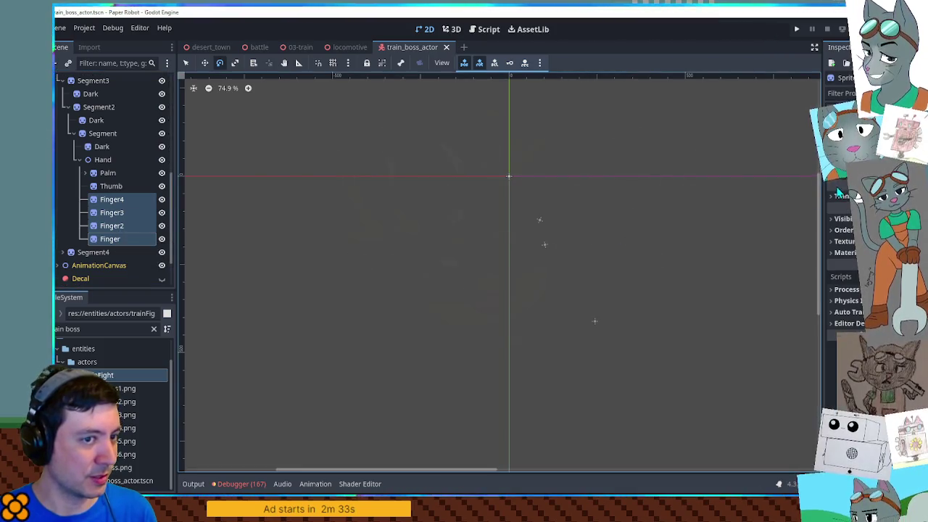
# Step: Show the fist animation tracks and key the Finger sprite's Region Rect
pyautogui.click(124, 240)
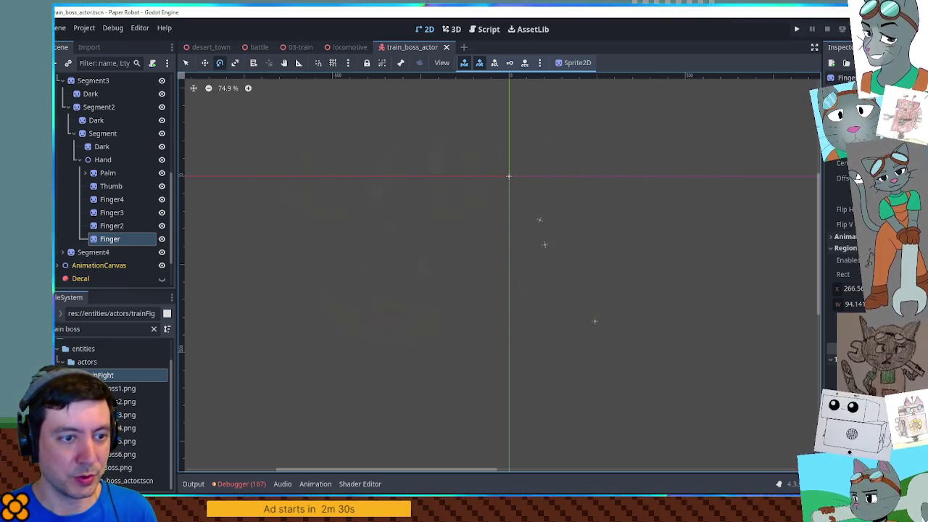
pyautogui.scroll(4, 97, 138)
pyautogui.scroll(1, 96, 141)
pyautogui.click(97, 146)
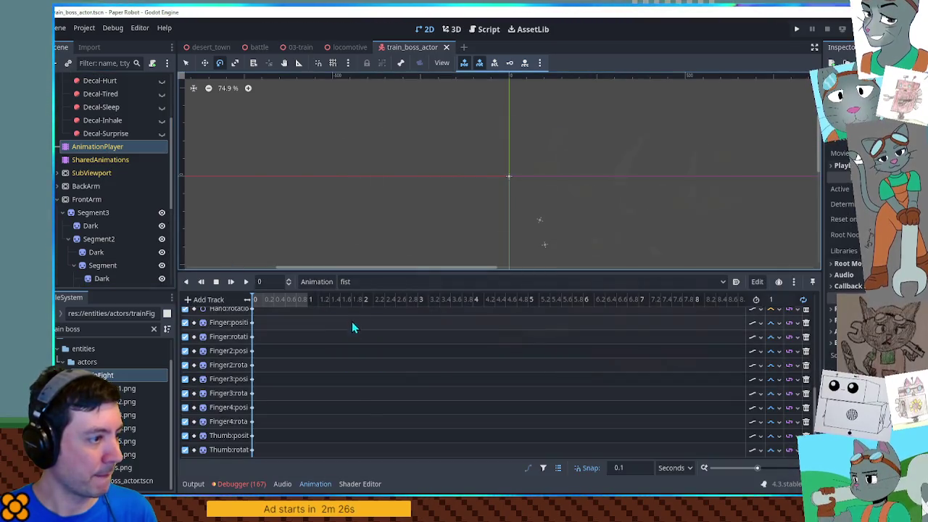
pyautogui.scroll(-5, 116, 252)
pyautogui.scroll(3, 117, 232)
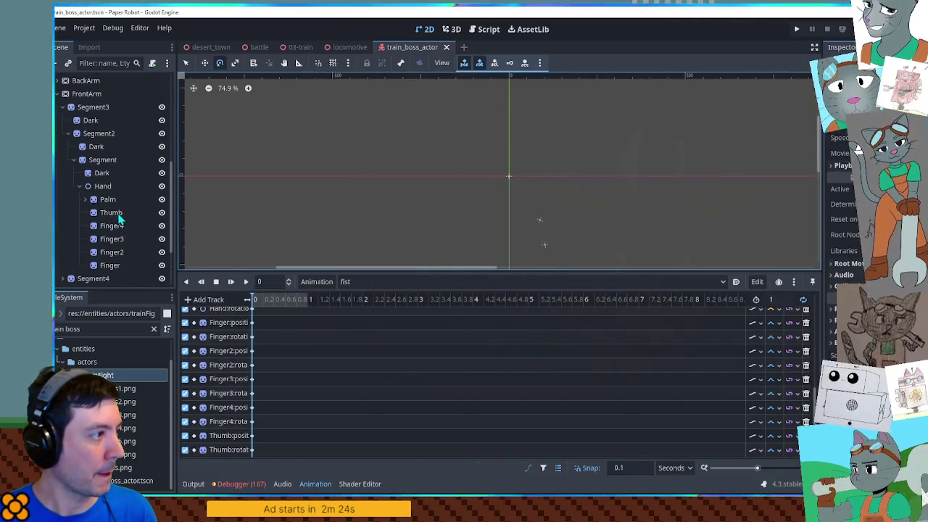
pyautogui.click(111, 266)
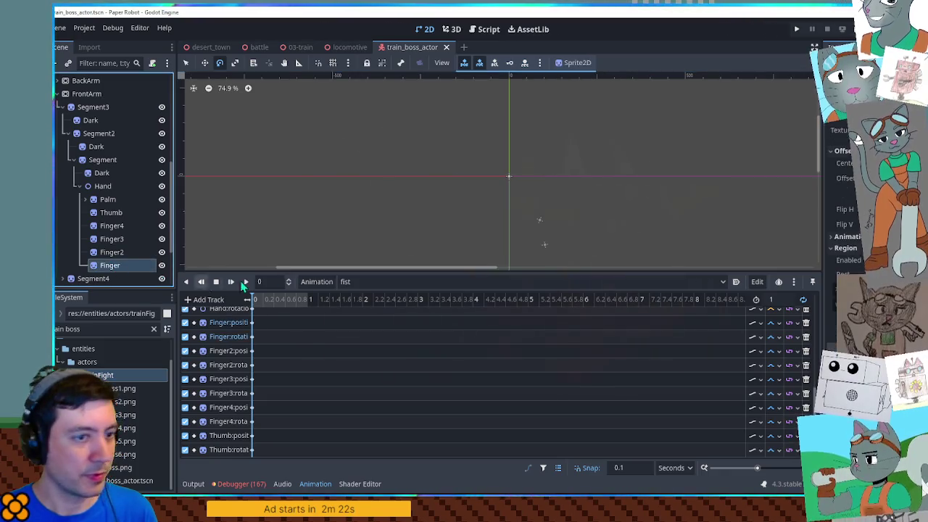
pyautogui.click(841, 268)
# Step: Key the Region Rect of Finger2, Finger3 and Finger4, then move the selection up to Thumb
pyautogui.click(114, 253)
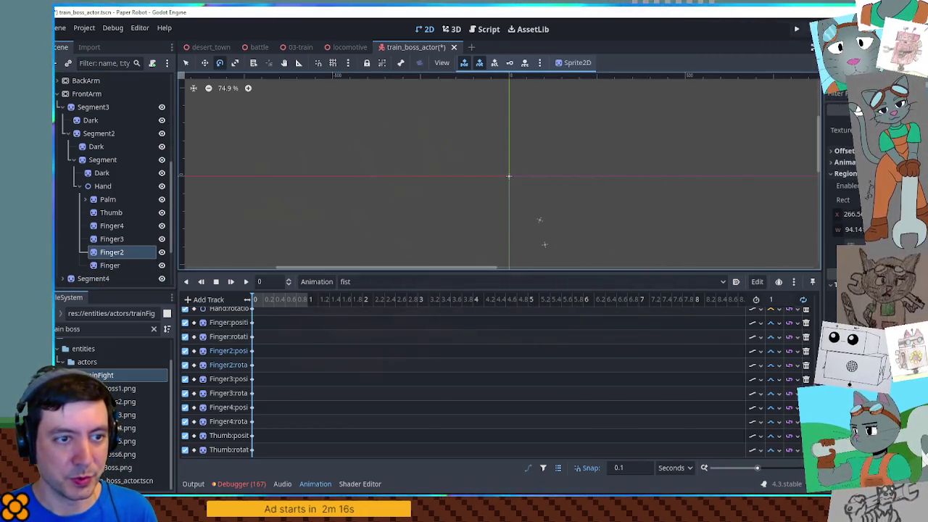
pyautogui.click(114, 239)
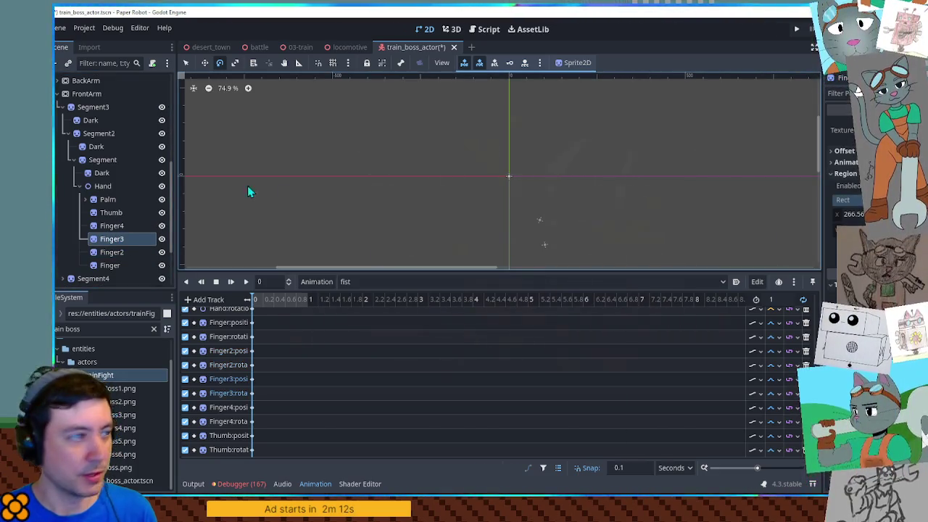
pyautogui.click(138, 226)
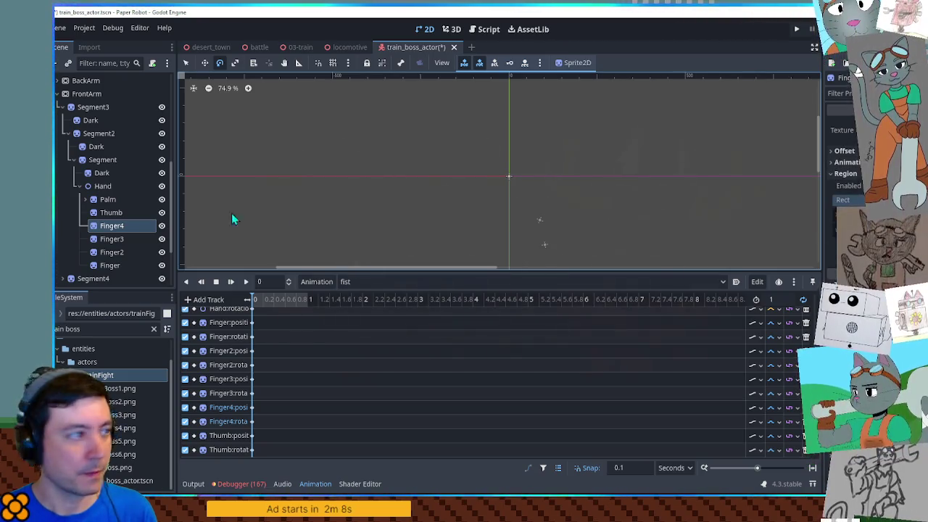
pyautogui.press('Up')
pyautogui.scroll(-3, 325, 375)
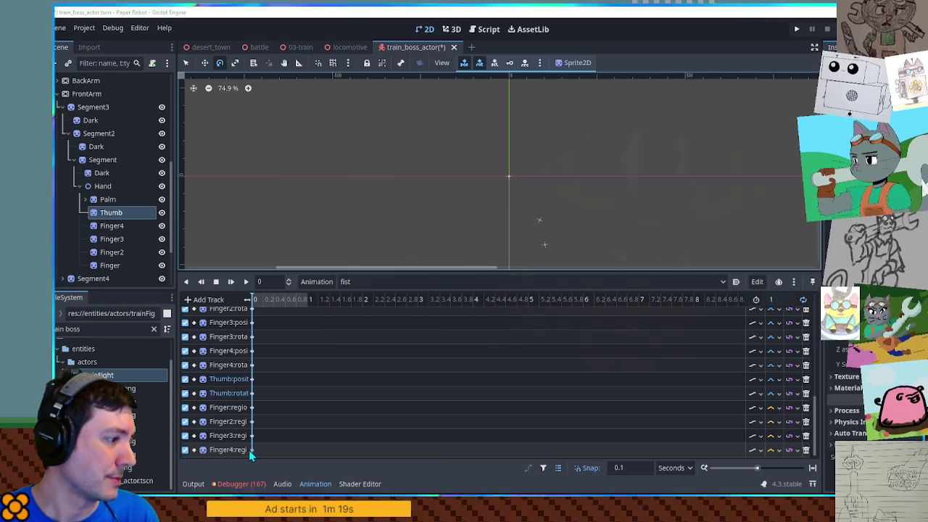
# Step: Box-select the four Finger region keys and drag them later, to about 6.9 s
pyautogui.click(447, 35)
pyautogui.scroll(3, 486, 172)
pyautogui.scroll(4, 472, 174)
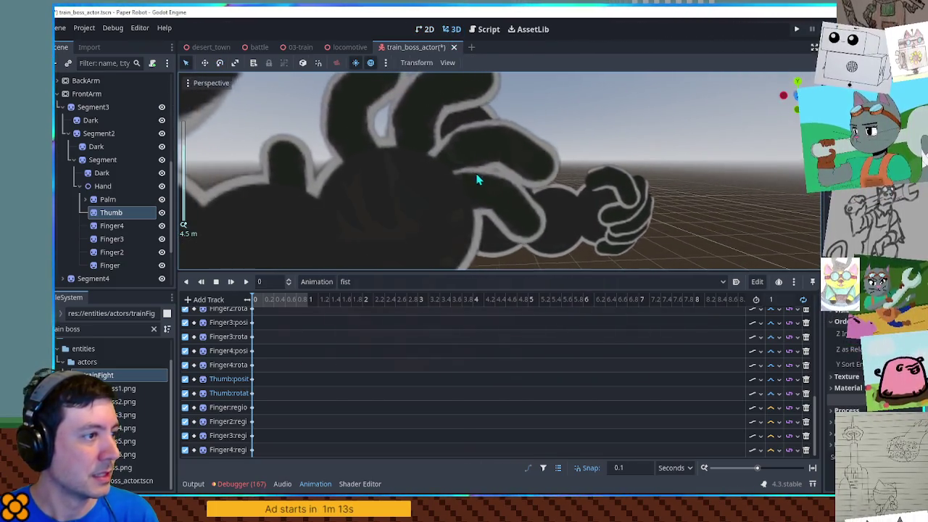
pyautogui.click(253, 449)
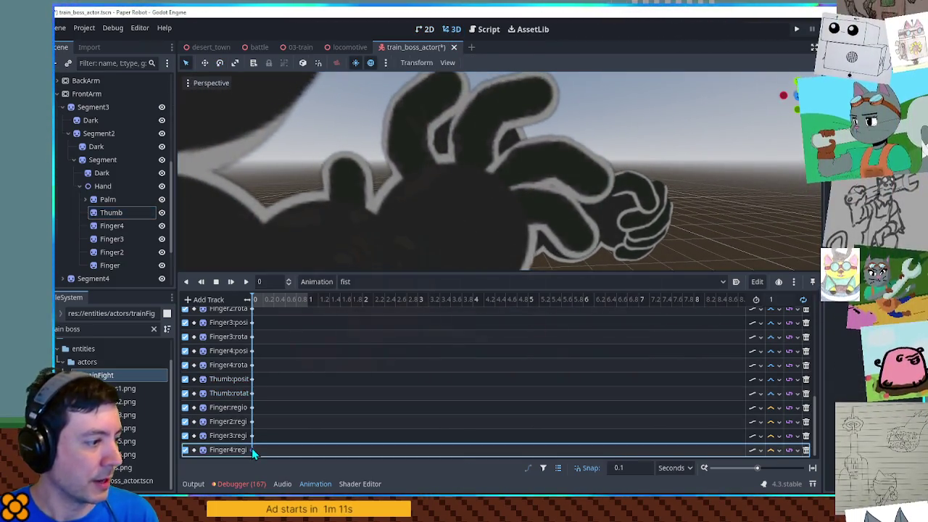
pyautogui.moveTo(264, 403); pyautogui.dragTo(242, 469)
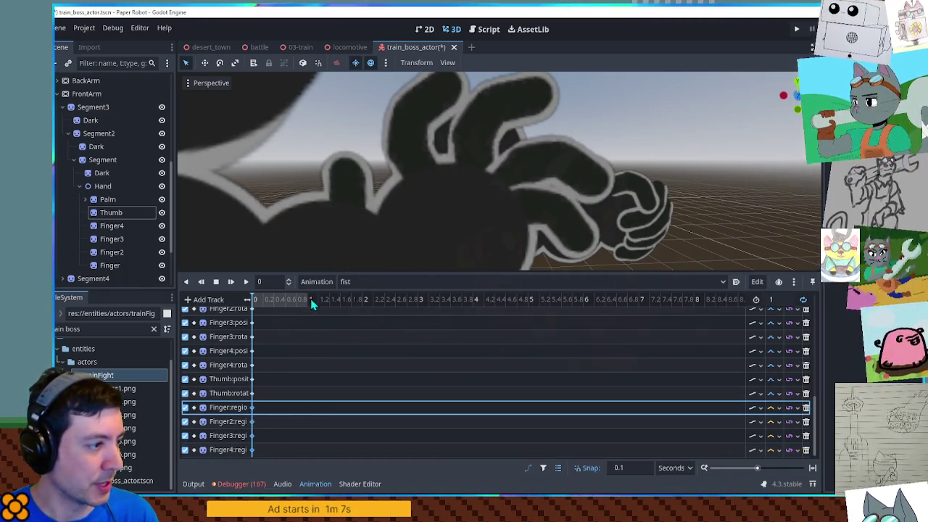
pyautogui.moveTo(321, 404)
pyautogui.mouseDown()
pyautogui.moveTo(307, 459)
pyautogui.moveTo(630, 449)
pyautogui.mouseUp()
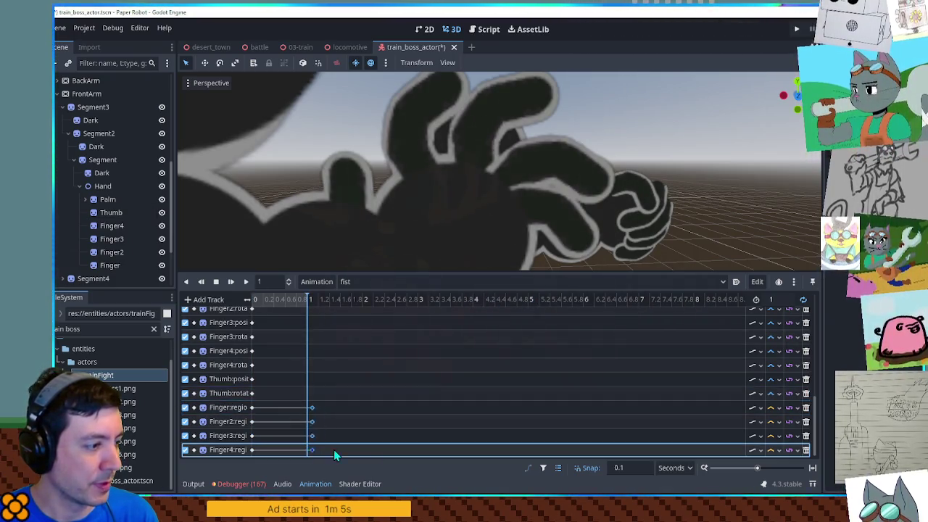
# Step: Play the fist animation in a loop from near the start
pyautogui.click(266, 298)
pyautogui.click(246, 281)
pyautogui.click(251, 408)
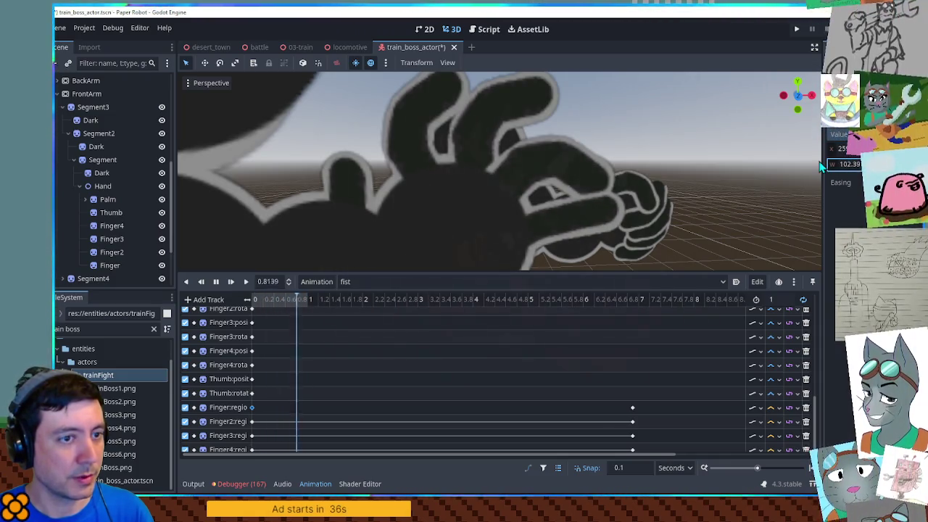
# Step: Copy the keyframe's region value and insert a region key on the Finger2 track
pyautogui.rightClick(834, 136)
pyautogui.click(841, 141)
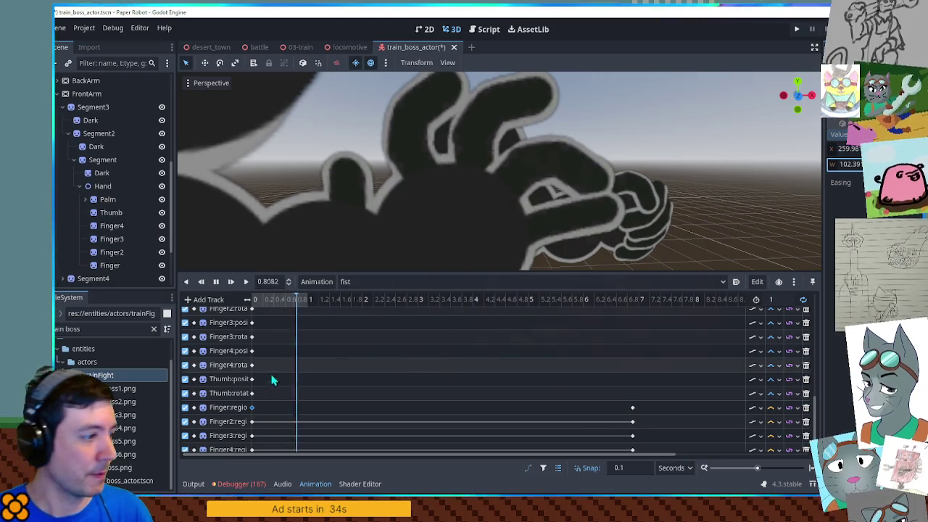
pyautogui.scroll(-1, 259, 404)
pyautogui.click(260, 404)
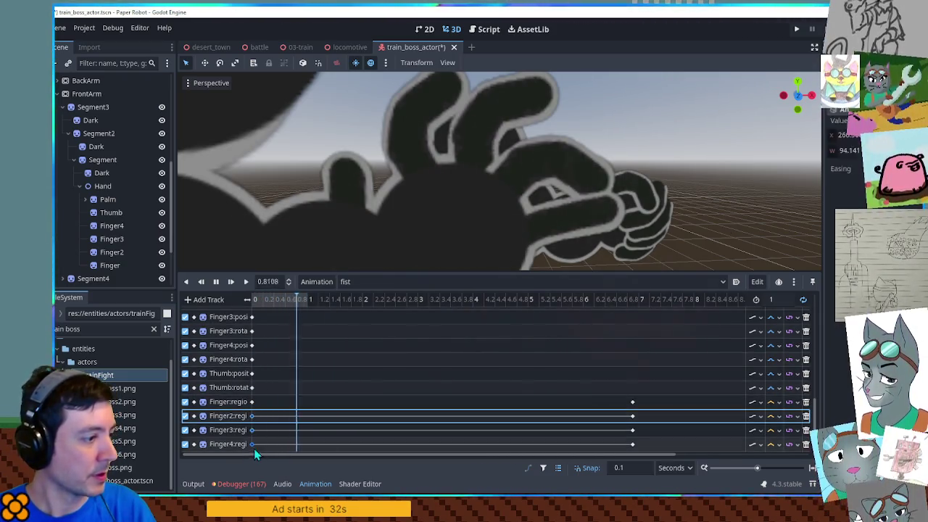
pyautogui.click(251, 416)
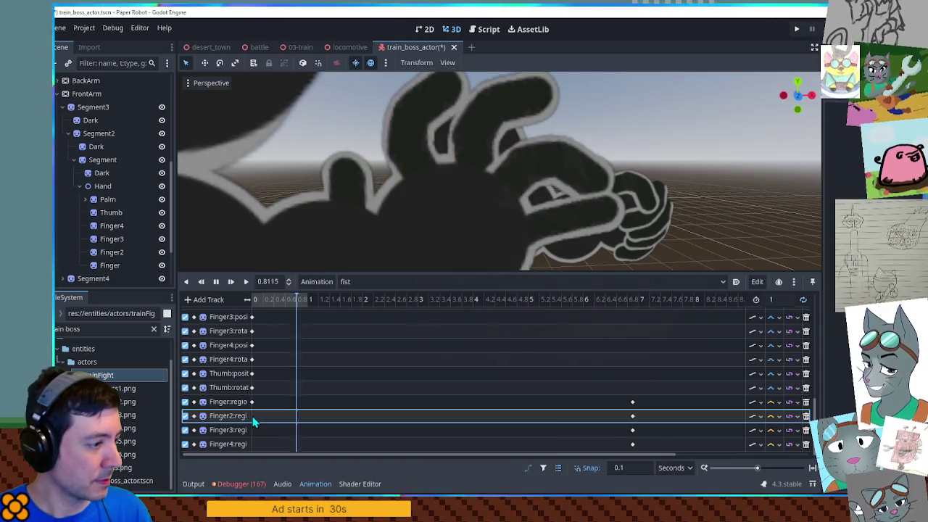
pyautogui.rightClick(306, 416)
pyautogui.click(330, 427)
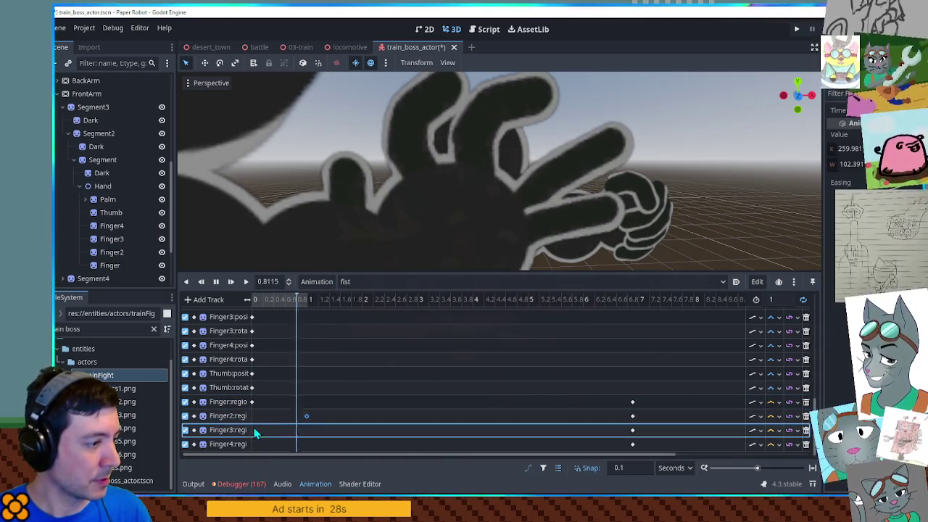
# Step: Insert region keys on Finger3 and Finger4 and move them to 0 s
pyautogui.rightClick(305, 430)
pyautogui.click(330, 442)
pyautogui.rightClick(284, 444)
pyautogui.click(325, 436)
pyautogui.click(306, 416)
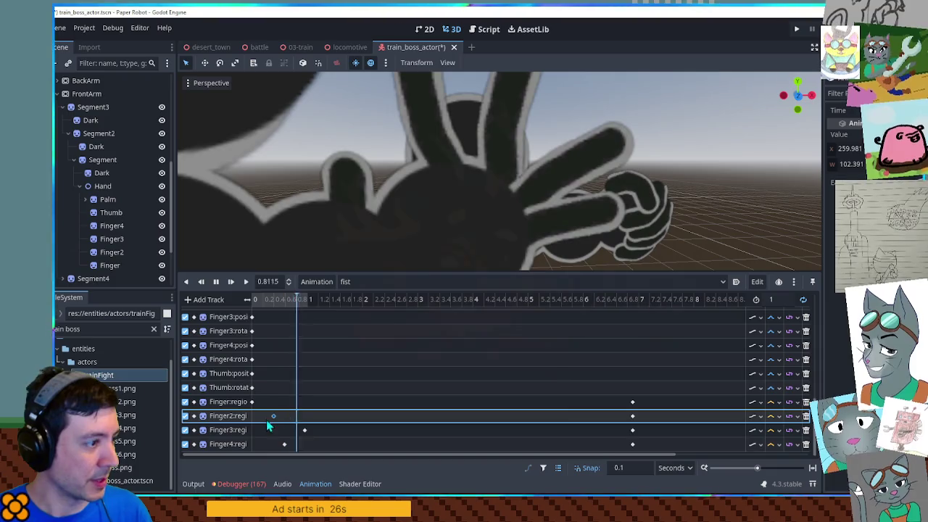
pyautogui.moveTo(304, 430)
pyautogui.mouseDown()
pyautogui.moveTo(254, 430)
pyautogui.moveTo(252, 443)
pyautogui.mouseUp()
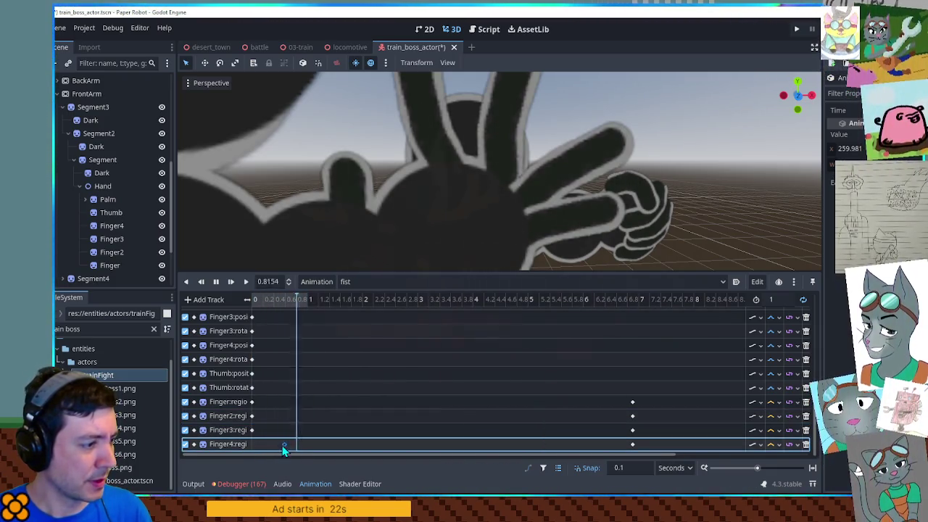
# Step: Check the Finger2 and Finger4 rotation keys at time 0
pyautogui.click(280, 414)
pyautogui.click(268, 402)
pyautogui.click(267, 387)
pyautogui.scroll(-5, 471, 186)
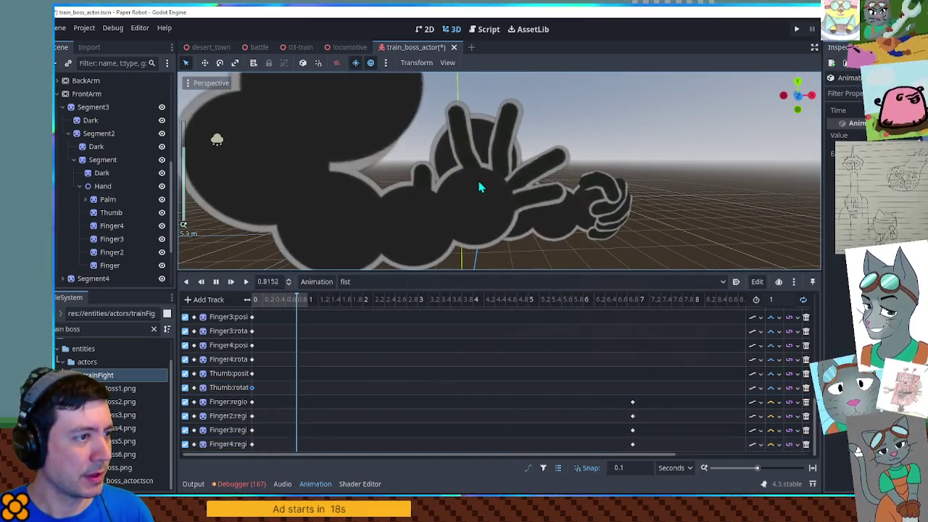
pyautogui.scroll(1, 254, 344)
pyautogui.click(252, 317)
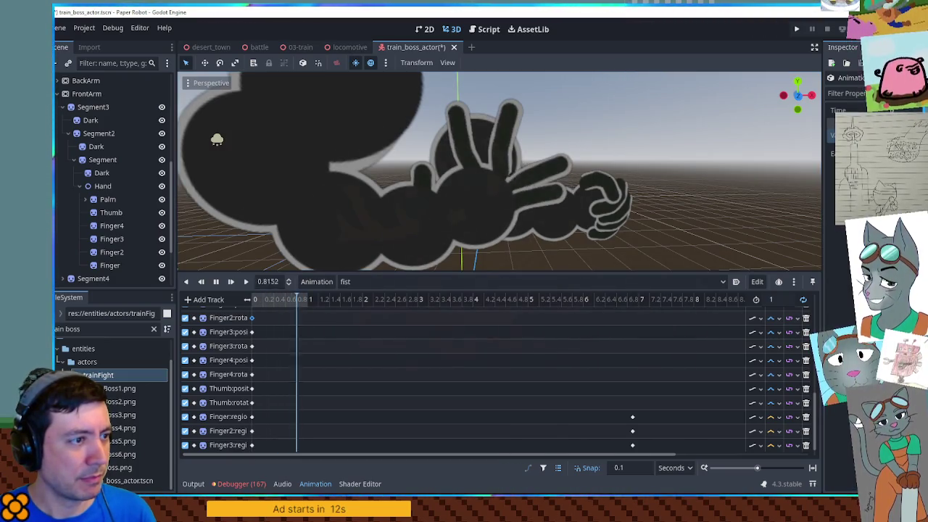
pyautogui.click(251, 374)
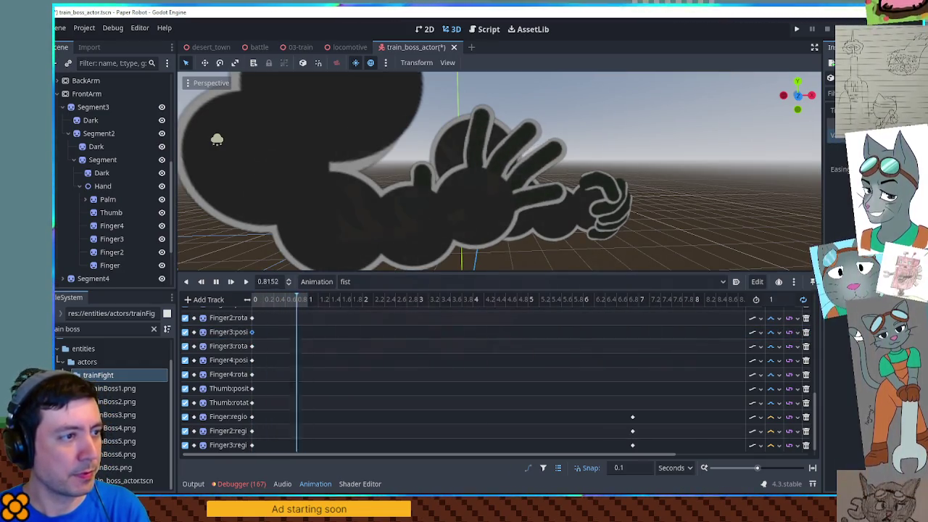
pyautogui.scroll(2, 259, 343)
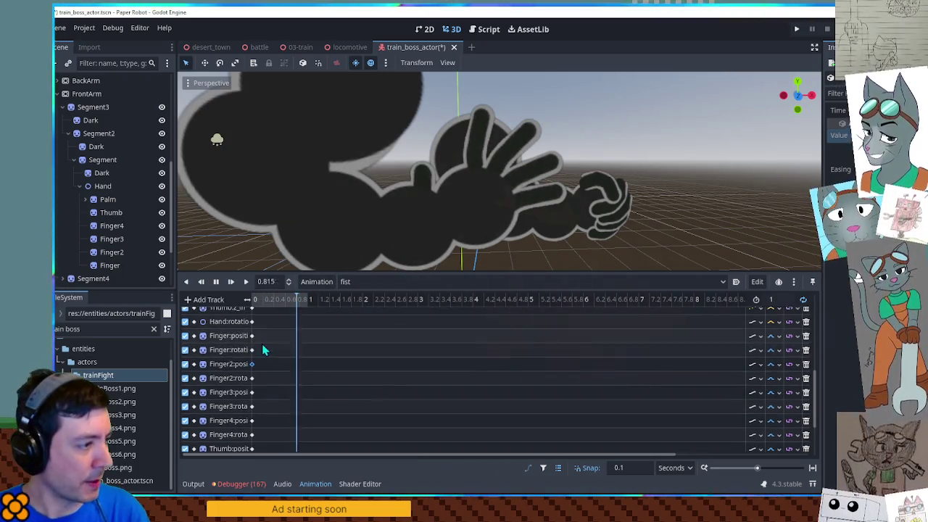
pyautogui.scroll(-3, 257, 347)
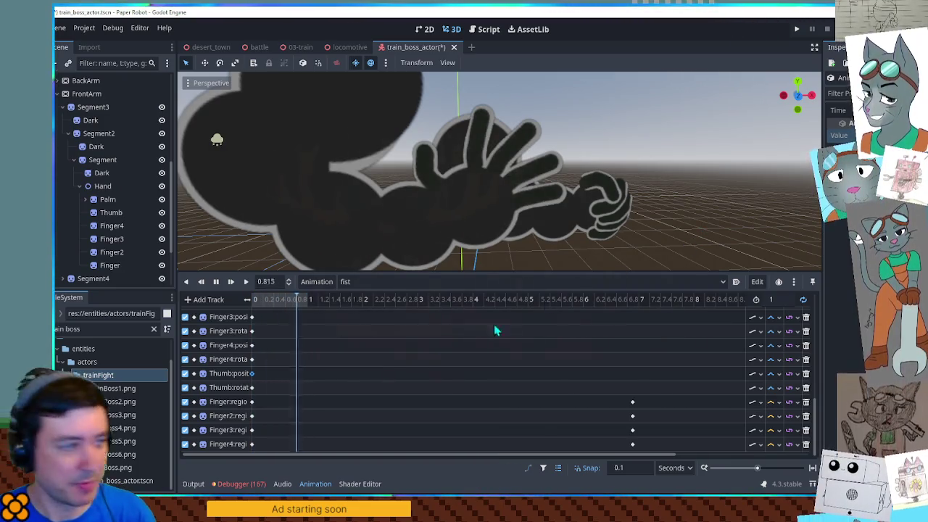
# Step: Set the animation length to 8 s and give the Finger region track Nearest interpolation
pyautogui.click(775, 299)
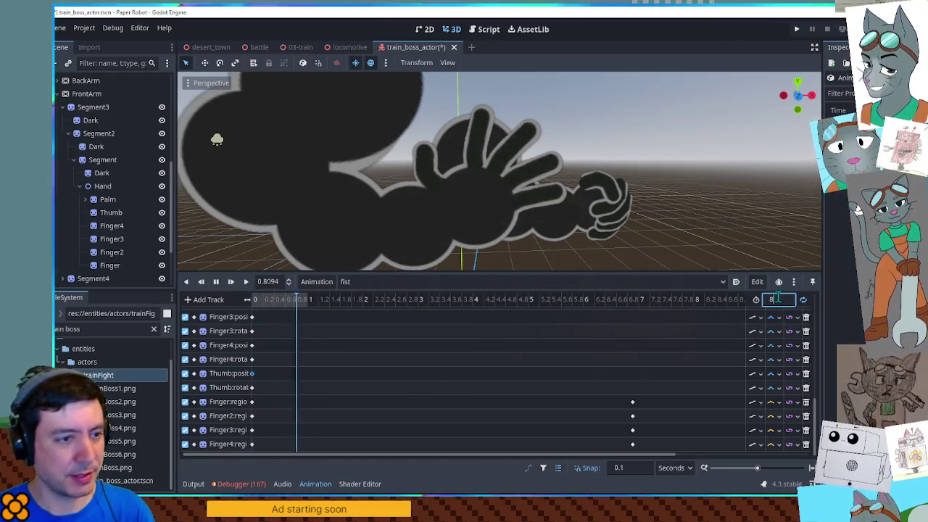
pyautogui.moveTo(659, 392)
pyautogui.mouseDown()
pyautogui.moveTo(622, 458)
pyautogui.moveTo(720, 444)
pyautogui.mouseUp()
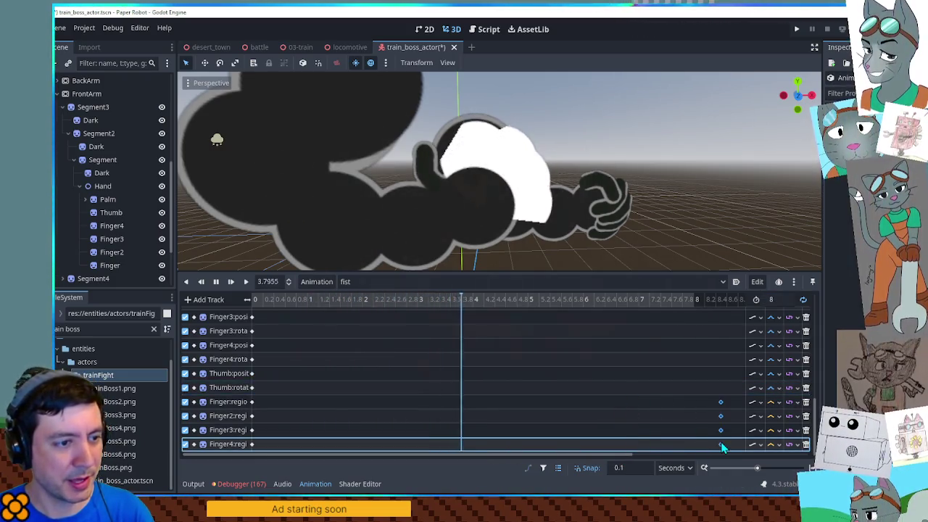
pyautogui.click(771, 402)
pyautogui.click(778, 411)
pyautogui.click(778, 404)
# Step: Set the Finger2, Finger3 and Finger4 region tracks to Nearest interpolation
pyautogui.click(783, 416)
pyautogui.click(778, 417)
pyautogui.click(783, 430)
pyautogui.click(778, 430)
pyautogui.click(783, 445)
pyautogui.click(778, 444)
pyautogui.click(787, 459)
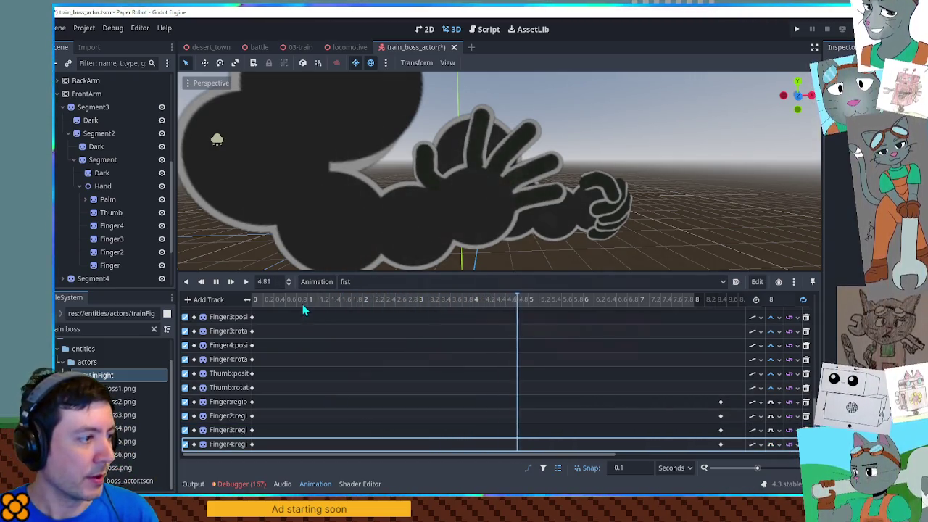
# Step: Stop playback and scrub around 1 second to check the fingers
pyautogui.click(216, 281)
pyautogui.click(302, 300)
pyautogui.moveTo(308, 307)
pyautogui.mouseDown()
pyautogui.moveTo(369, 307)
pyautogui.moveTo(309, 301)
pyautogui.mouseUp()
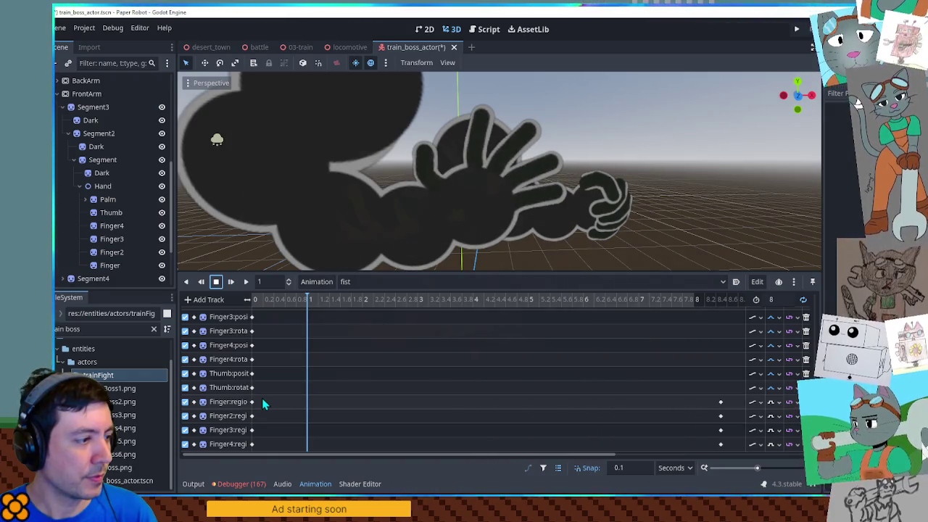
# Step: Duplicate the Finger2 position and rotation keys from 0 to about 2.6 s
pyautogui.moveTo(262, 398); pyautogui.dragTo(242, 456)
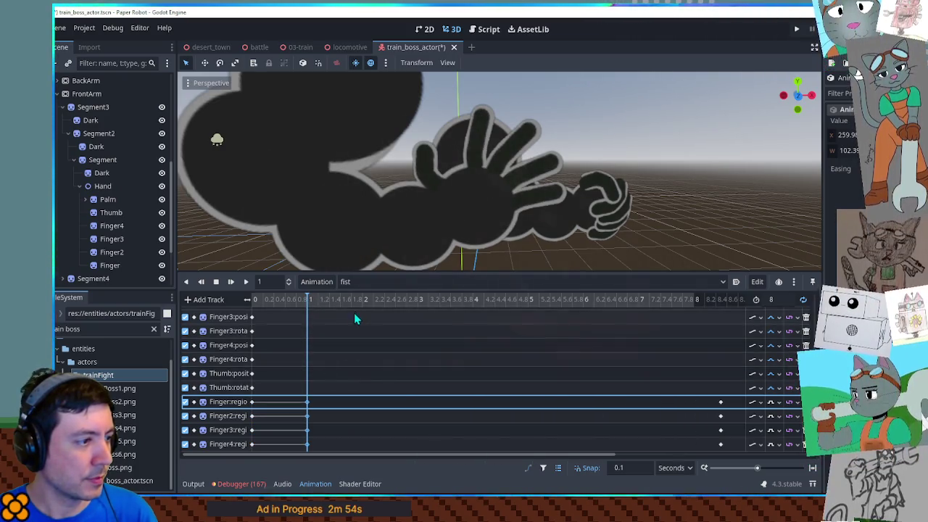
pyautogui.click(309, 401)
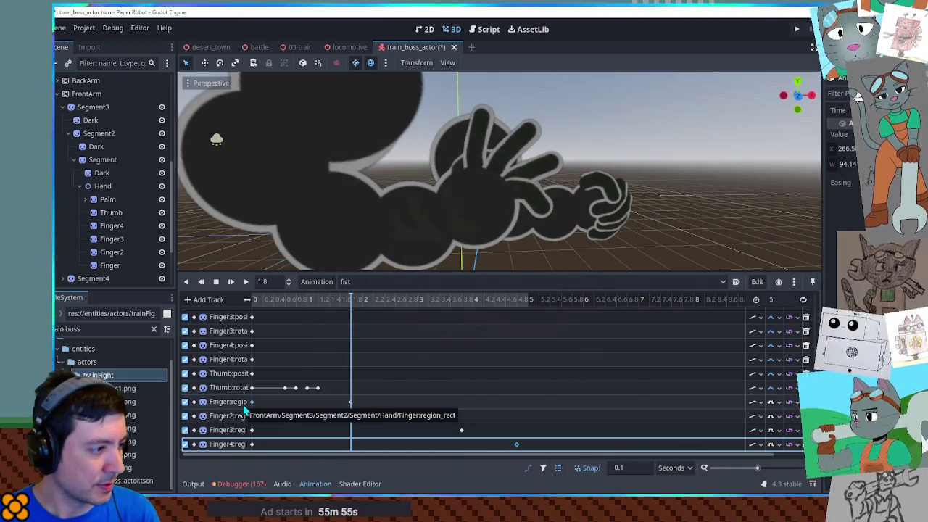
pyautogui.scroll(2, 374, 402)
pyautogui.scroll(1, 362, 358)
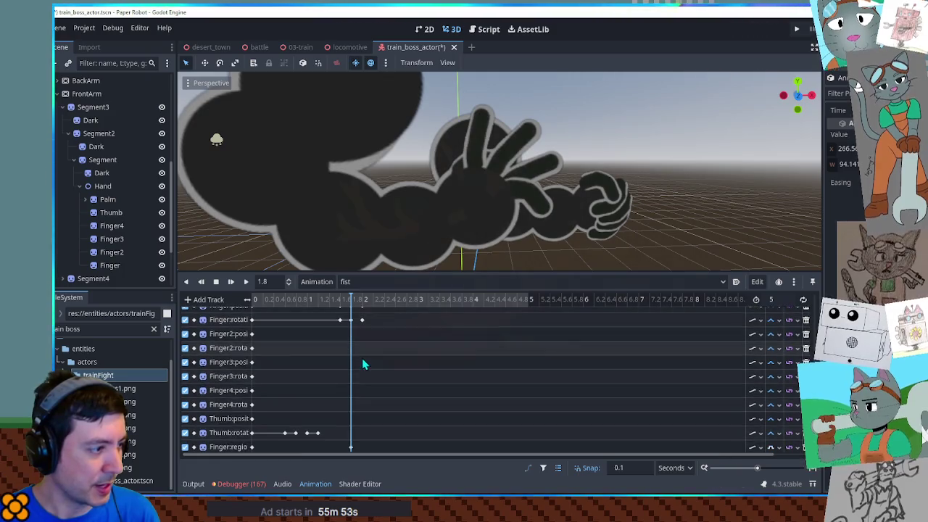
pyautogui.moveTo(284, 330); pyautogui.dragTo(251, 354)
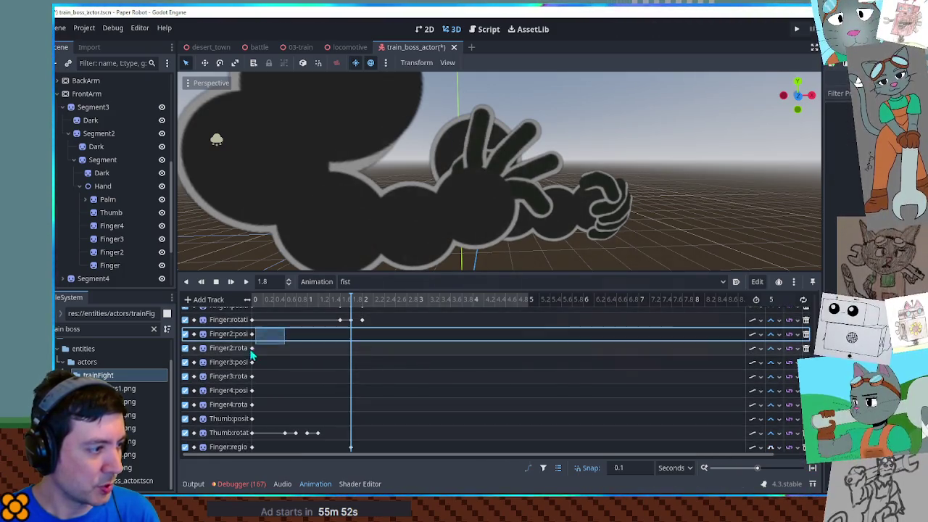
pyautogui.moveTo(403, 299); pyautogui.dragTo(398, 300)
pyautogui.hotkey('ctrl', 'd')
pyautogui.click(407, 299)
pyautogui.hotkey('ctrl', 'd')
# Step: Duplicate the Finger3 keys from the start to about 3.6 s
pyautogui.scroll(-1, 280, 346)
pyautogui.scroll(-1, 281, 346)
pyautogui.moveTo(280, 346); pyautogui.dragTo(256, 339)
pyautogui.moveTo(449, 299); pyautogui.dragTo(463, 298)
pyautogui.hotkey('ctrl', 'd')
pyautogui.hotkey('ctrl', 'd')
# Step: Duplicate the Finger4 keys from the start to about 4.6 and 4.8 s
pyautogui.moveTo(263, 354); pyautogui.dragTo(254, 379)
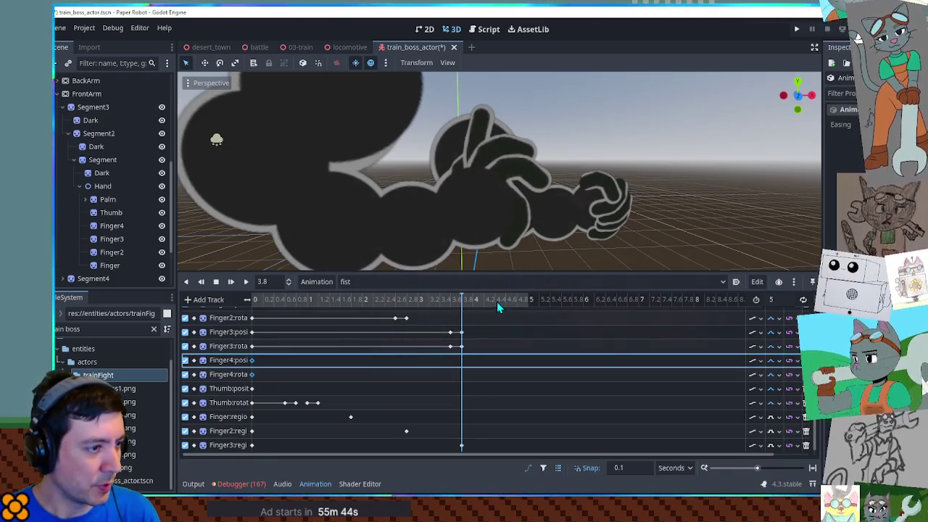
pyautogui.hotkey('ctrl', 'd')
pyautogui.moveTo(509, 299); pyautogui.dragTo(520, 298)
pyautogui.hotkey('ctrl', 'd')
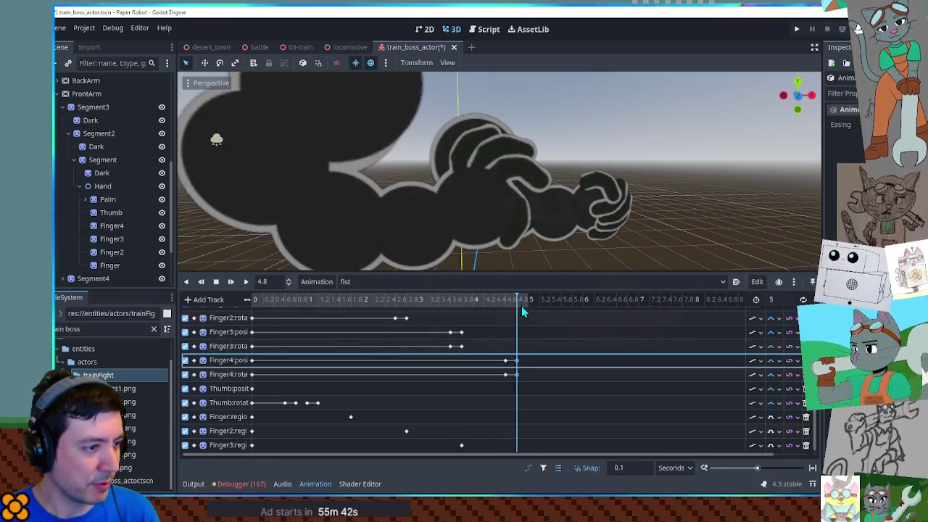
# Step: Preview the staggered fist pose at about 3 s and 1.7 s in the 3D view
pyautogui.scroll(2, 447, 345)
pyautogui.moveTo(415, 299); pyautogui.dragTo(419, 299)
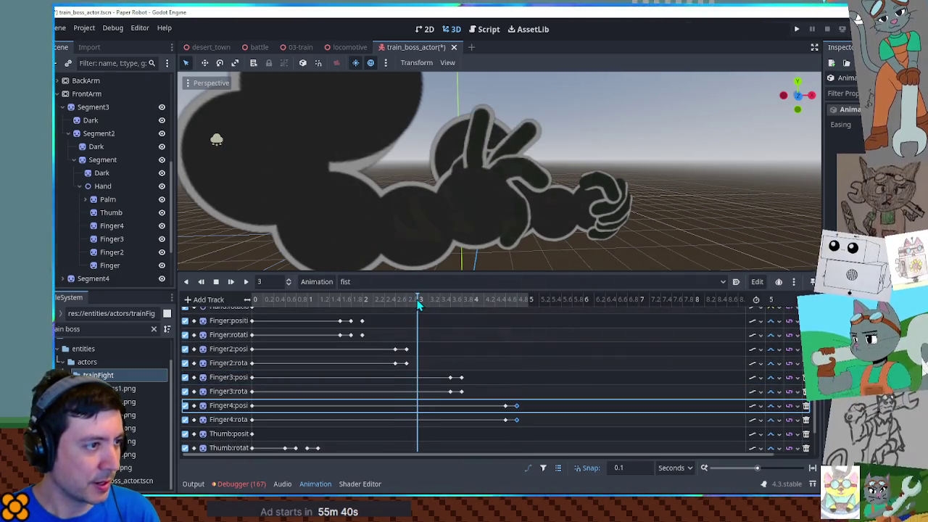
pyautogui.click(119, 242)
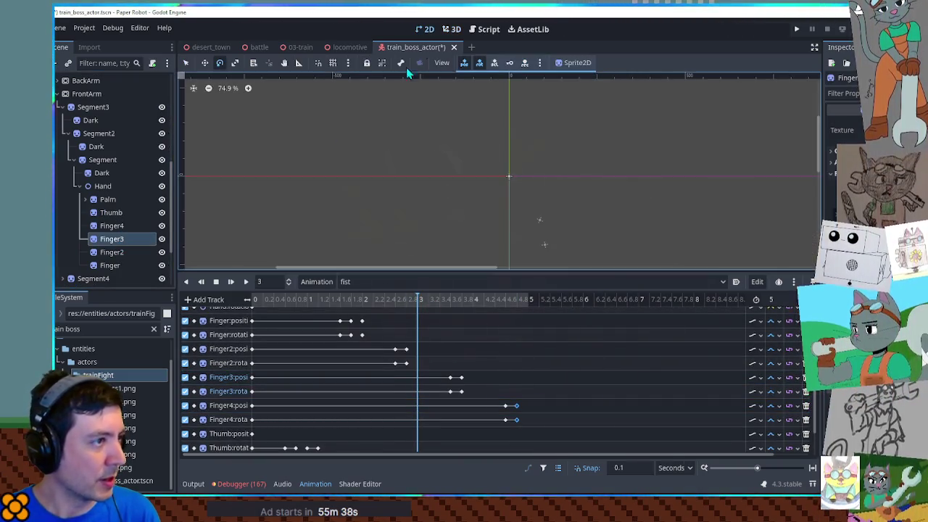
pyautogui.click(450, 29)
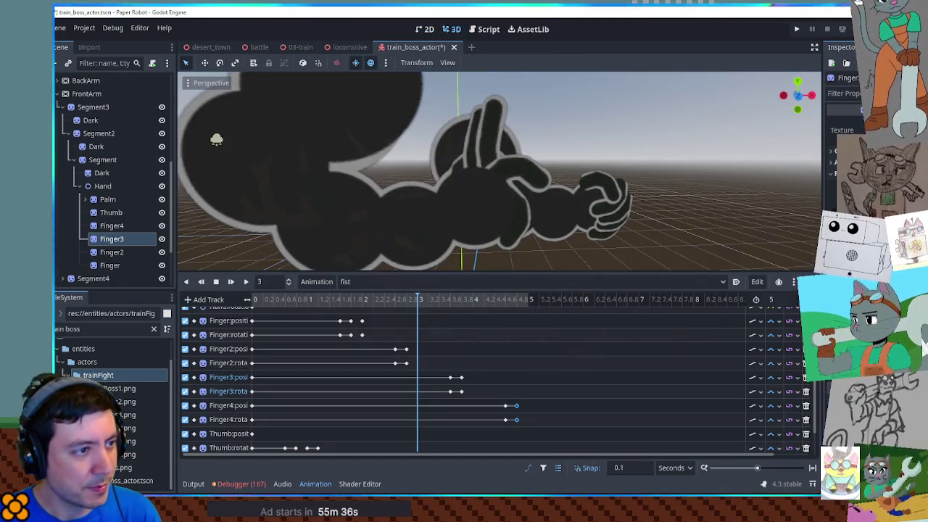
pyautogui.moveTo(420, 300)
pyautogui.mouseDown()
pyautogui.moveTo(347, 299)
pyautogui.moveTo(375, 299)
pyautogui.mouseUp()
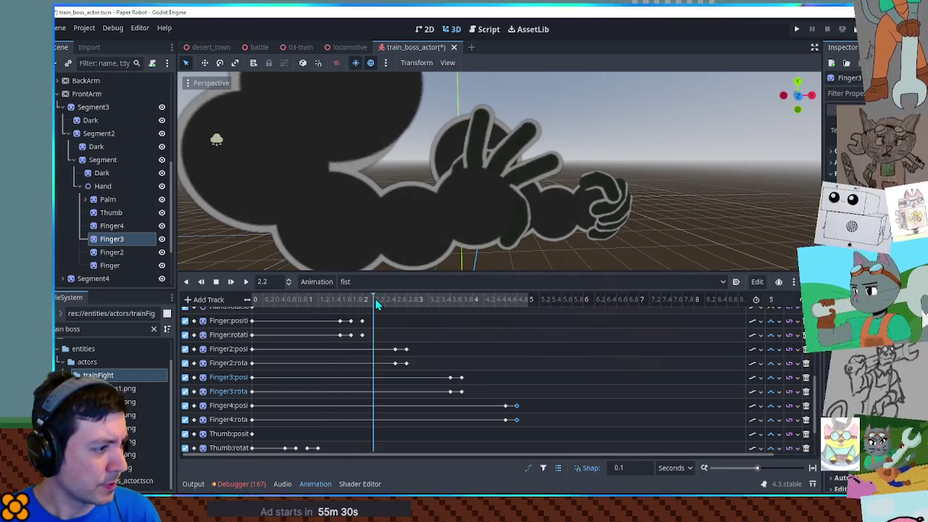
pyautogui.click(163, 227)
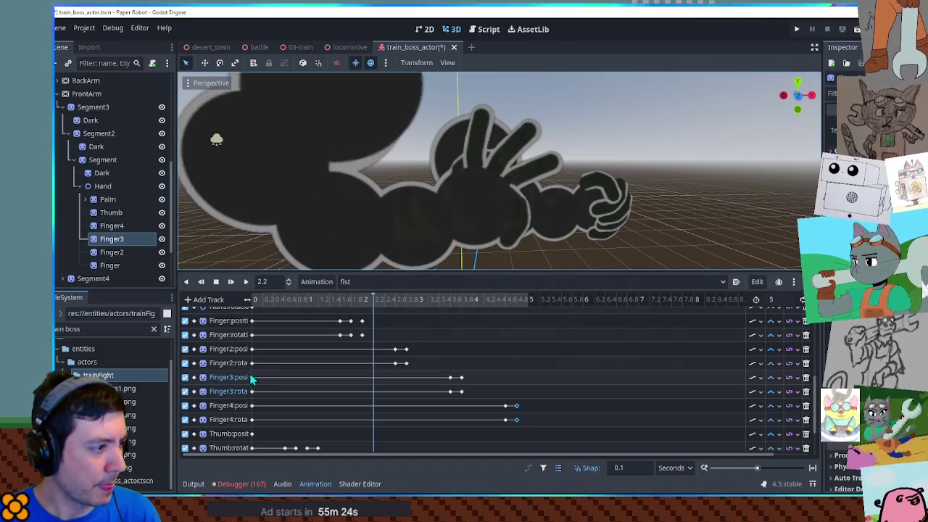
pyautogui.click(418, 303)
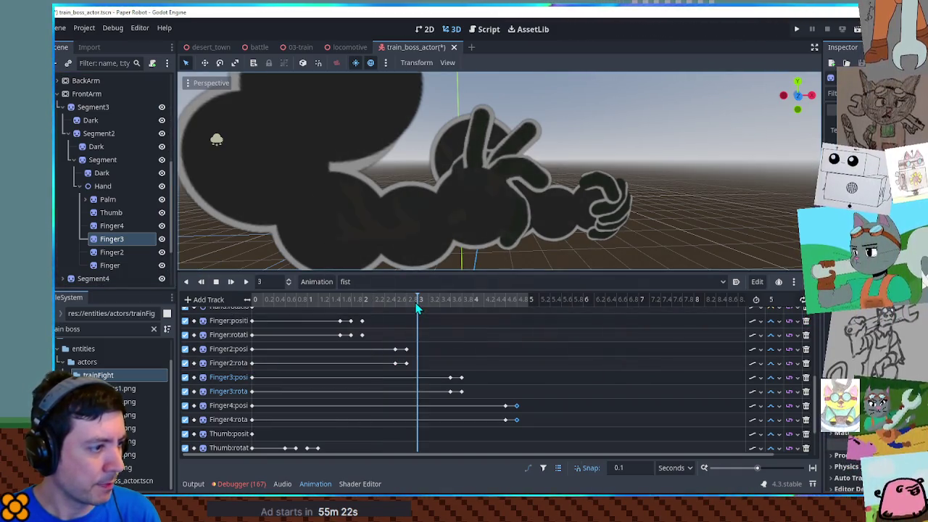
# Step: Insert Finger2 position and rotation keys at 3 s
pyautogui.click(113, 252)
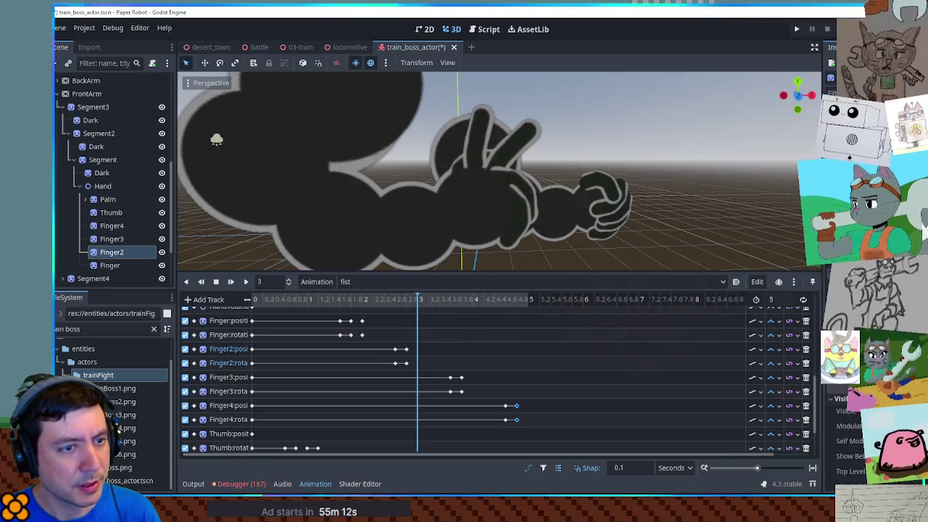
pyautogui.rightClick(419, 355)
pyautogui.click(435, 358)
pyautogui.rightClick(418, 365)
pyautogui.click(435, 371)
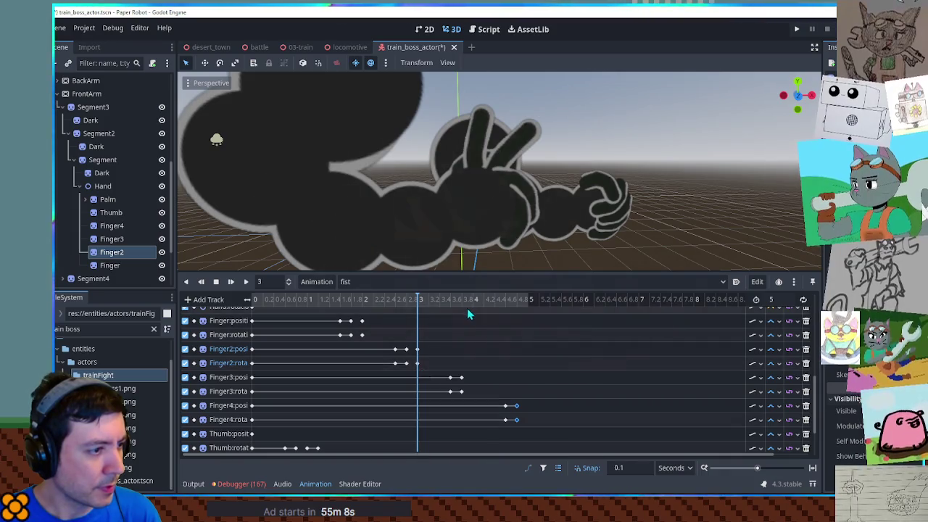
# Step: Insert Finger3 position and rotation keys at 4 s
pyautogui.click(468, 300)
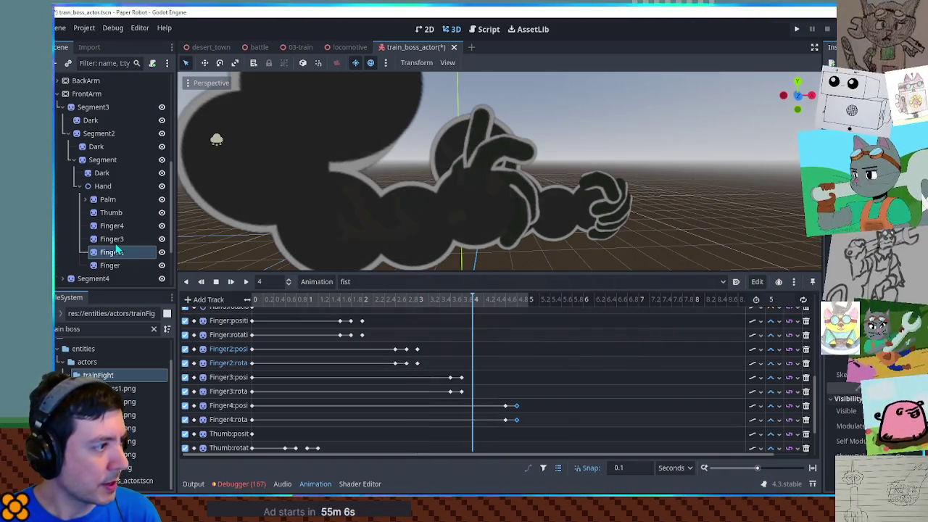
pyautogui.click(112, 238)
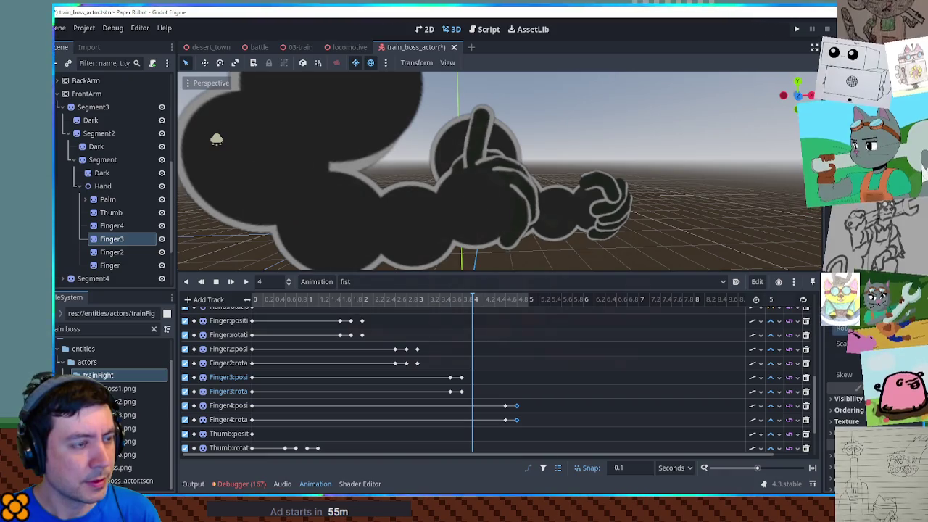
pyautogui.rightClick(474, 378)
pyautogui.click(479, 388)
pyautogui.rightClick(475, 392)
pyautogui.click(484, 400)
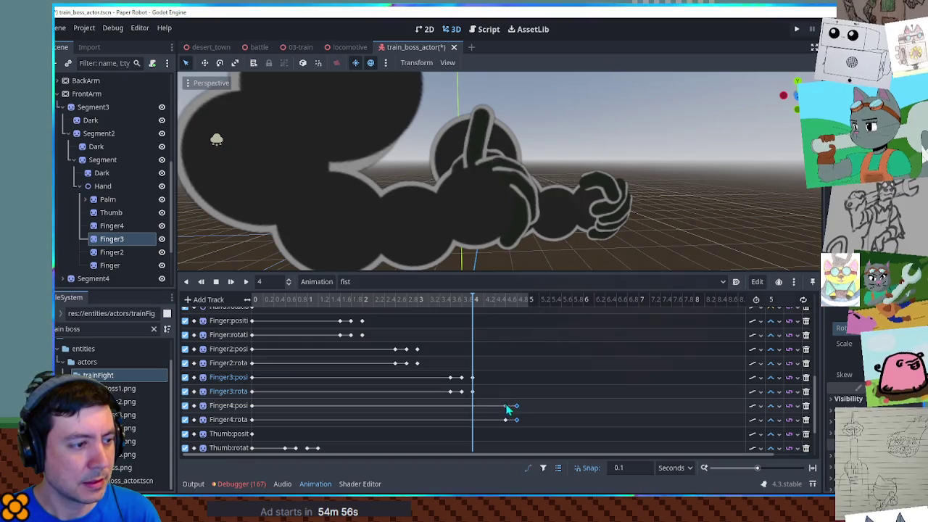
# Step: Key Finger4's position and rotation at 5 s, then play the animation through
pyautogui.click(529, 302)
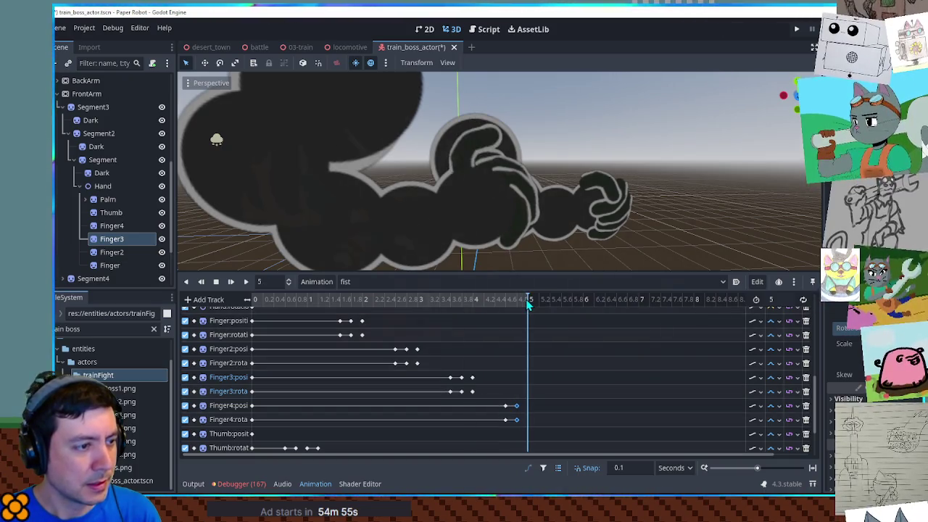
pyautogui.click(113, 227)
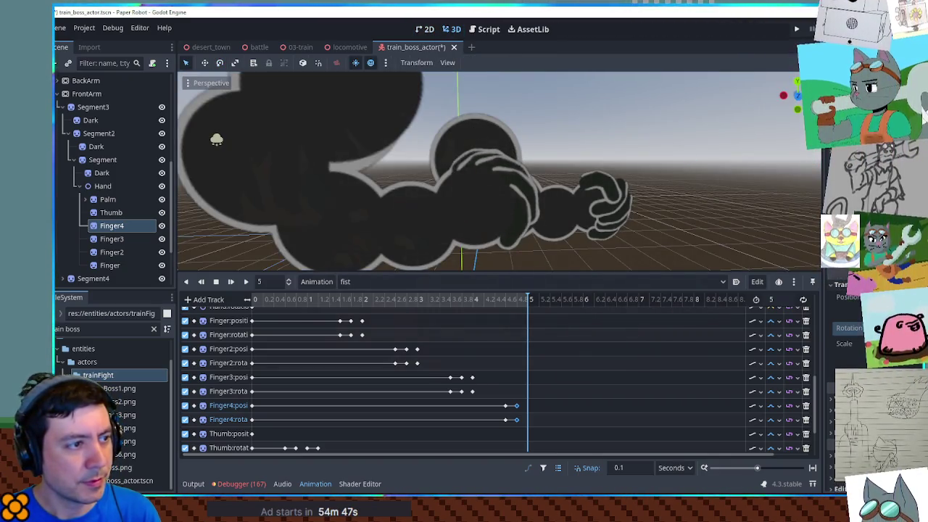
pyautogui.rightClick(528, 411)
pyautogui.rightClick(530, 417)
pyautogui.click(536, 415)
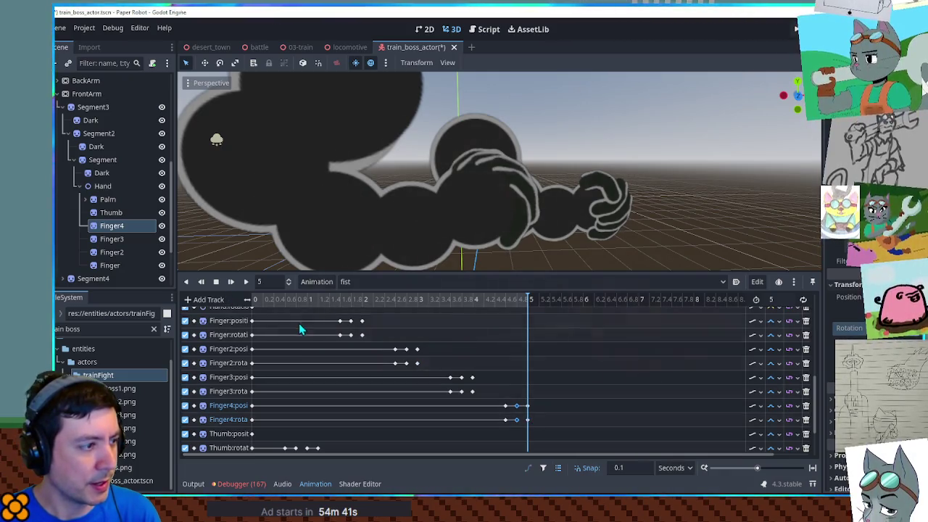
pyautogui.click(245, 281)
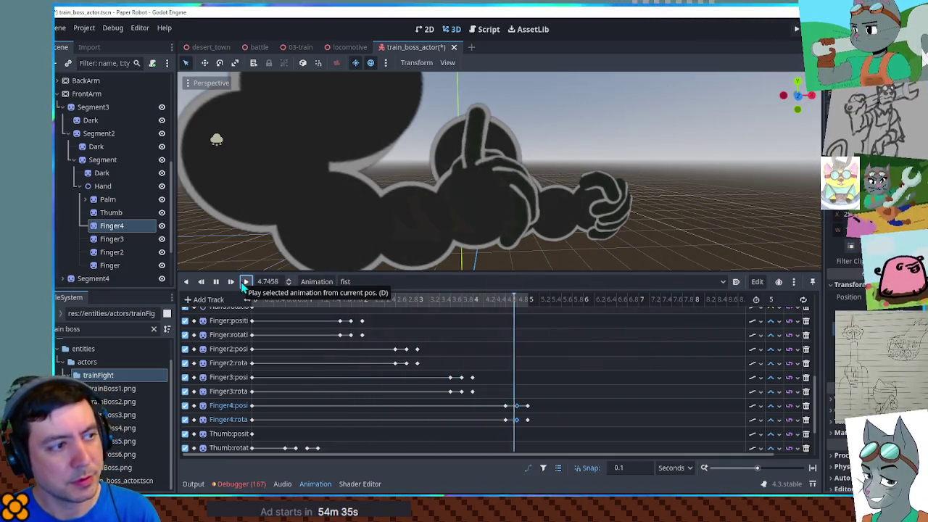
pyautogui.click(217, 283)
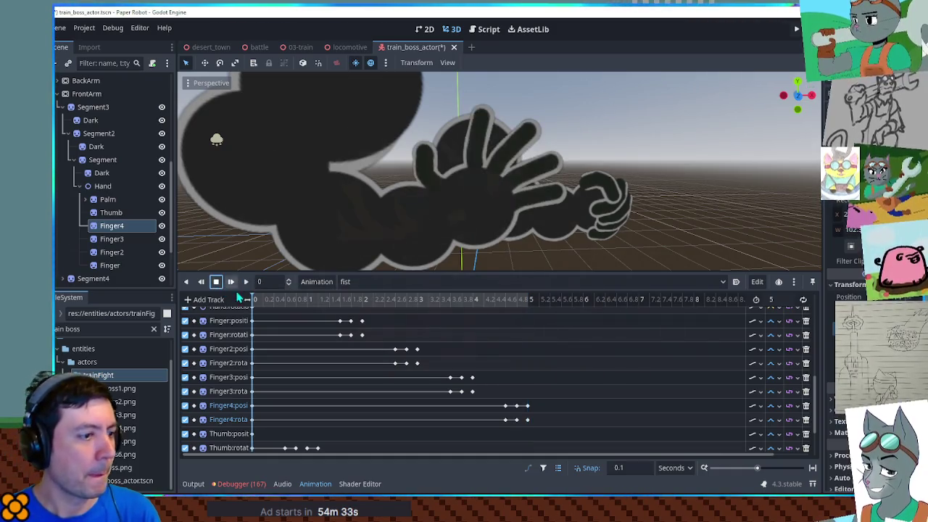
# Step: Set the timeline snap step to 0.05 seconds
pyautogui.click(333, 301)
pyautogui.click(636, 467)
pyautogui.write('0.05')
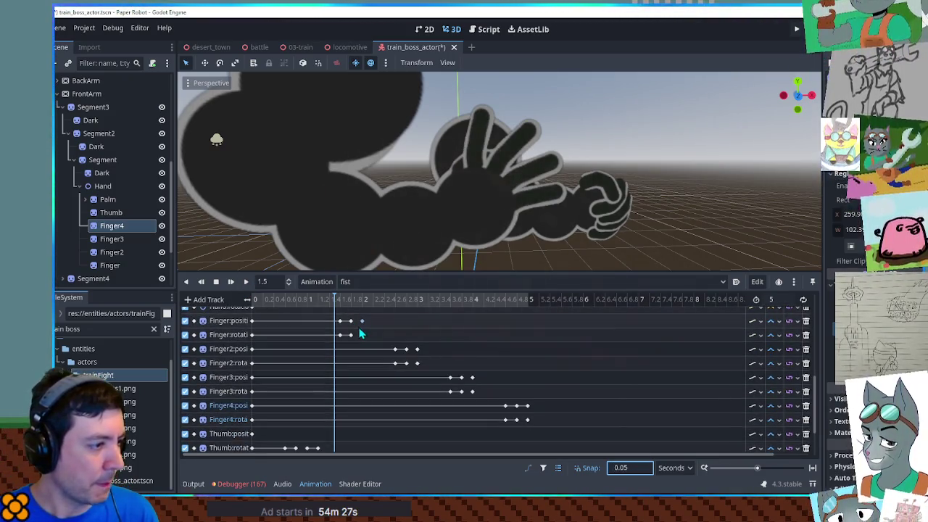
# Step: Shift the middle Finger and Finger2 position and rotation keys slightly later
pyautogui.click(353, 321)
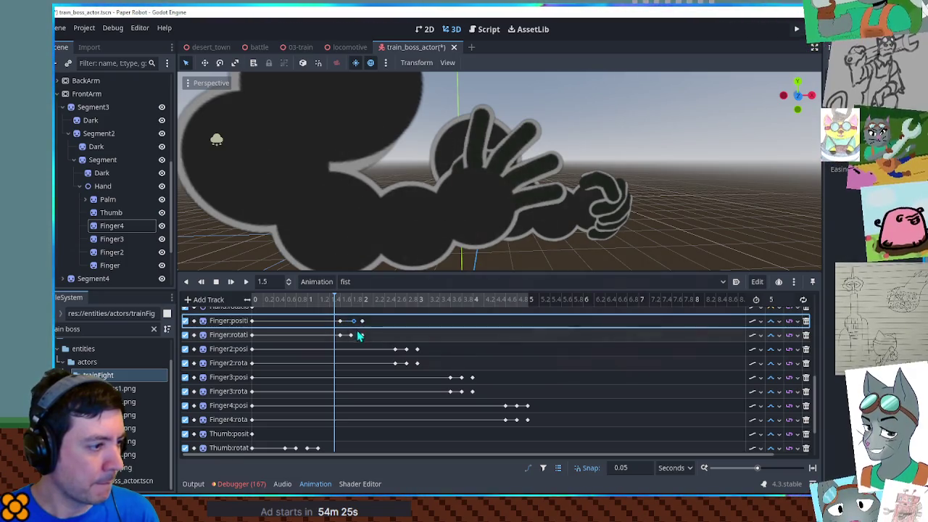
pyautogui.moveTo(351, 335); pyautogui.dragTo(357, 334)
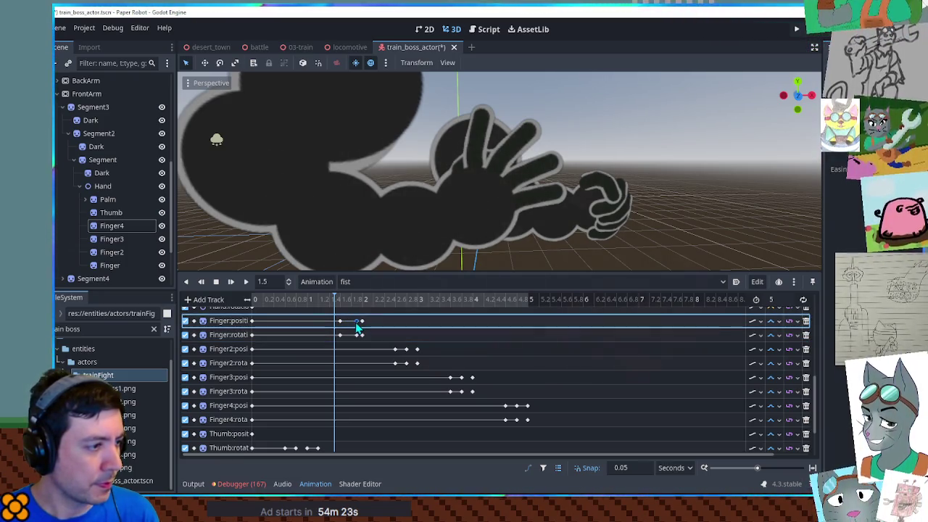
pyautogui.moveTo(391, 342); pyautogui.dragTo(409, 371)
pyautogui.moveTo(399, 328)
pyautogui.mouseDown()
pyautogui.moveTo(408, 366)
pyautogui.moveTo(524, 424)
pyautogui.mouseUp()
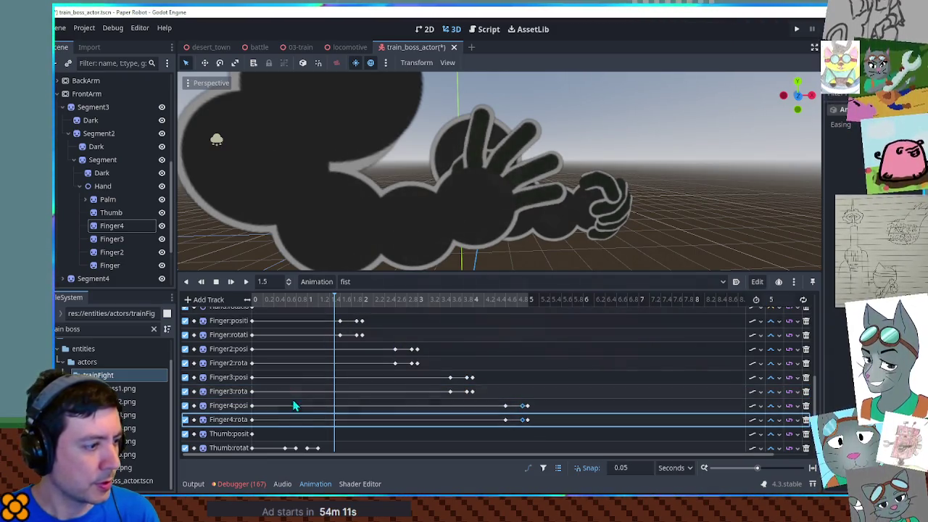
pyautogui.scroll(-2, 297, 390)
pyautogui.click(298, 388)
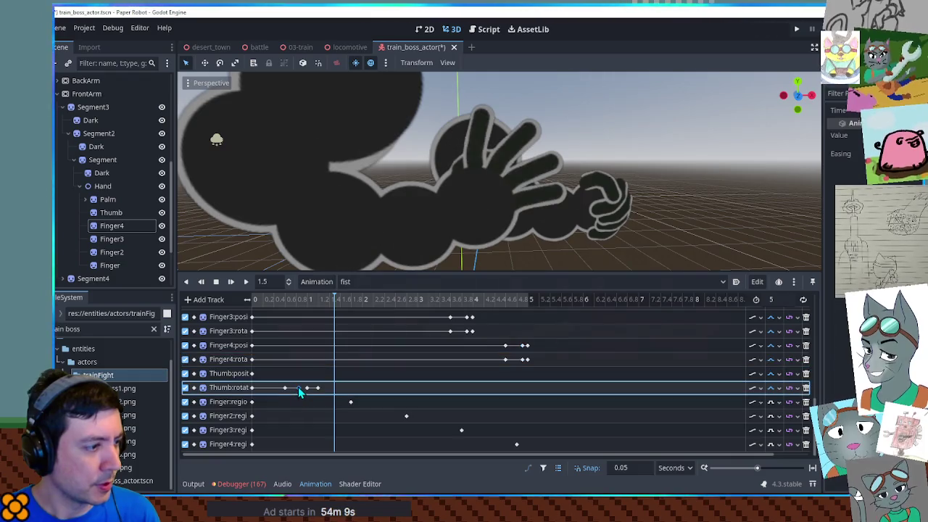
pyautogui.click(233, 283)
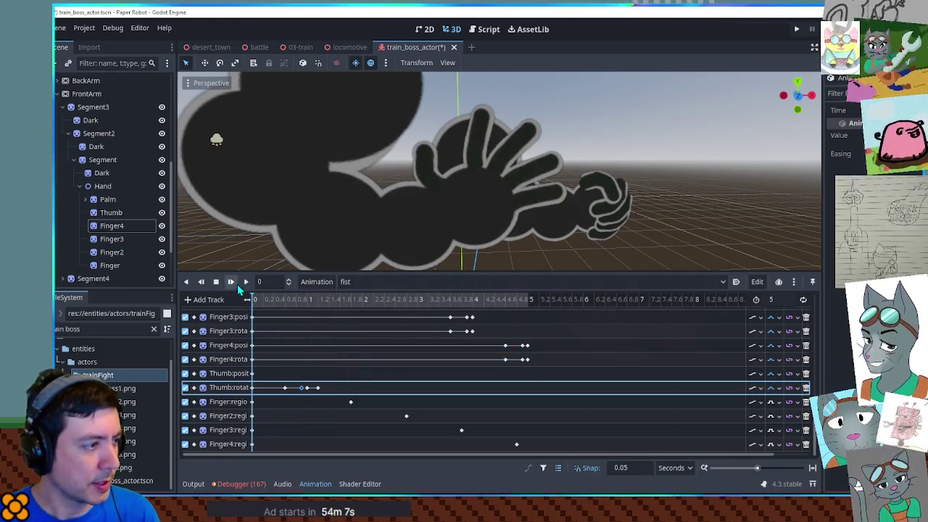
# Step: Play the animation and nudge a Thumb rotation key slightly later
pyautogui.click(246, 282)
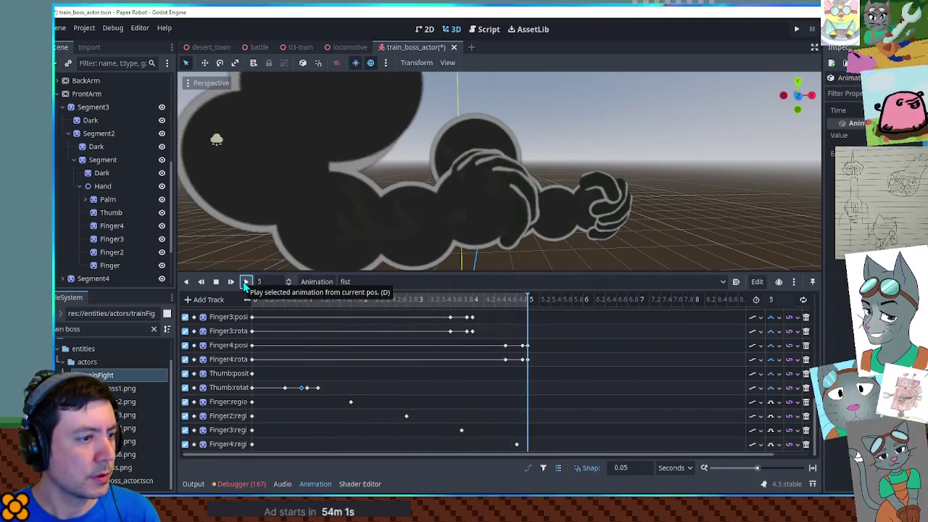
pyautogui.moveTo(525, 365); pyautogui.dragTo(500, 340)
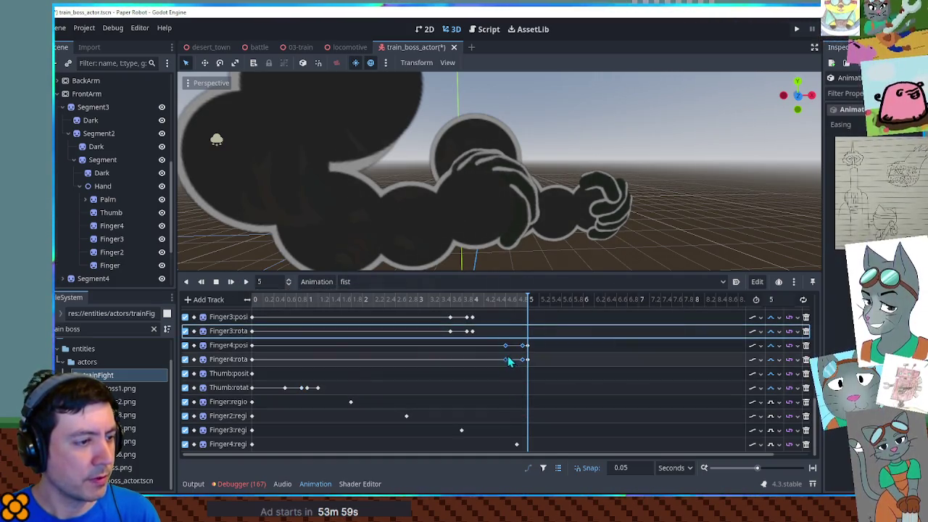
pyautogui.click(496, 333)
pyautogui.scroll(1, 408, 369)
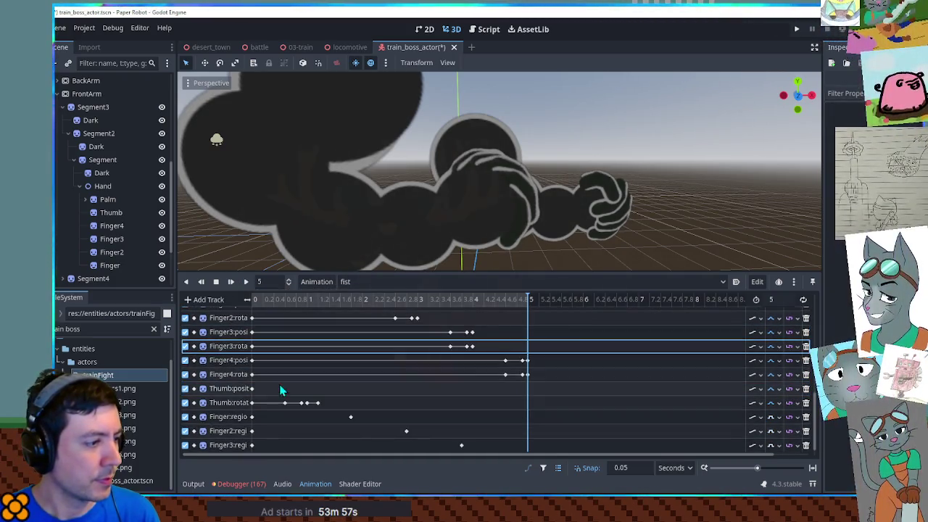
pyautogui.moveTo(287, 409); pyautogui.dragTo(297, 410)
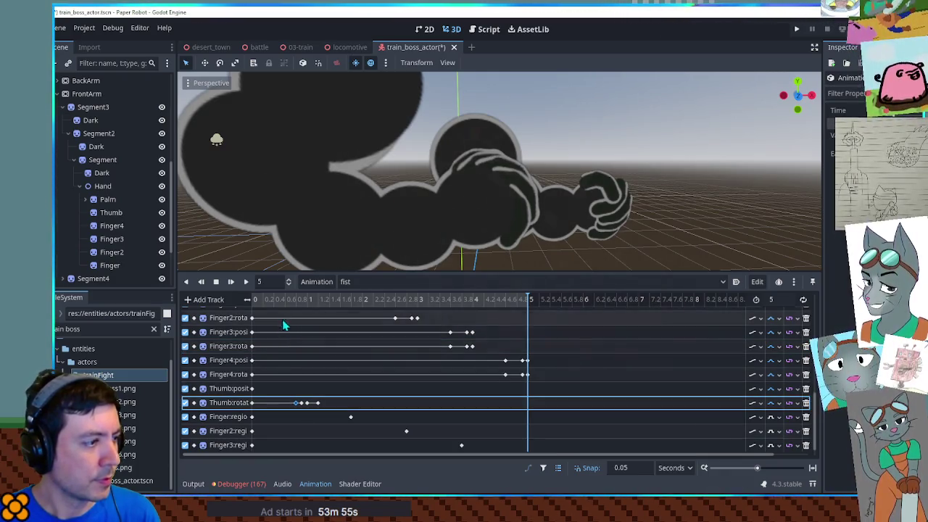
pyautogui.click(246, 282)
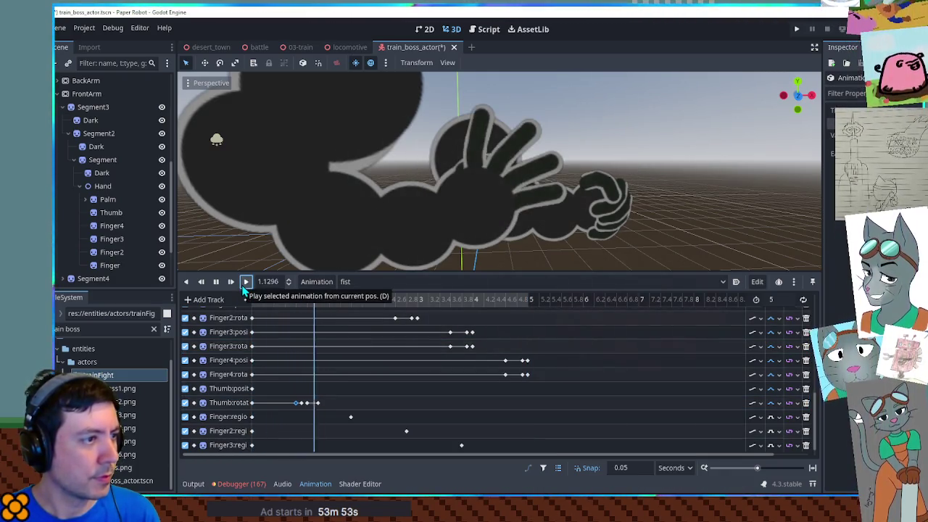
# Step: Drag the finger keyframes closer together, then play the animation through and stop
pyautogui.scroll(3, 388, 332)
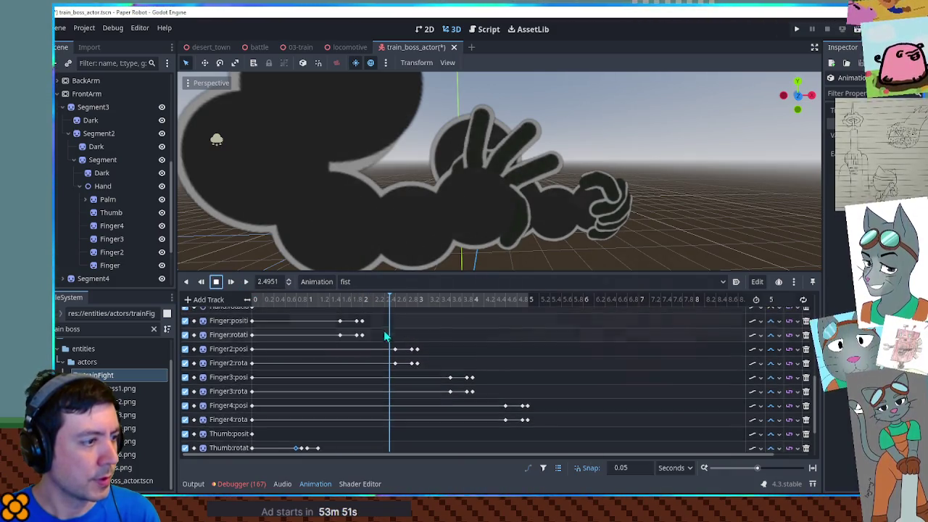
pyautogui.moveTo(327, 317)
pyautogui.mouseDown()
pyautogui.moveTo(349, 340)
pyautogui.moveTo(512, 427)
pyautogui.mouseUp()
pyautogui.click(511, 377)
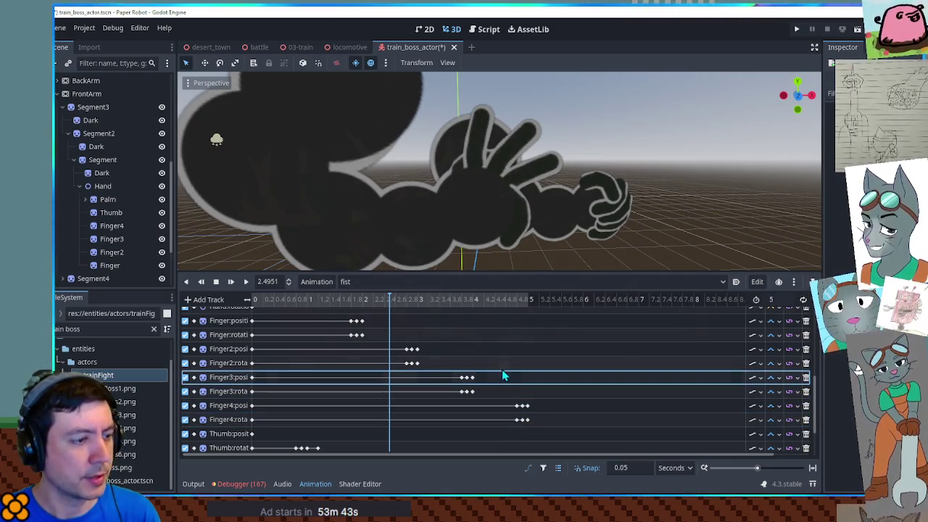
pyautogui.click(231, 281)
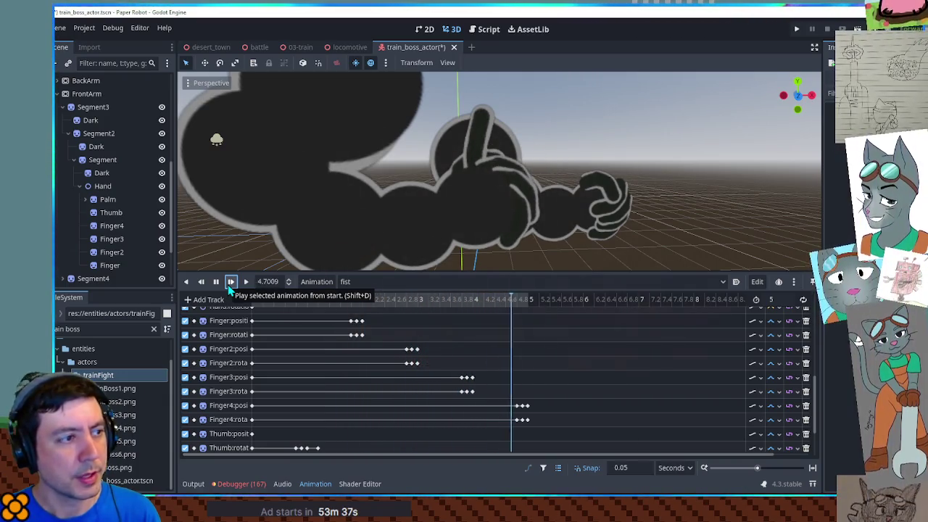
pyautogui.click(216, 282)
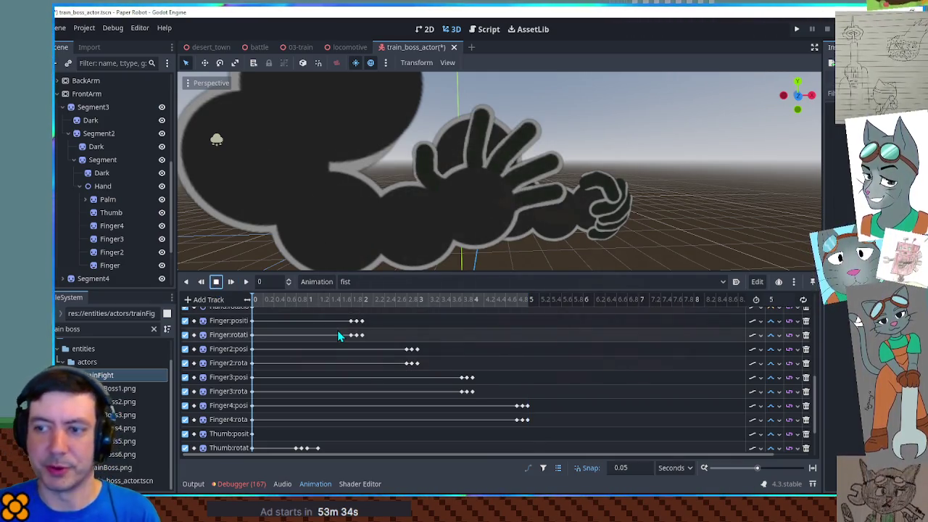
# Step: Change the Hand rotation track's interpolation mode and play the animation to check it
pyautogui.scroll(2, 341, 350)
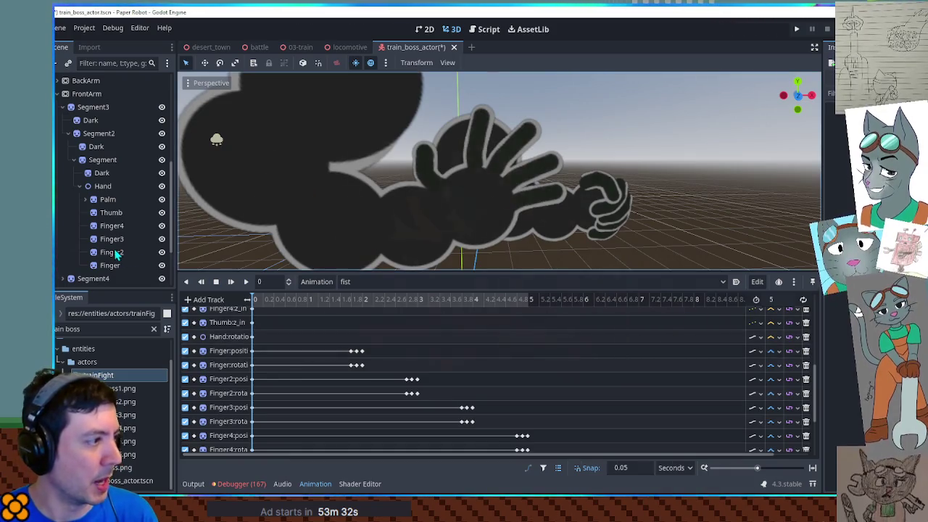
pyautogui.click(103, 187)
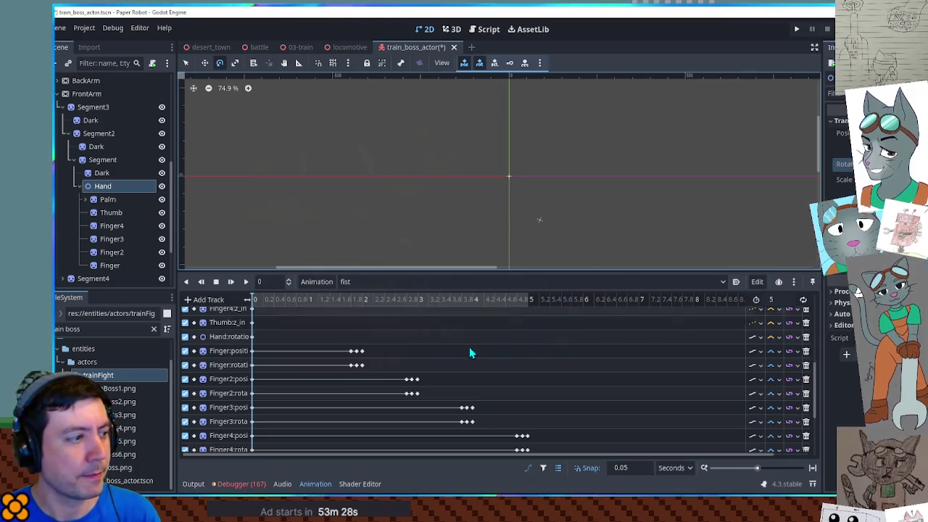
pyautogui.scroll(-5, 435, 352)
pyautogui.click(775, 444)
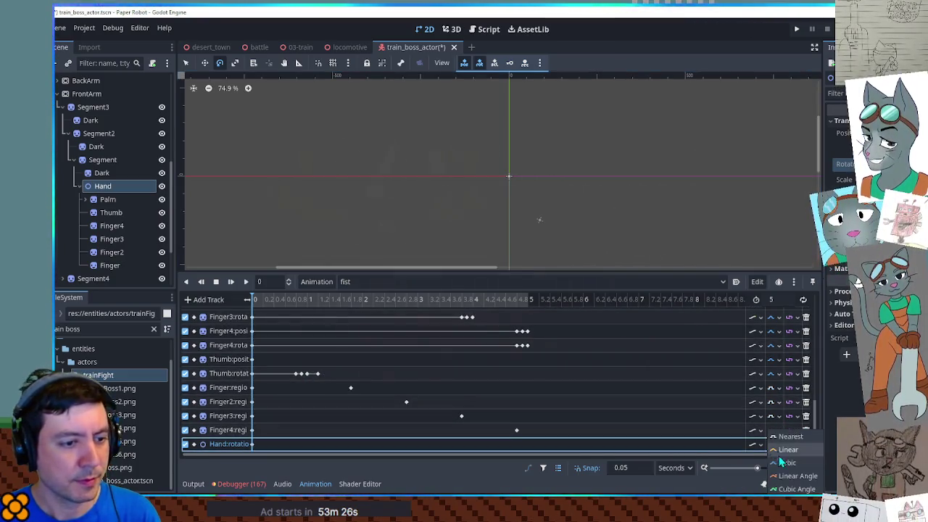
pyautogui.click(787, 463)
pyautogui.click(447, 28)
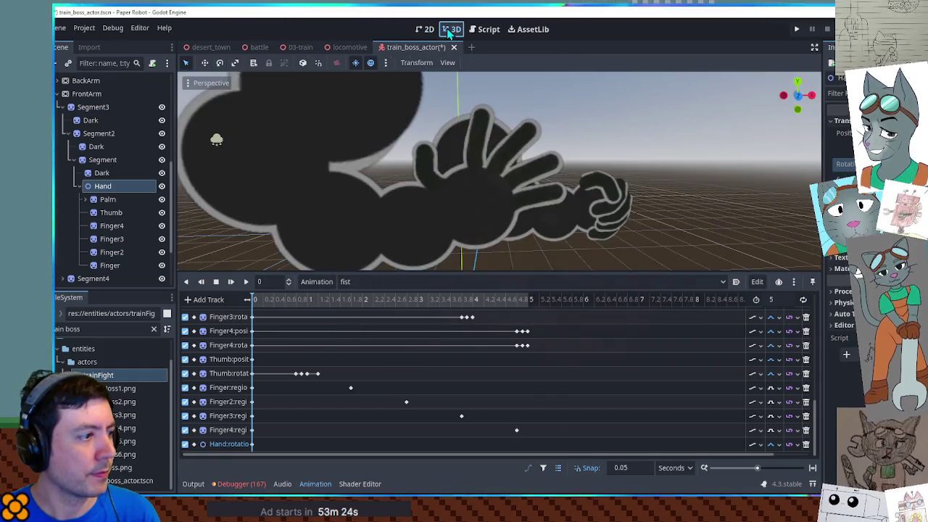
pyautogui.click(245, 282)
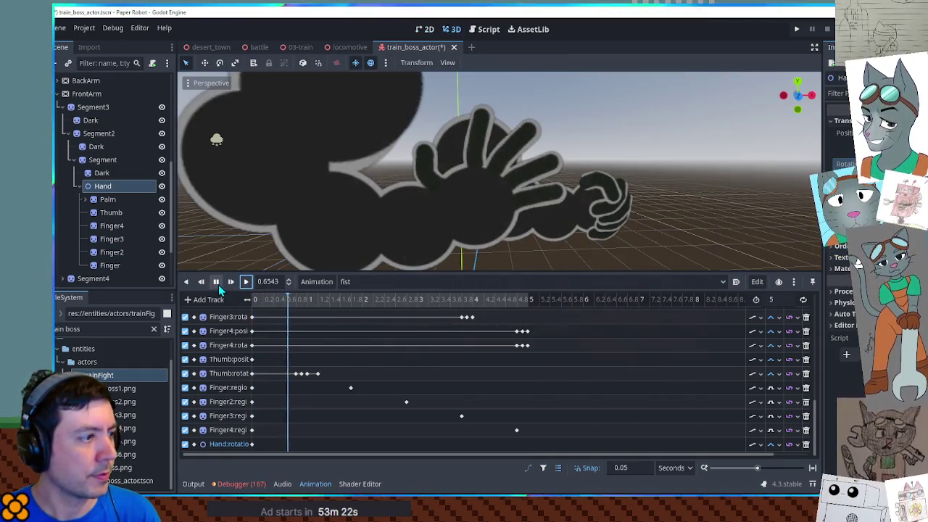
pyautogui.click(215, 282)
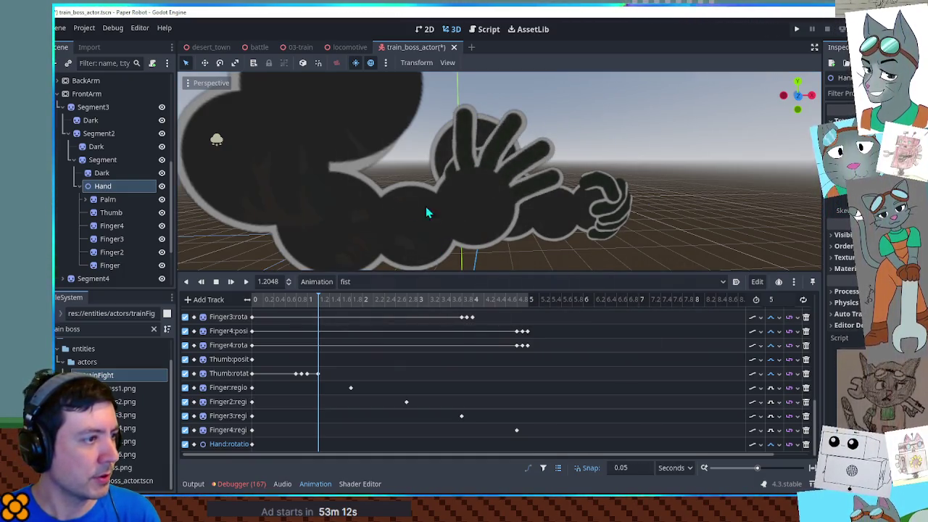
# Step: Select the Segment arm node in the 3D view for rotation keying
pyautogui.click(101, 160)
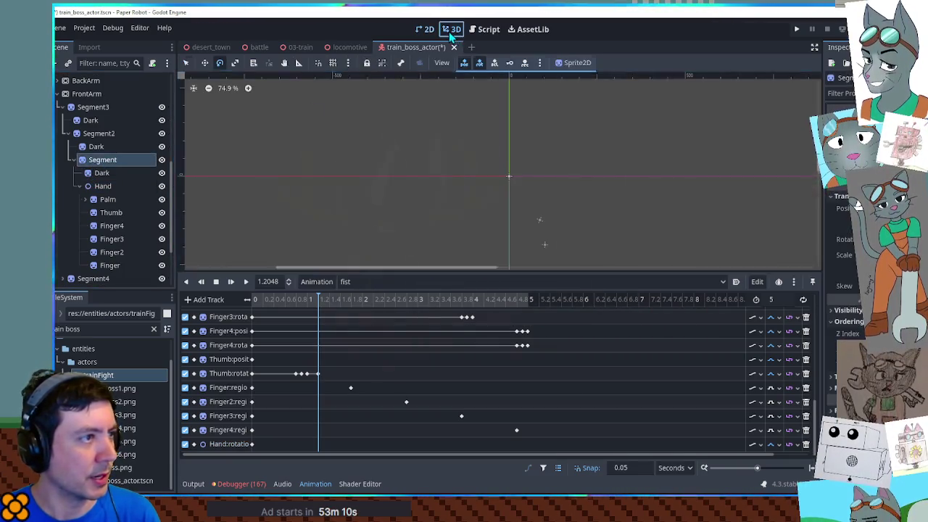
pyautogui.click(450, 29)
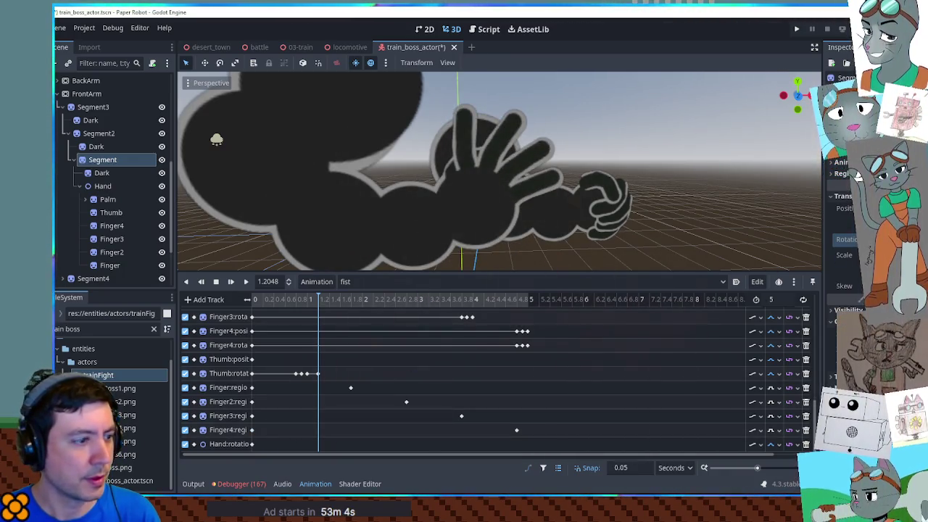
pyautogui.scroll(-1, 280, 421)
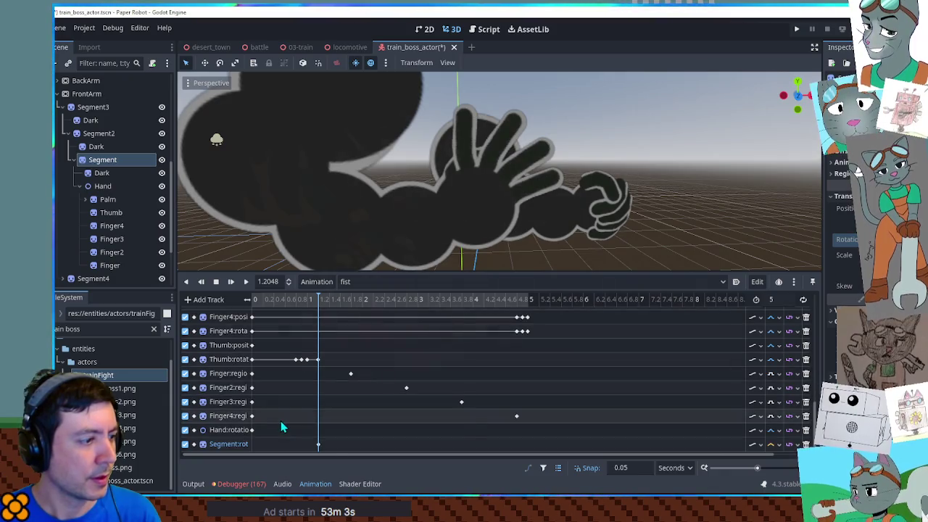
# Step: Set the timeline snap to 0.1 and key the Segment rotation at 1, 3 and 4 s
pyautogui.click(252, 444)
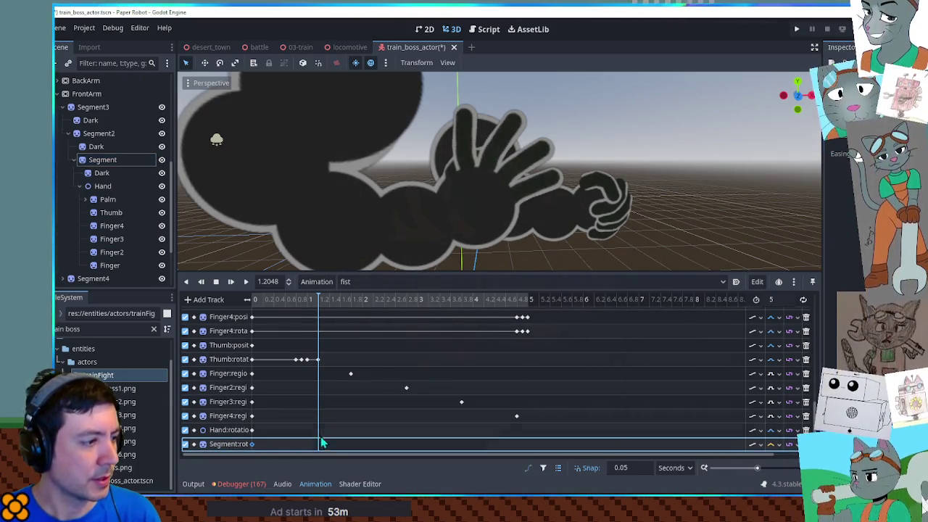
pyautogui.click(625, 468)
pyautogui.write('0.1')
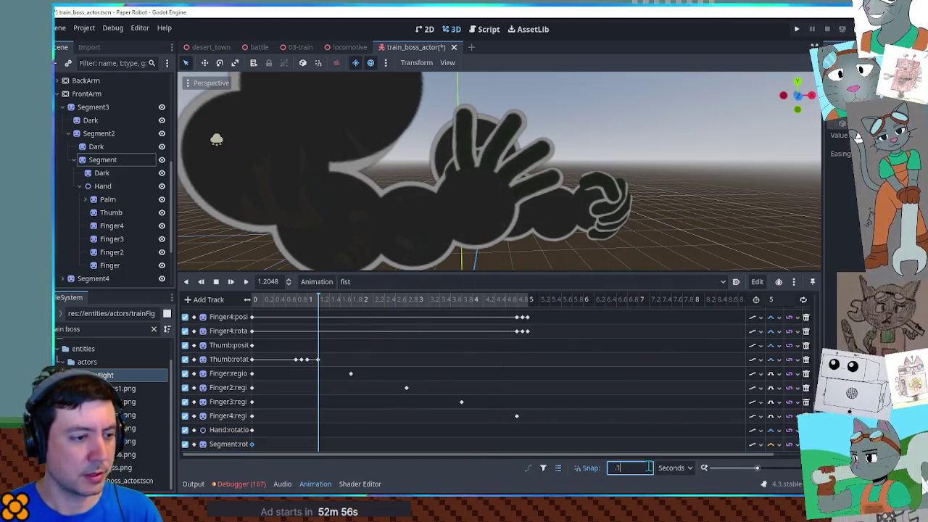
pyautogui.click(309, 299)
pyautogui.press('k')
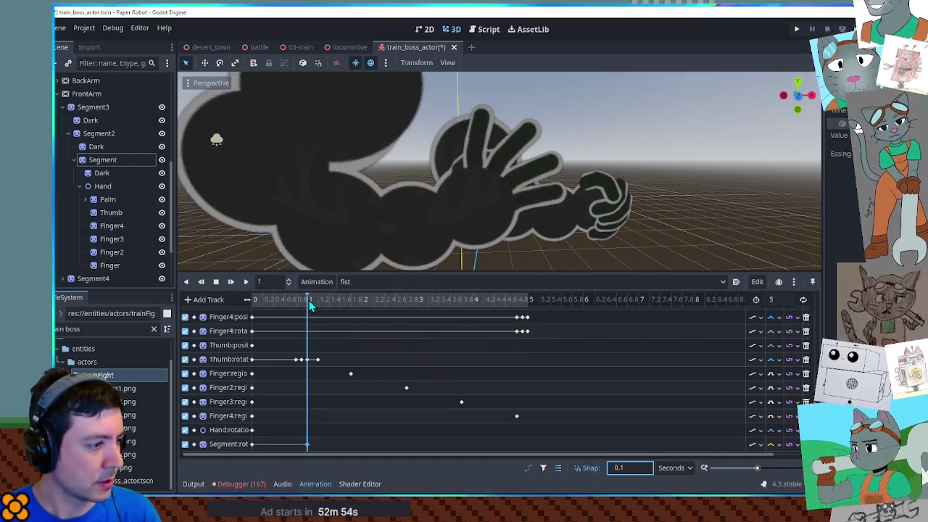
pyautogui.click(366, 302)
pyautogui.click(421, 300)
pyautogui.press('k')
pyautogui.click(472, 301)
pyautogui.press('k')
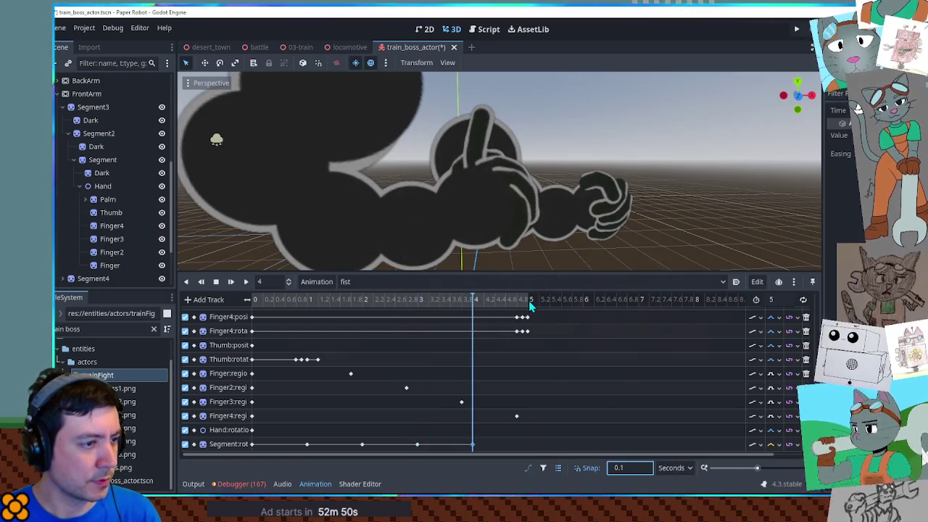
# Step: Key the Segment rotation at 5 s, lengthen the animation to 6 s, and scrub back to 0.9 s
pyautogui.click(529, 301)
pyautogui.write('k')
pyautogui.write('6')
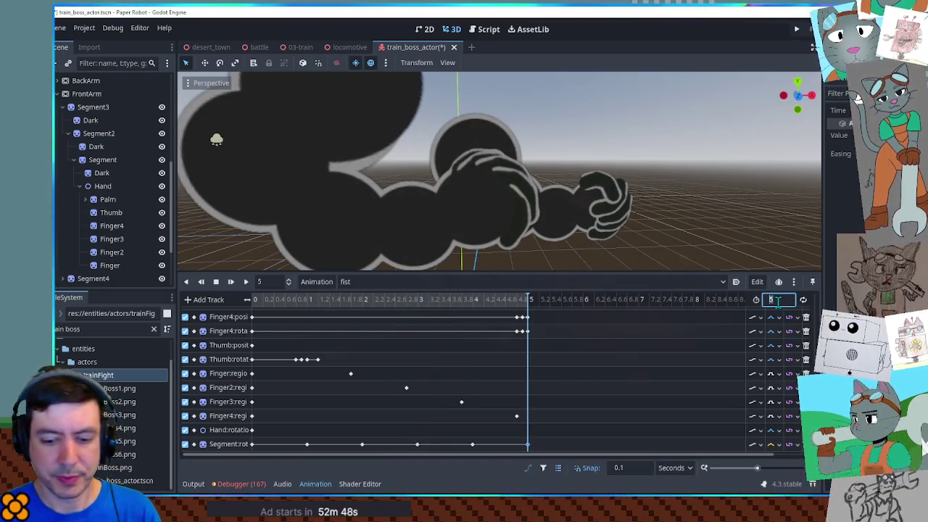
pyautogui.press('Return')
pyautogui.moveTo(277, 300); pyautogui.dragTo(303, 308)
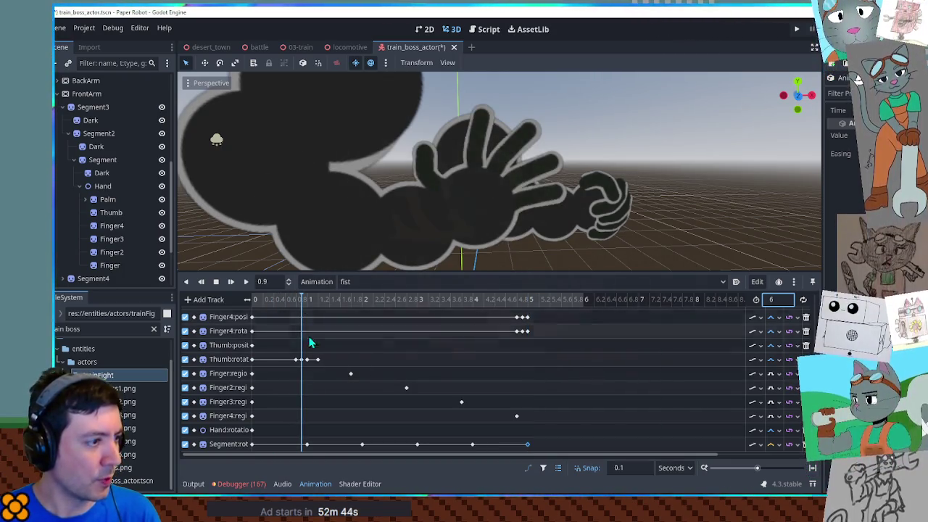
pyautogui.rightClick(301, 445)
# Step: Insert an extra Segment rotation key at 0.9 seconds in the fist animation
pyautogui.click(317, 407)
pyautogui.click(304, 443)
pyautogui.click(657, 241)
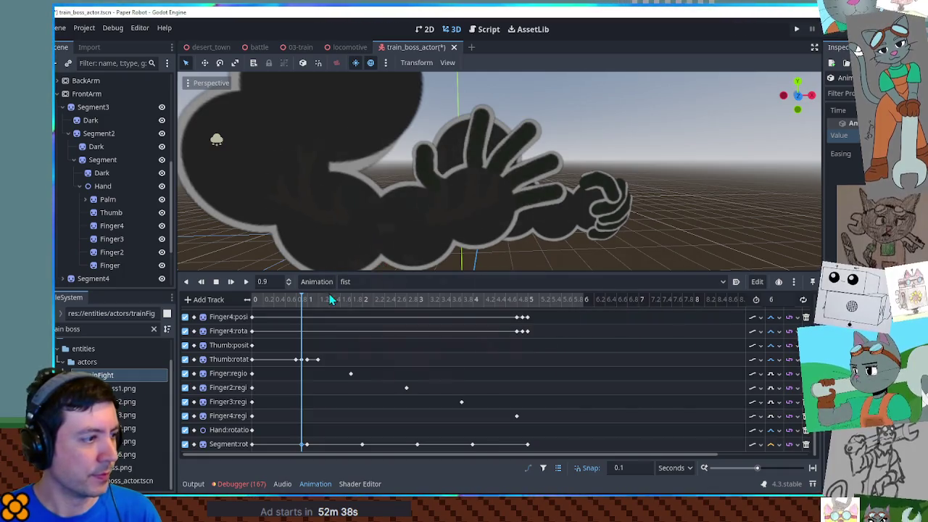
pyautogui.click(322, 390)
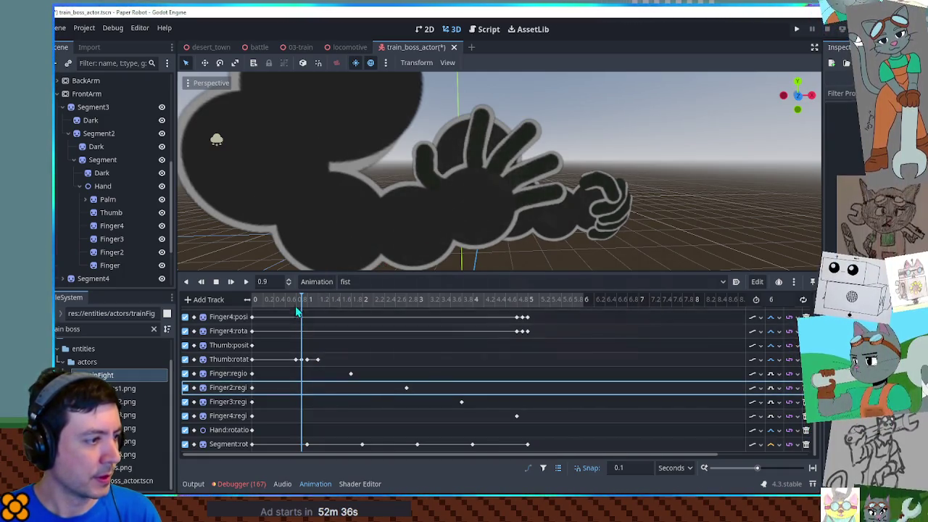
pyautogui.click(102, 161)
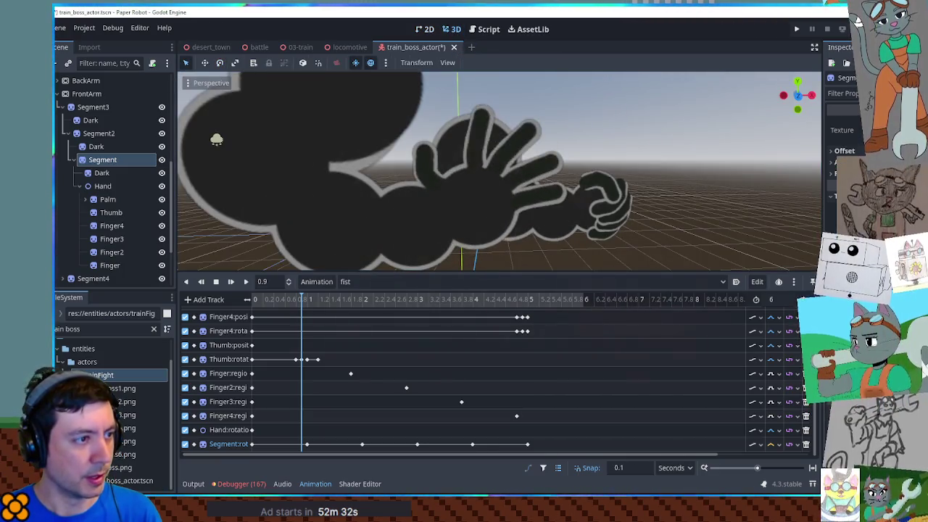
pyautogui.rightClick(301, 443)
pyautogui.click(319, 449)
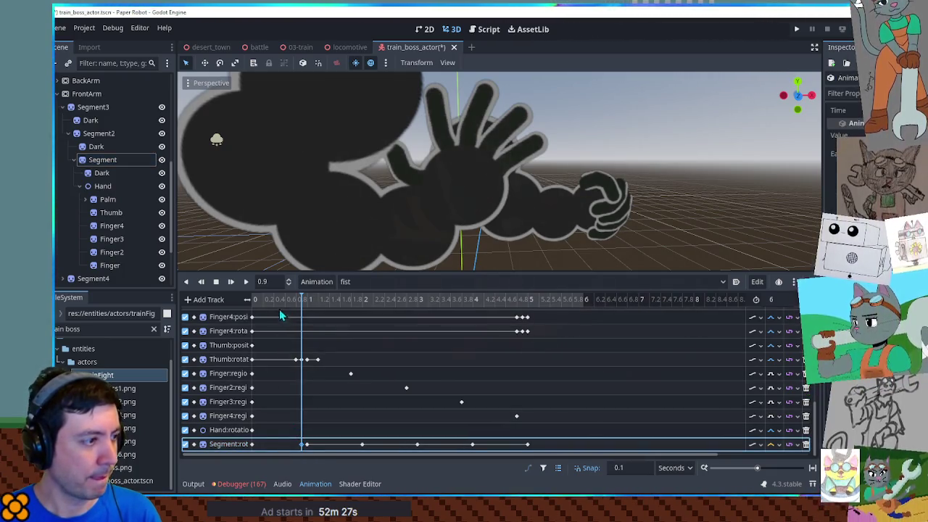
# Step: Play back the fist animation and scrub around 0.8–1 second to check the pose
pyautogui.click(246, 282)
pyautogui.click(216, 282)
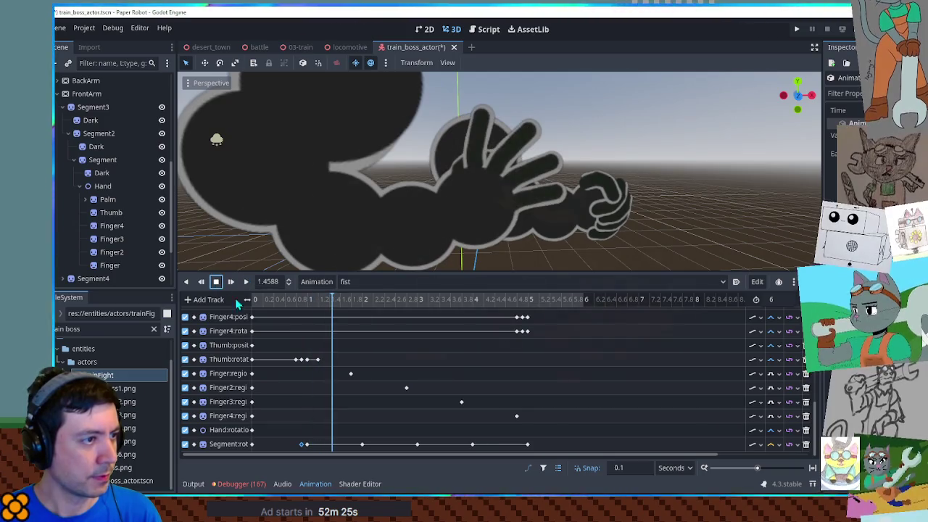
pyautogui.click(294, 448)
pyautogui.click(310, 300)
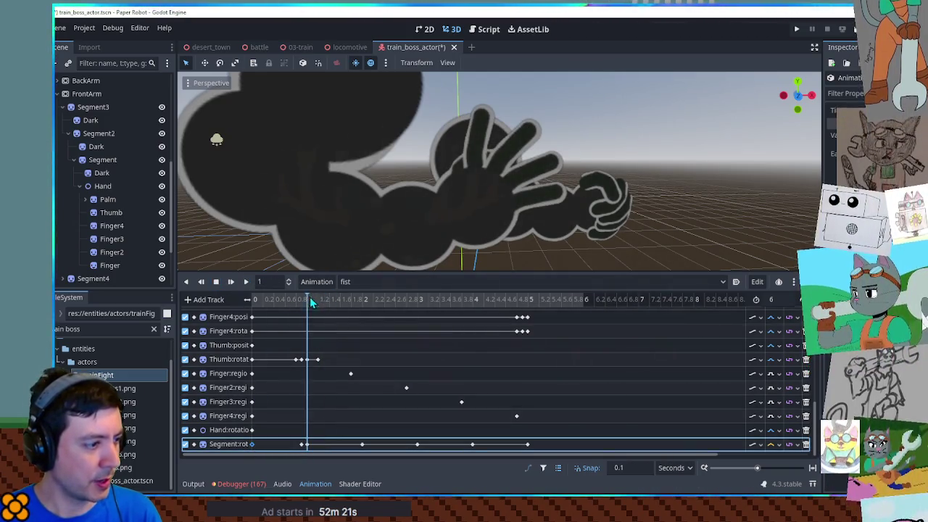
pyautogui.moveTo(310, 301); pyautogui.dragTo(304, 303)
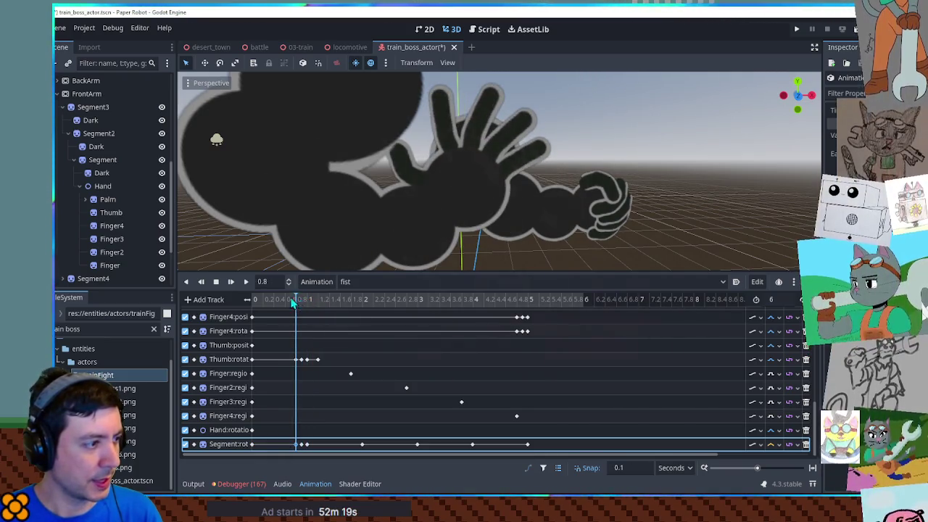
pyautogui.click(247, 283)
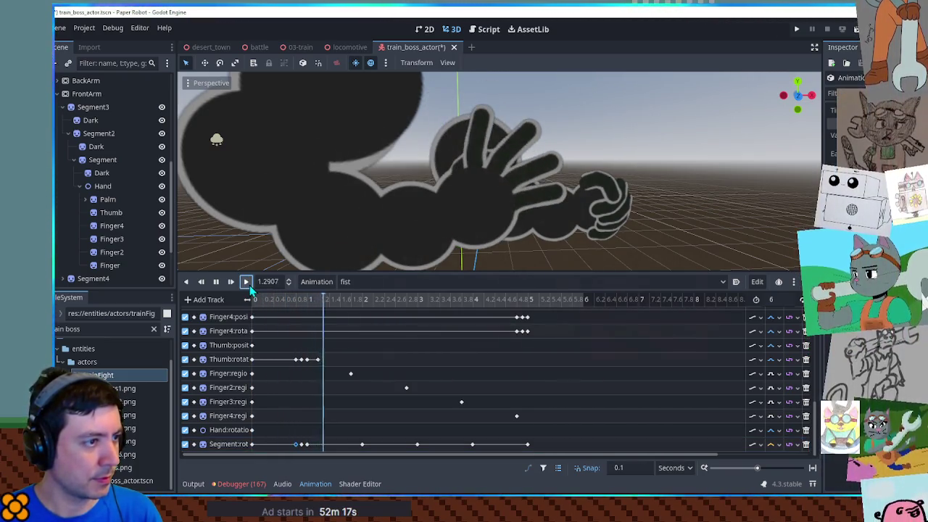
pyautogui.click(216, 282)
pyautogui.click(293, 447)
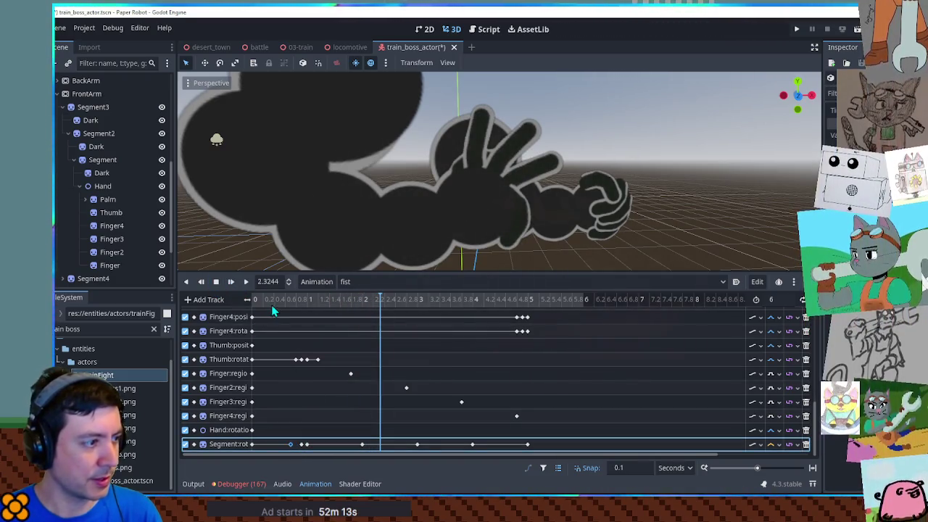
pyautogui.click(246, 281)
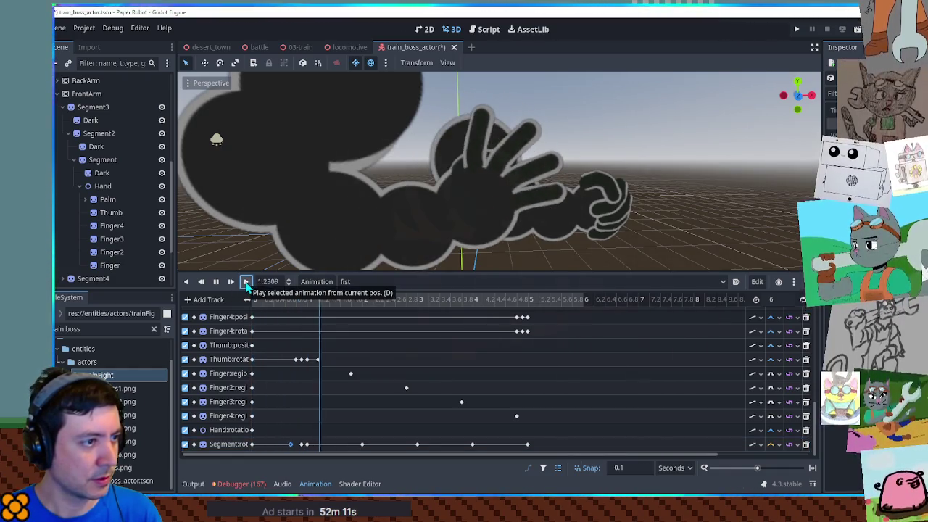
pyautogui.click(215, 281)
# Step: Shift the three early Segment rotation keys one snap step earlier
pyautogui.moveTo(305, 445); pyautogui.dragTo(312, 445)
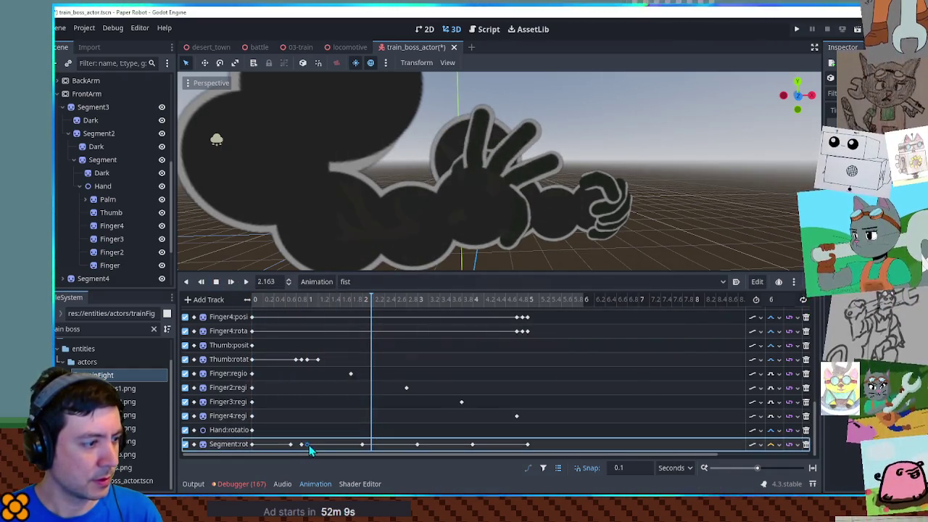
pyautogui.click(270, 300)
pyautogui.click(245, 283)
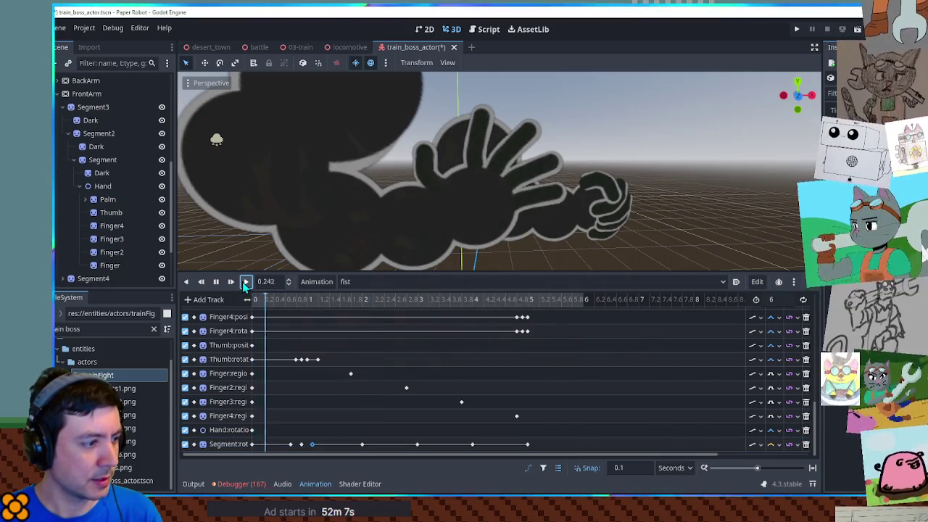
pyautogui.click(215, 282)
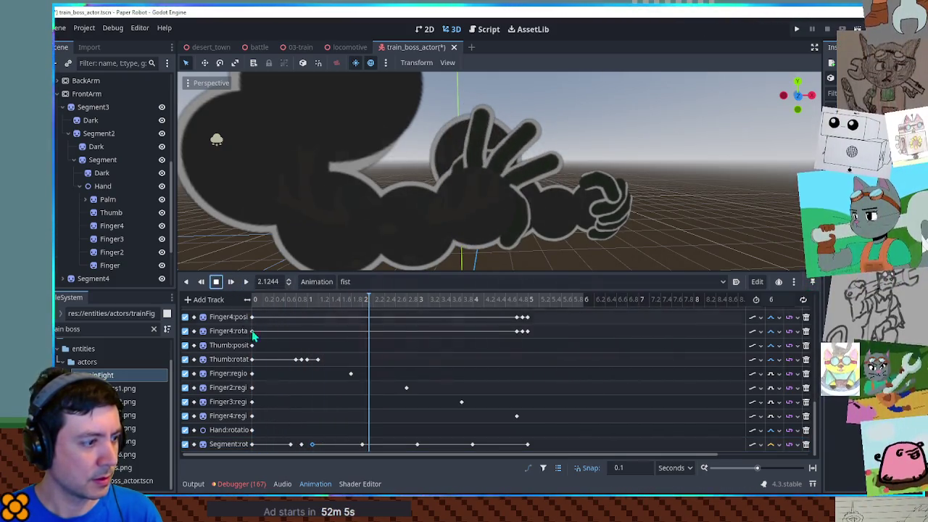
pyautogui.click(308, 300)
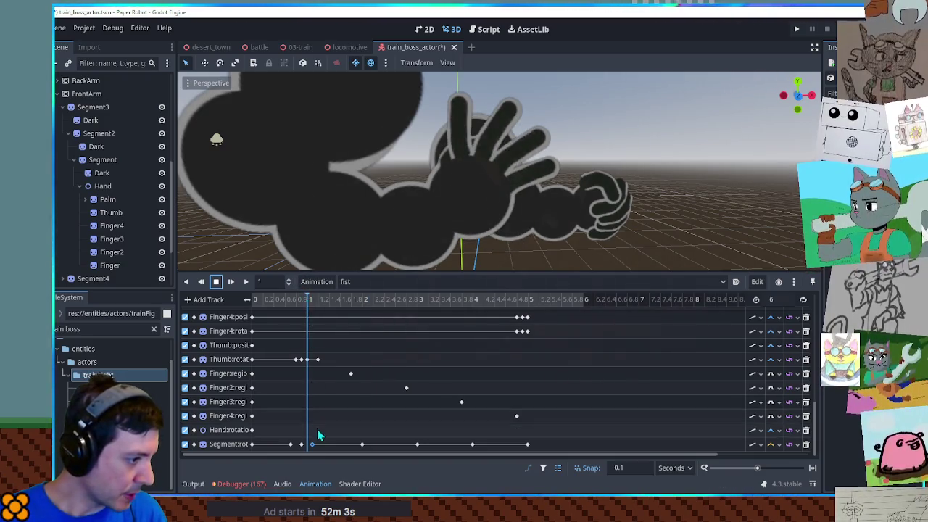
pyautogui.moveTo(293, 446); pyautogui.dragTo(279, 444)
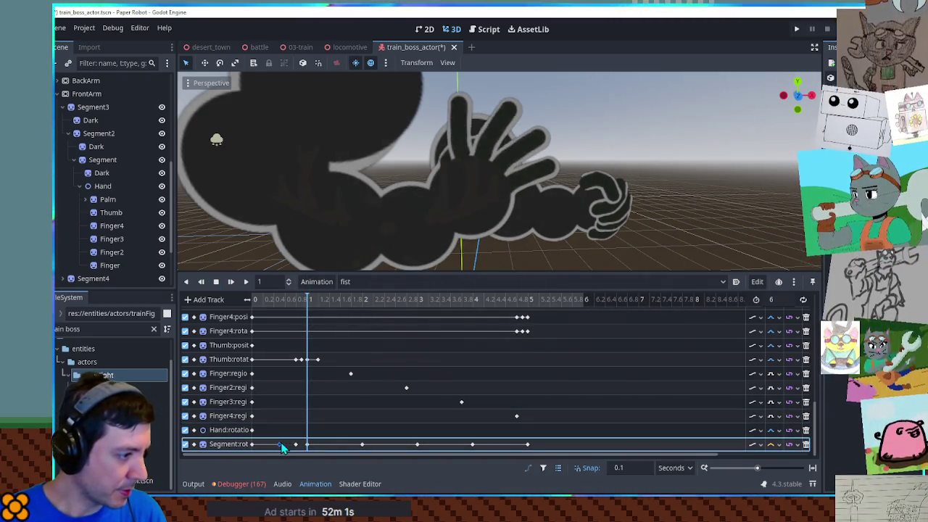
# Step: Box-select the first two Segment rotation wobble keys and copy them
pyautogui.click(231, 281)
pyautogui.click(217, 287)
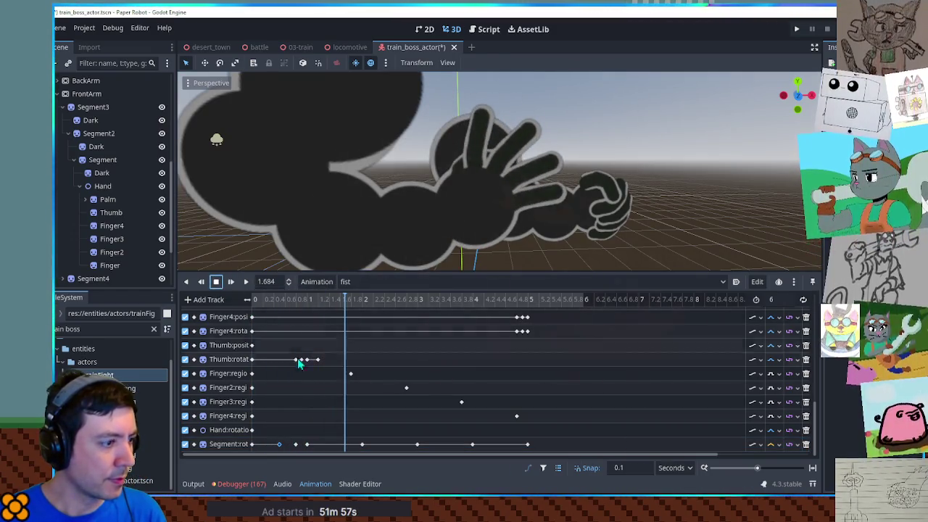
pyautogui.moveTo(351, 438); pyautogui.dragTo(474, 447)
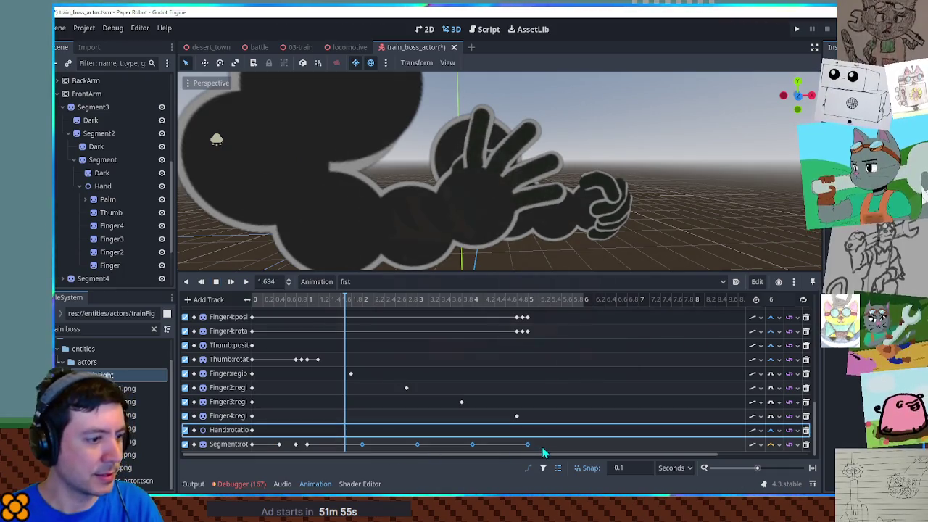
pyautogui.moveTo(272, 430); pyautogui.dragTo(300, 457)
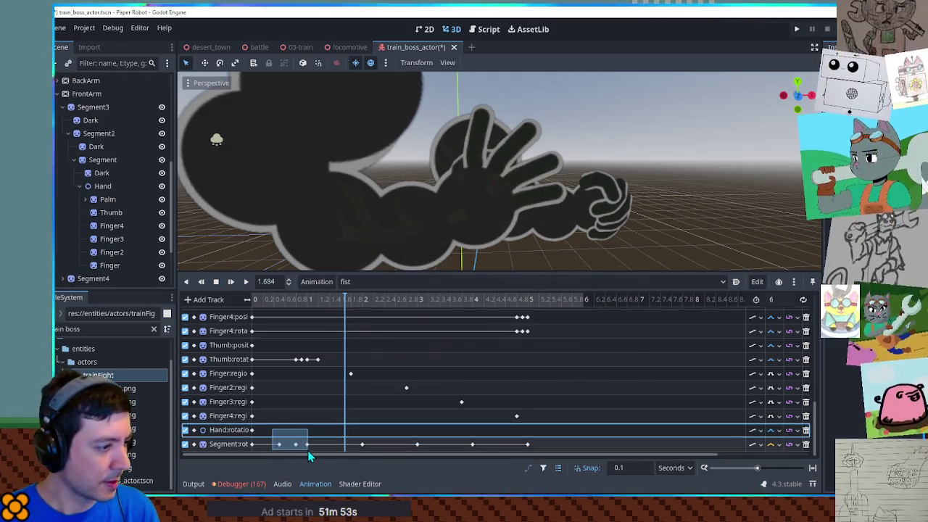
pyautogui.moveTo(341, 427); pyautogui.dragTo(545, 448)
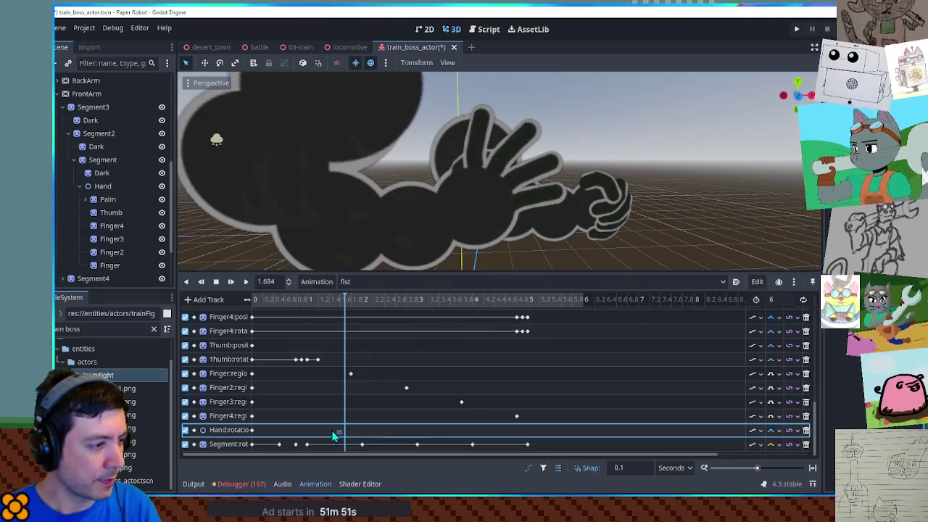
pyautogui.moveTo(268, 437); pyautogui.dragTo(297, 452)
pyautogui.hotkey('ctrl', 'c')
# Step: Try pasting the wobble keys at 1.5 seconds, undoing pastes that landed on Hand rotation
pyautogui.moveTo(324, 298); pyautogui.dragTo(334, 300)
pyautogui.hotkey('ctrl', 'v')
pyautogui.hotkey('ctrl', 'z')
pyautogui.moveTo(267, 446); pyautogui.dragTo(304, 435)
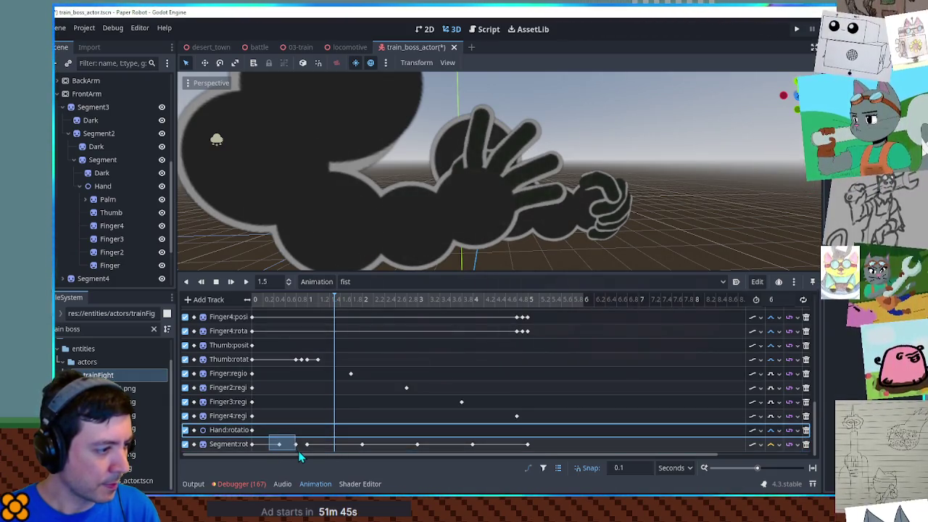
pyautogui.click(285, 301)
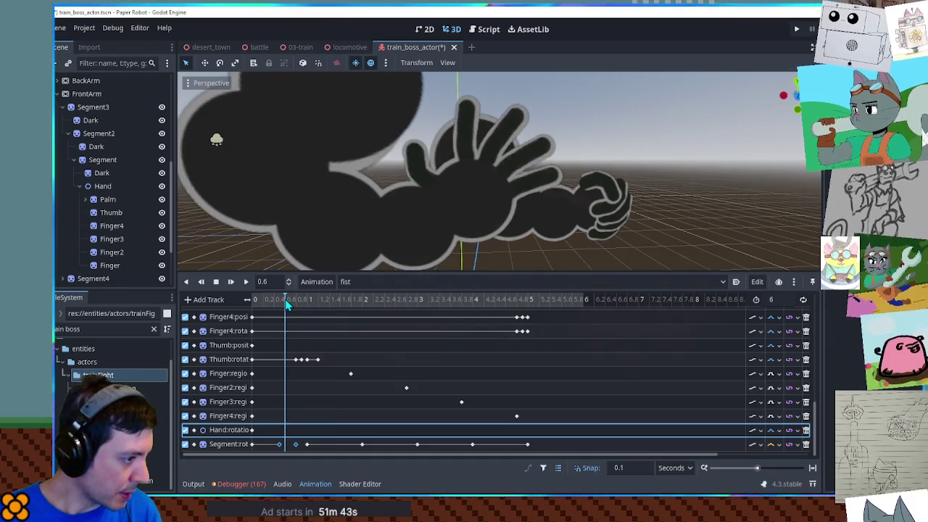
pyautogui.moveTo(286, 303); pyautogui.dragTo(339, 302)
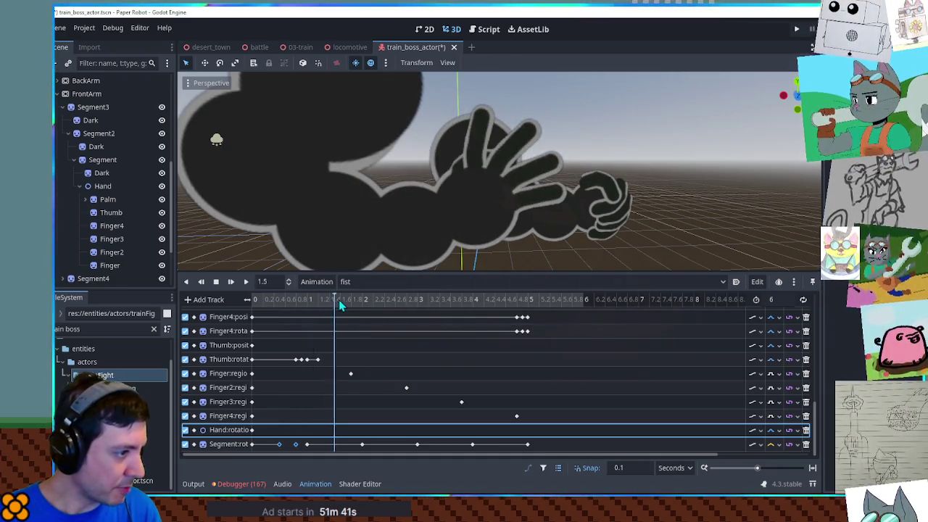
pyautogui.click(336, 301)
pyautogui.hotkey('ctrl', 'v')
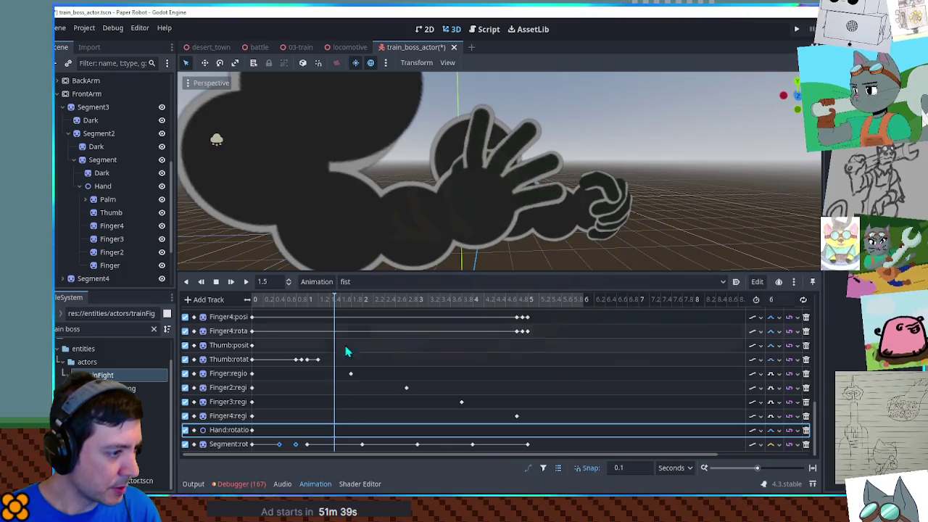
pyautogui.hotkey('ctrl', 'z')
# Step: Paste the wobble keys onto Segment rotation at 1.5 and 2.5 seconds, then play
pyautogui.doubleClick(227, 443)
pyautogui.click(336, 297)
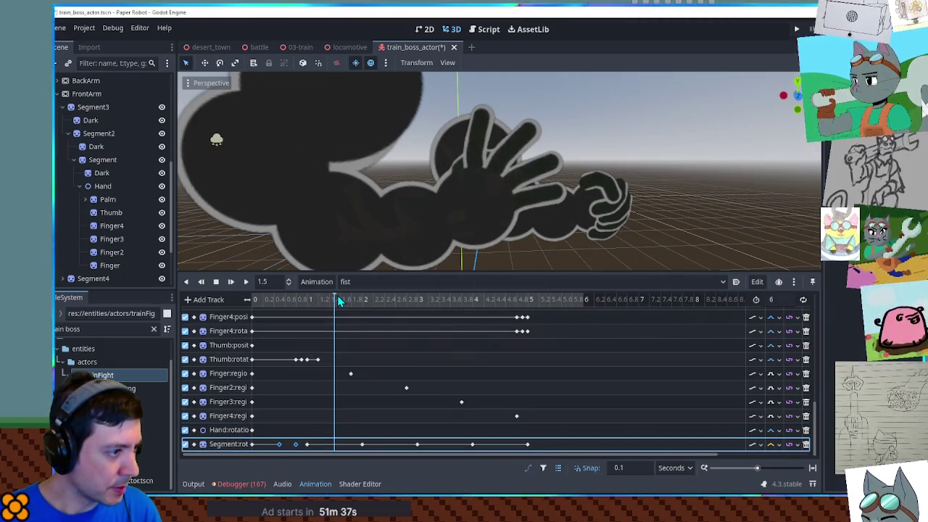
pyautogui.hotkey('ctrl', 'v')
pyautogui.moveTo(336, 298); pyautogui.dragTo(500, 306)
pyautogui.hotkey('ctrl', 'v')
pyautogui.hotkey('ctrl', 'v')
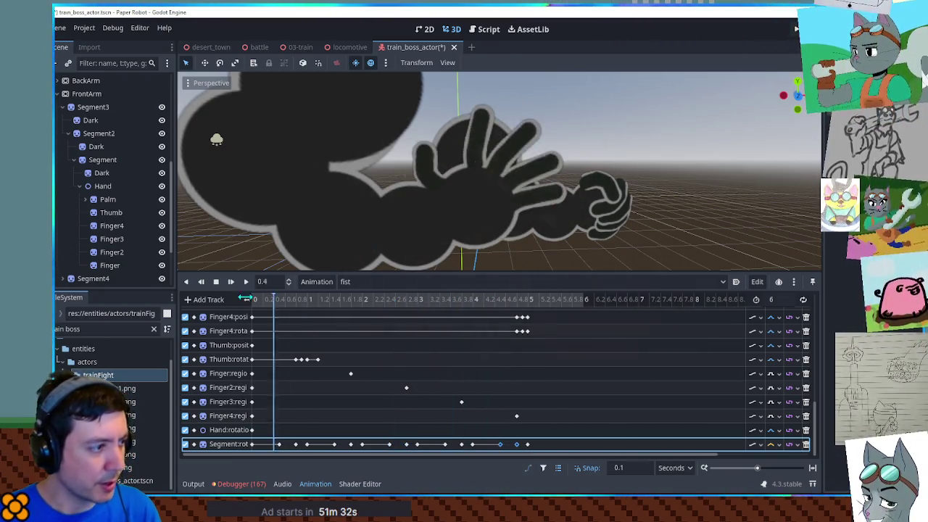
pyautogui.click(246, 281)
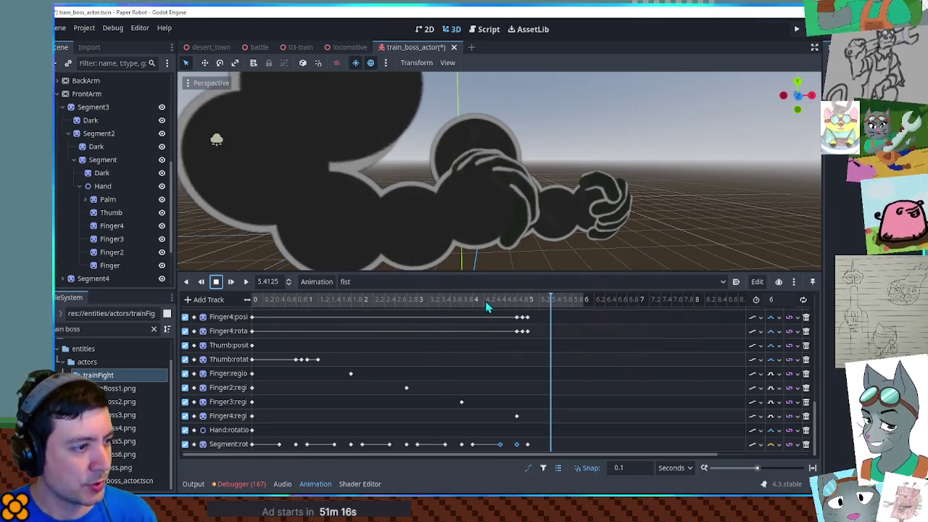
# Step: Rewind the playhead to the start and scroll the track list, dragging lower-track keys left
pyautogui.moveTo(486, 301); pyautogui.dragTo(250, 300)
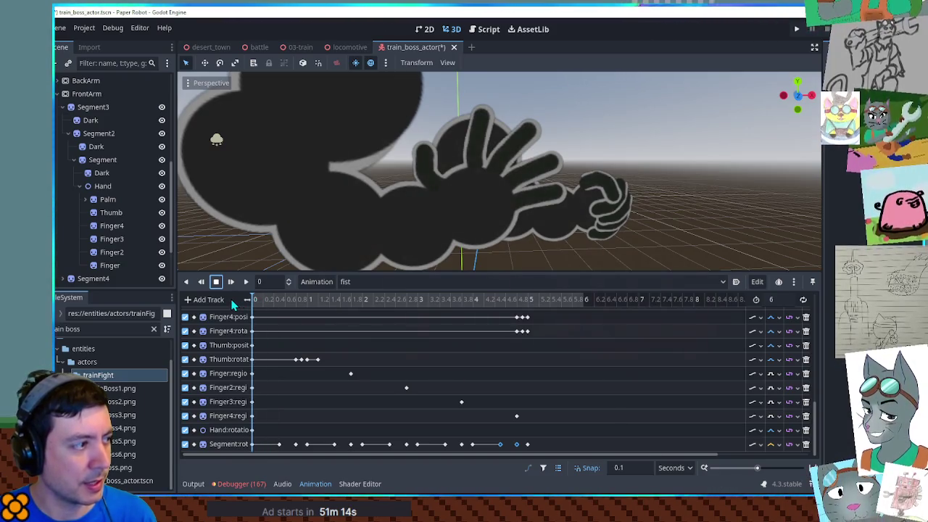
pyautogui.scroll(-2, 423, 304)
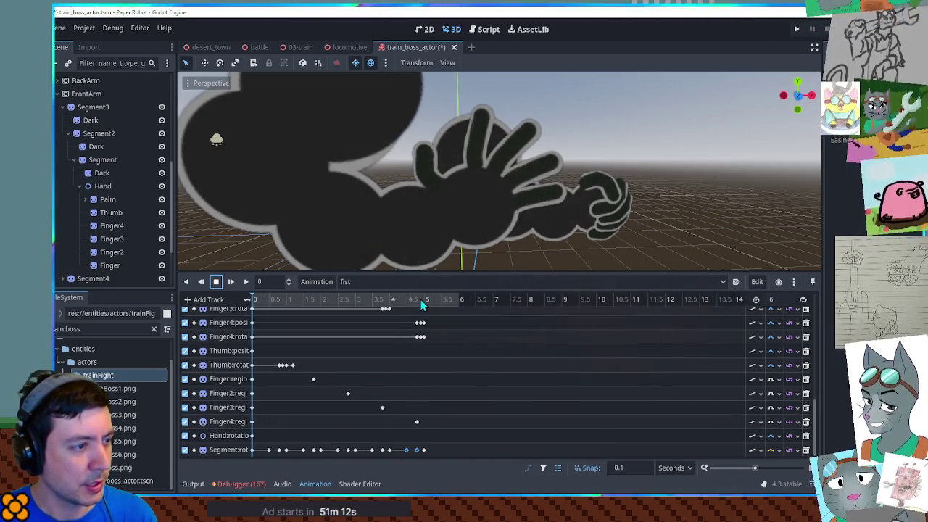
pyautogui.scroll(2, 423, 304)
pyautogui.scroll(5, 439, 347)
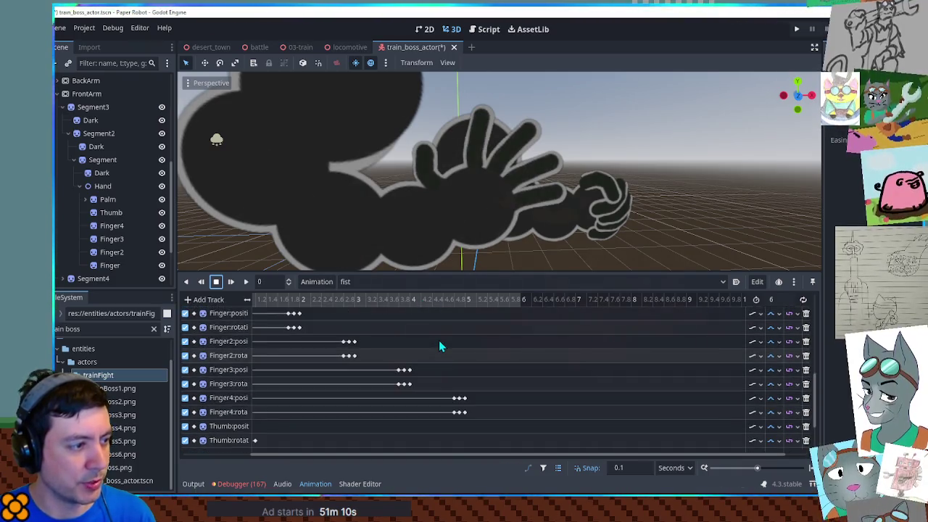
pyautogui.scroll(-3, 439, 347)
pyautogui.scroll(1, 439, 340)
pyautogui.scroll(2, 442, 340)
pyautogui.scroll(1, 443, 340)
pyautogui.scroll(1, 443, 340)
pyautogui.scroll(-5, 443, 341)
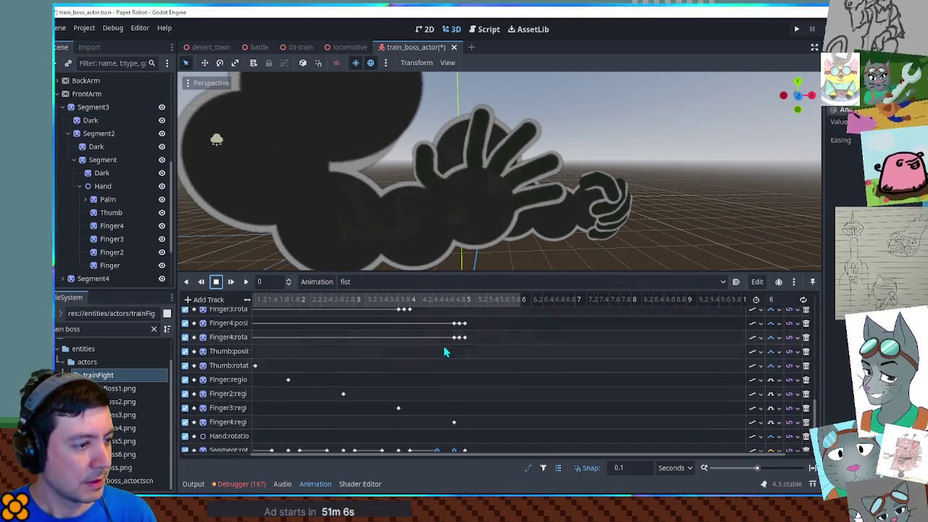
pyautogui.moveTo(470, 458); pyautogui.dragTo(375, 455)
pyautogui.scroll(2, 403, 392)
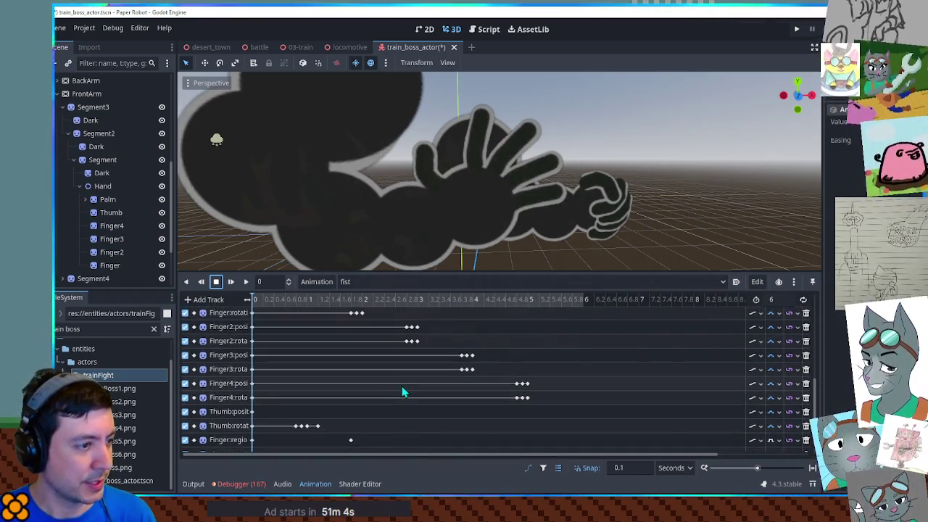
pyautogui.scroll(2, 439, 300)
pyautogui.scroll(1, 440, 300)
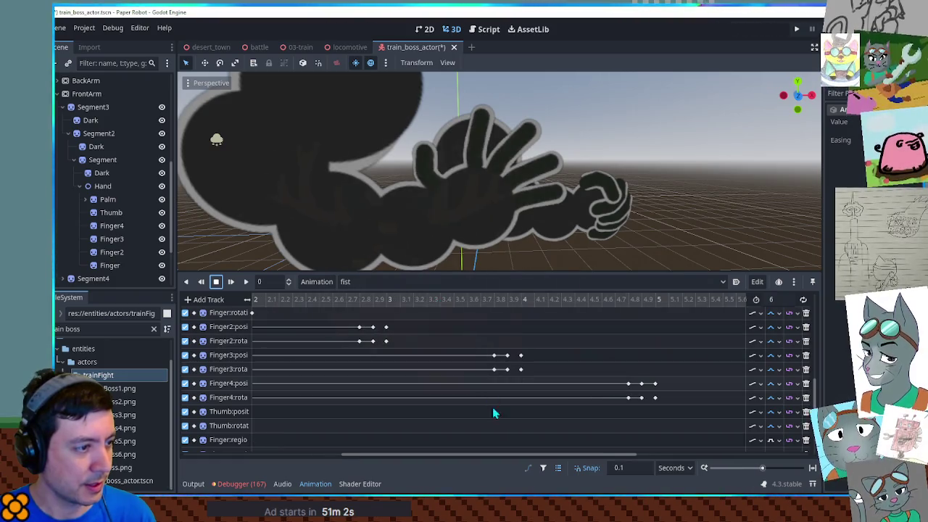
pyautogui.moveTo(513, 459); pyautogui.dragTo(290, 460)
# Step: Drag the first Finger's position and rotation keys about 0.6 seconds earlier
pyautogui.scroll(1, 440, 378)
pyautogui.scroll(1, 439, 378)
pyautogui.scroll(-2, 444, 370)
pyautogui.scroll(-2, 444, 370)
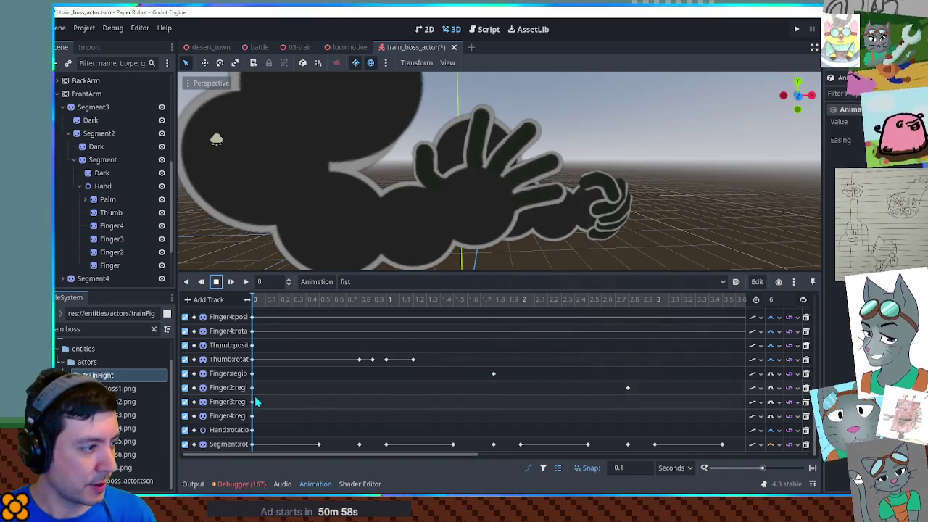
pyautogui.scroll(1, 448, 392)
pyautogui.scroll(1, 449, 392)
pyautogui.scroll(1, 449, 394)
pyautogui.scroll(1, 473, 385)
pyautogui.scroll(2, 473, 365)
pyautogui.scroll(1, 472, 365)
pyautogui.scroll(1, 457, 360)
pyautogui.scroll(2, 362, 334)
pyautogui.scroll(-3, 300, 322)
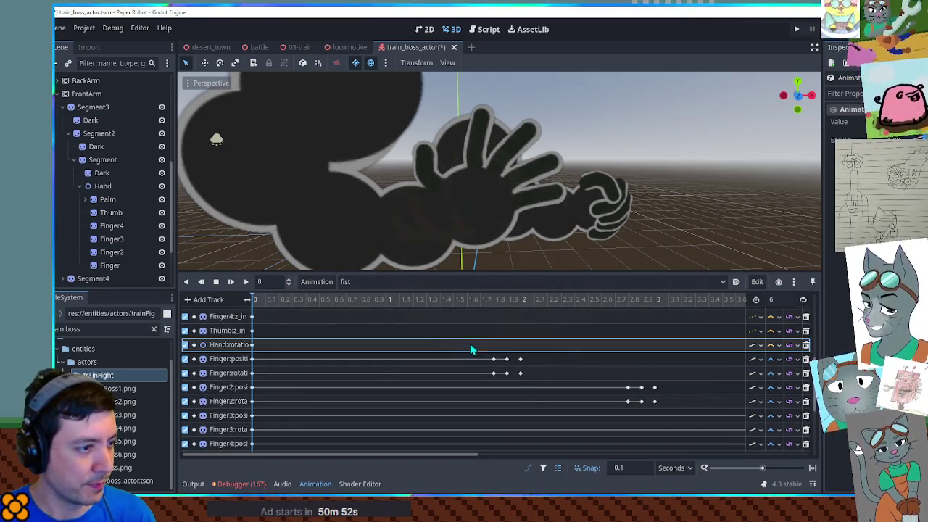
pyautogui.moveTo(520, 378); pyautogui.dragTo(411, 378)
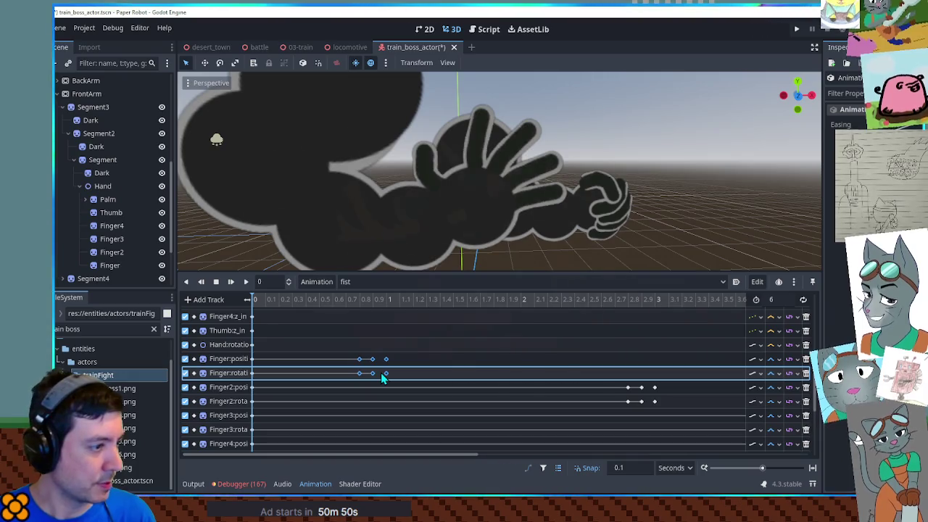
# Step: Pull the Finger2, Finger3 and Finger4 curl keys earlier to about 1.5, 2.0 and 2.5 seconds
pyautogui.moveTo(598, 383)
pyautogui.mouseDown()
pyautogui.moveTo(653, 406)
pyautogui.moveTo(448, 391)
pyautogui.mouseUp()
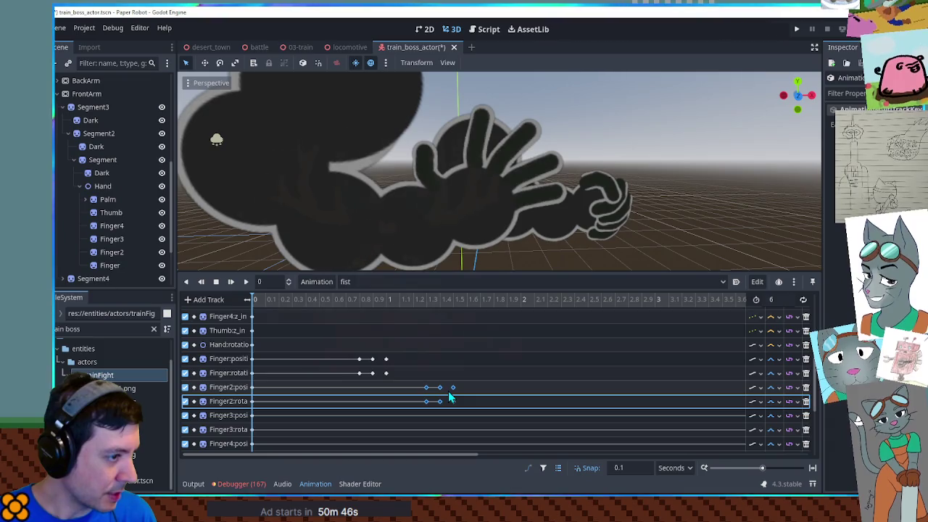
pyautogui.click(456, 300)
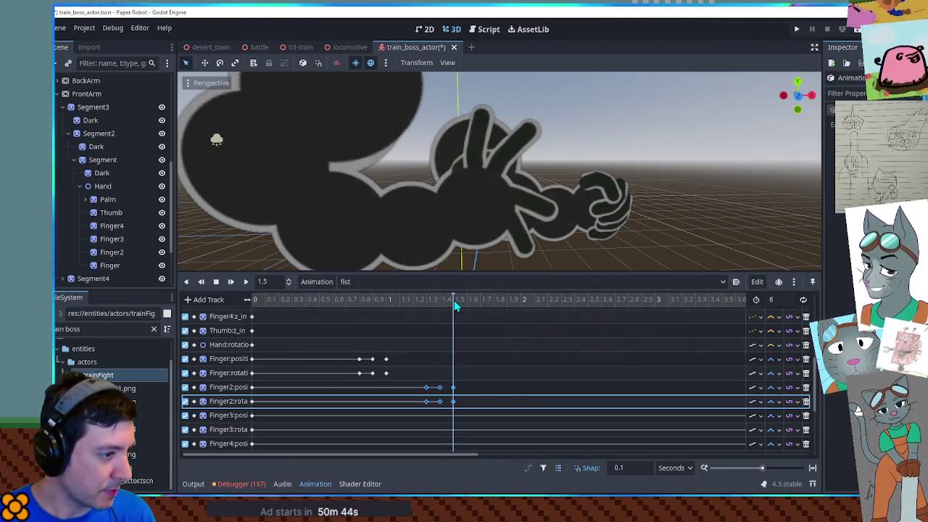
pyautogui.scroll(-2, 507, 364)
pyautogui.moveTo(476, 455); pyautogui.dragTo(616, 459)
pyautogui.moveTo(551, 350)
pyautogui.mouseDown()
pyautogui.moveTo(628, 408)
pyautogui.moveTo(347, 389)
pyautogui.mouseUp()
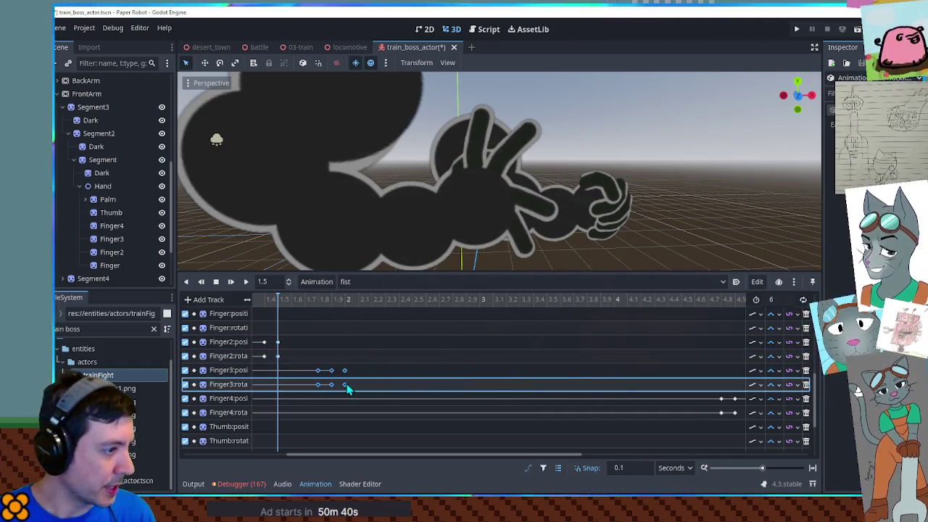
pyautogui.moveTo(350, 305); pyautogui.dragTo(414, 301)
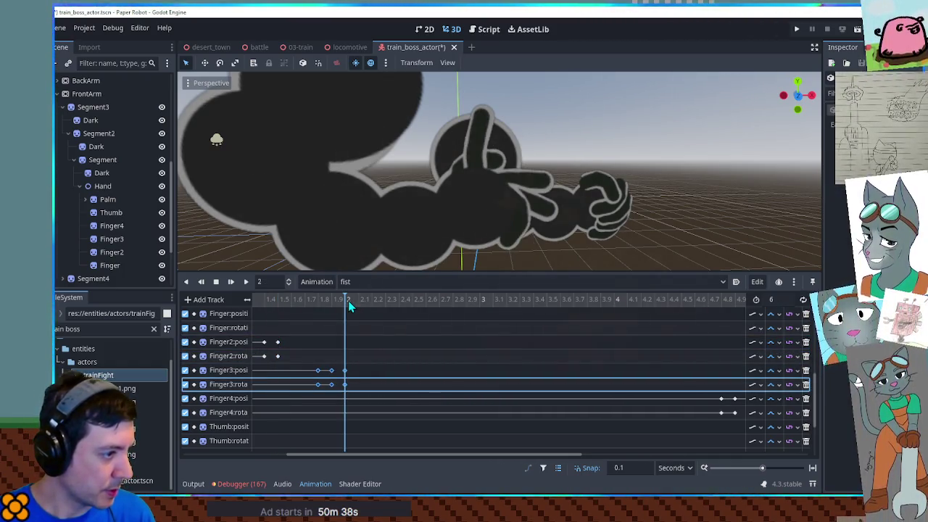
pyautogui.moveTo(547, 455); pyautogui.dragTo(594, 455)
pyautogui.moveTo(606, 380)
pyautogui.mouseDown()
pyautogui.moveTo(675, 408)
pyautogui.moveTo(362, 399)
pyautogui.mouseUp()
pyautogui.hscroll(-5, 435, 402)
# Step: Play the fist animation, then drag the 0.5 s Segment rotation key left toward 0.4 s
pyautogui.hscroll(-2, 455, 402)
pyautogui.scroll(-3, 457, 402)
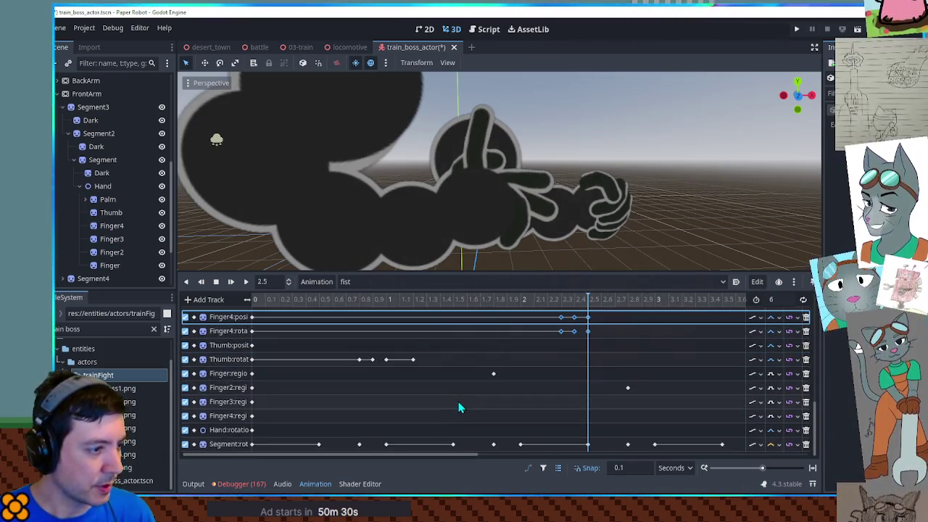
pyautogui.click(246, 282)
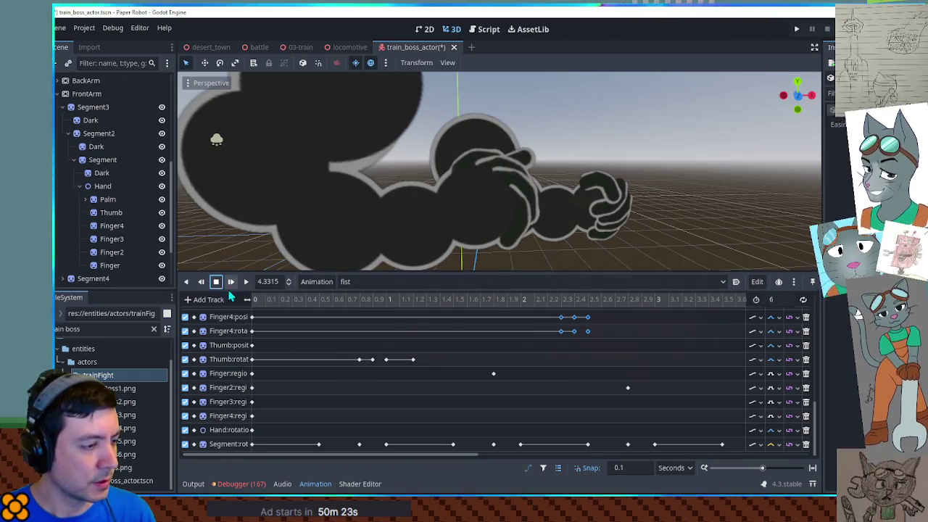
pyautogui.moveTo(309, 303); pyautogui.dragTo(324, 304)
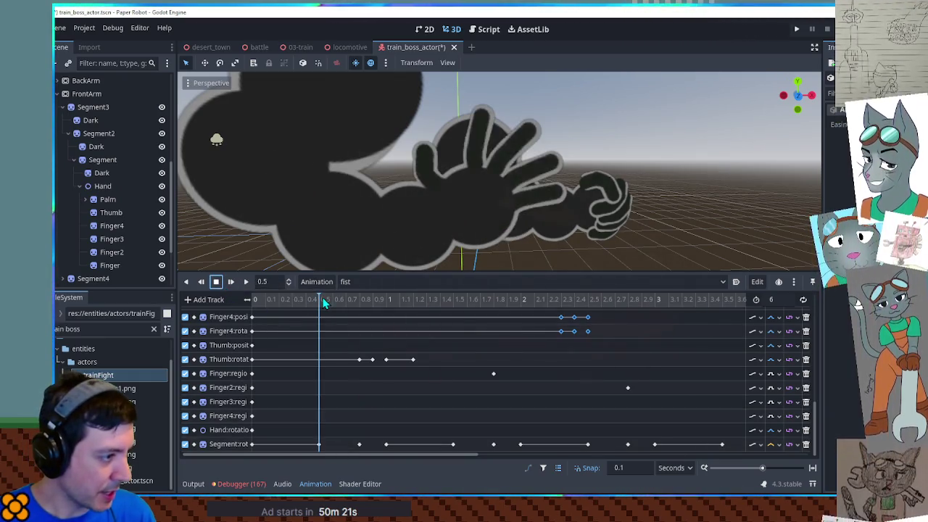
pyautogui.moveTo(318, 445)
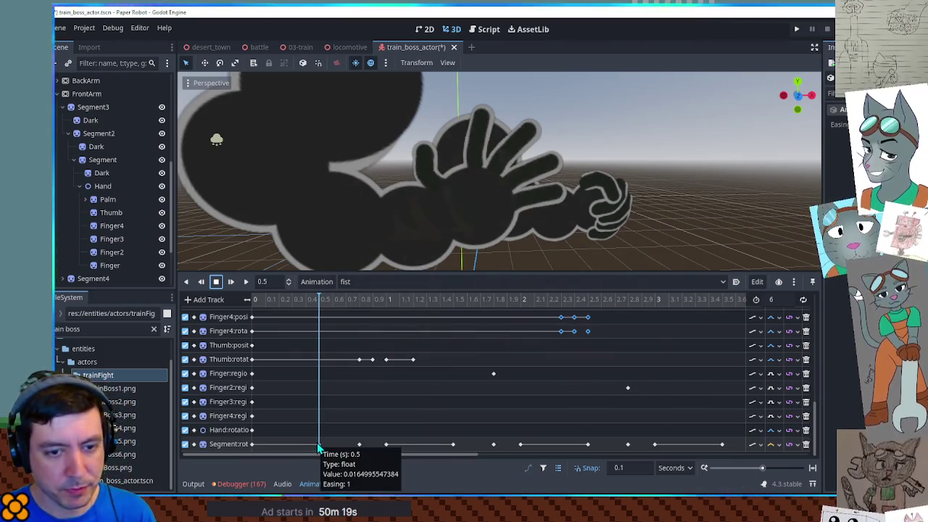
pyautogui.click(359, 445)
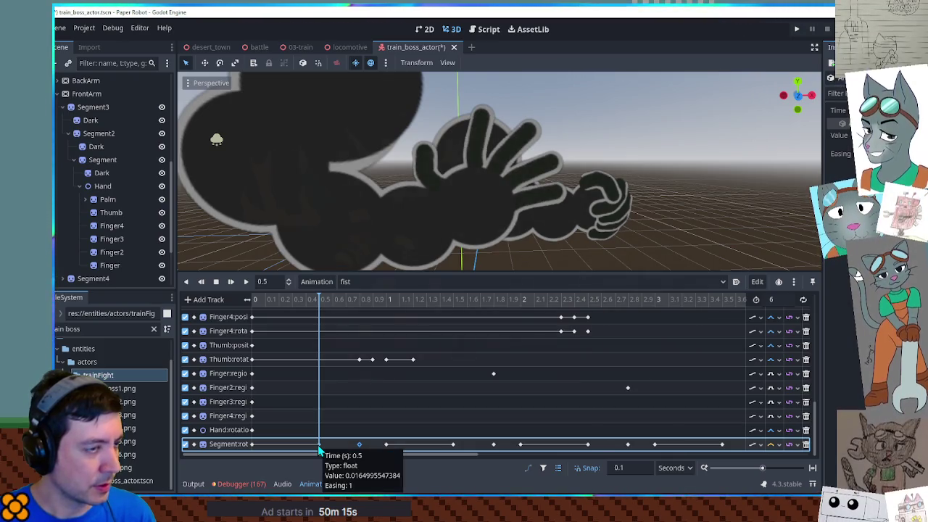
pyautogui.moveTo(318, 444); pyautogui.dragTo(285, 448)
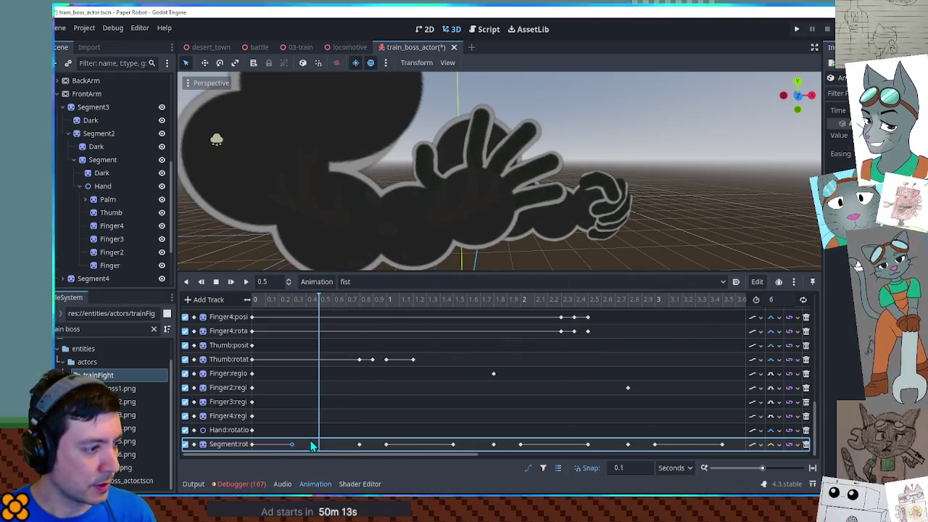
pyautogui.click(623, 468)
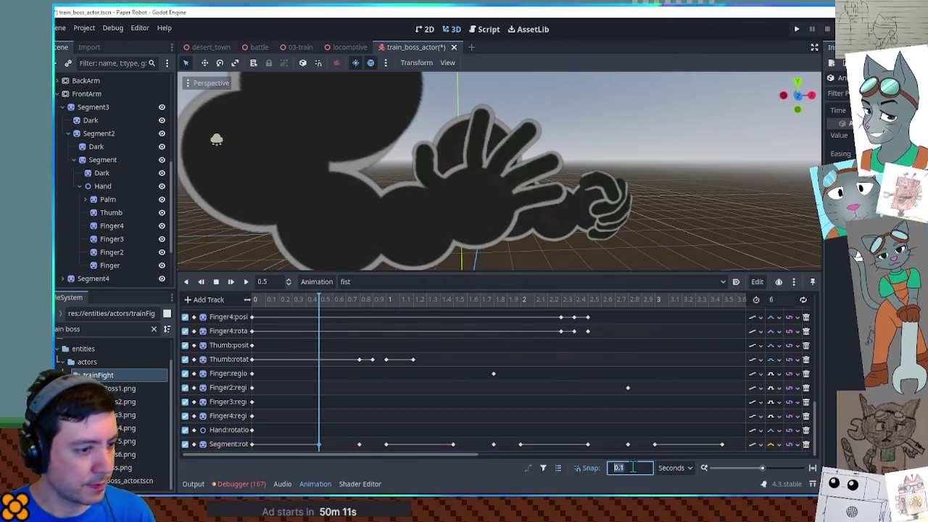
# Step: Set keyframe snap to 0.05 and nudge a Segment rotation key slightly earlier
pyautogui.write('.05')
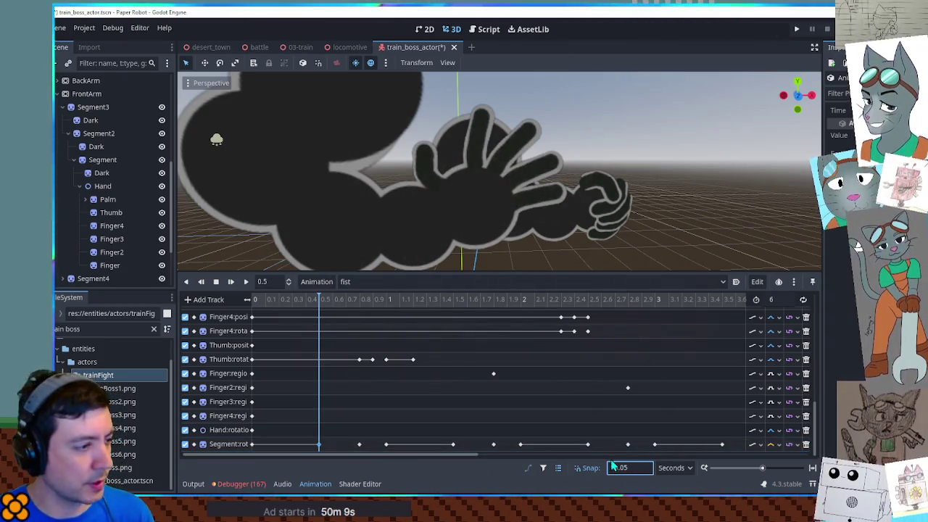
pyautogui.moveTo(319, 444); pyautogui.dragTo(300, 447)
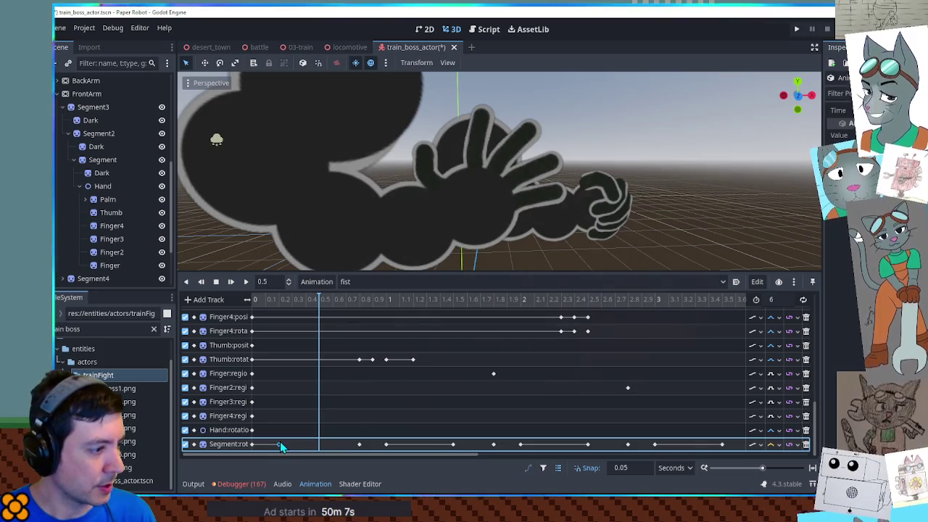
pyautogui.click(286, 298)
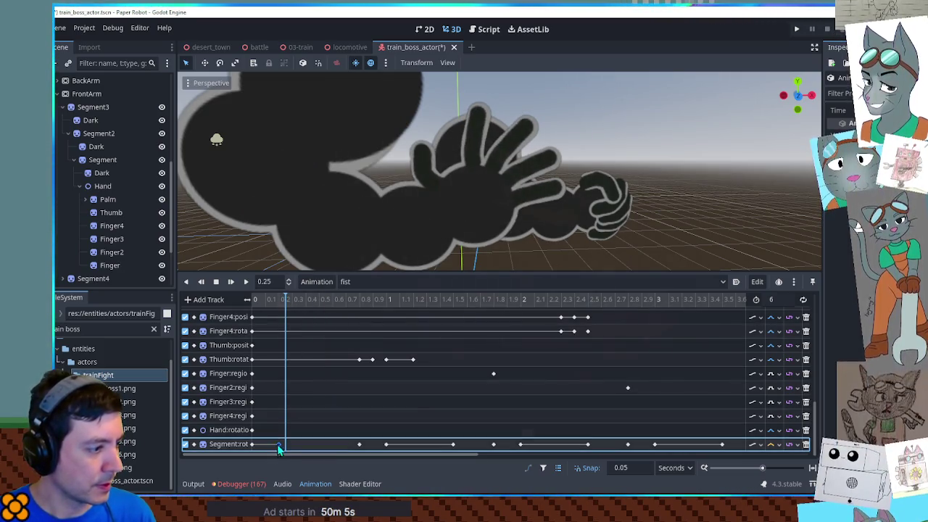
pyautogui.click(361, 299)
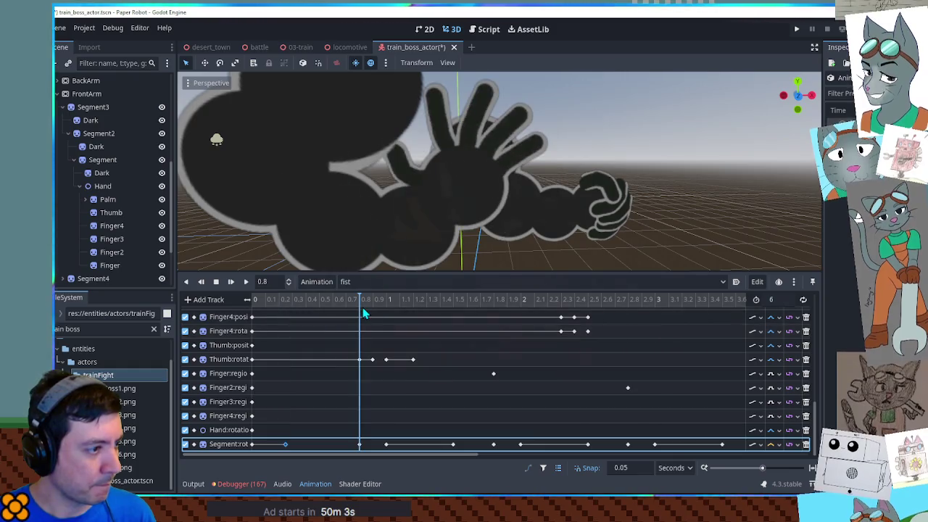
pyautogui.moveTo(365, 313); pyautogui.dragTo(389, 312)
# Step: Switch snap to 0.1, move a Segment rotation key to 0.5 s and duplicate the first wobble key
pyautogui.click(625, 472)
pyautogui.write('0.1')
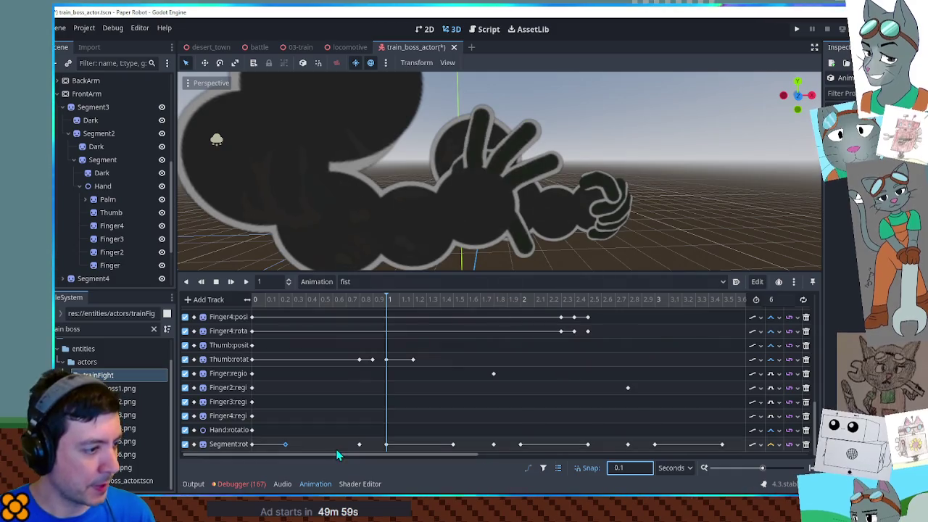
pyautogui.click(358, 445)
pyautogui.moveTo(304, 448); pyautogui.dragTo(306, 445)
pyautogui.moveTo(309, 298); pyautogui.dragTo(319, 300)
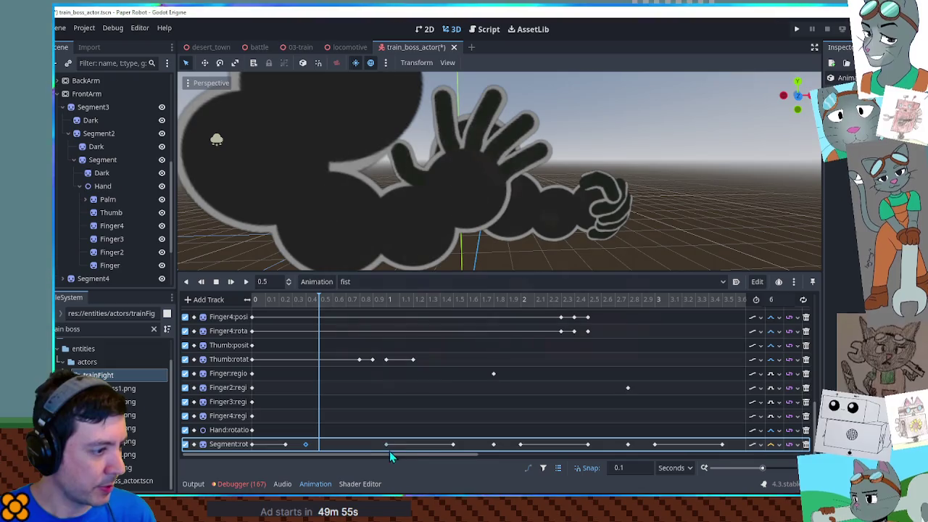
pyautogui.moveTo(338, 448); pyautogui.dragTo(322, 443)
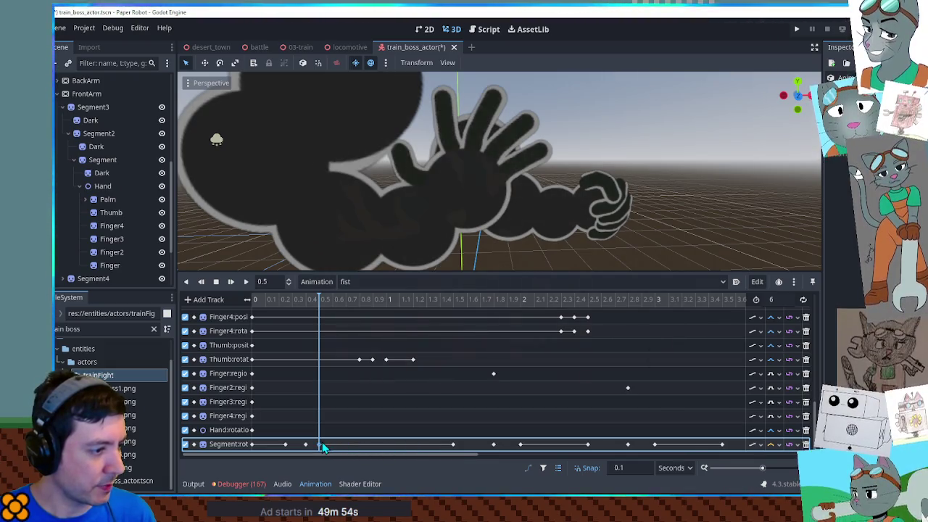
pyautogui.click(459, 299)
pyautogui.moveTo(283, 446); pyautogui.dragTo(288, 449)
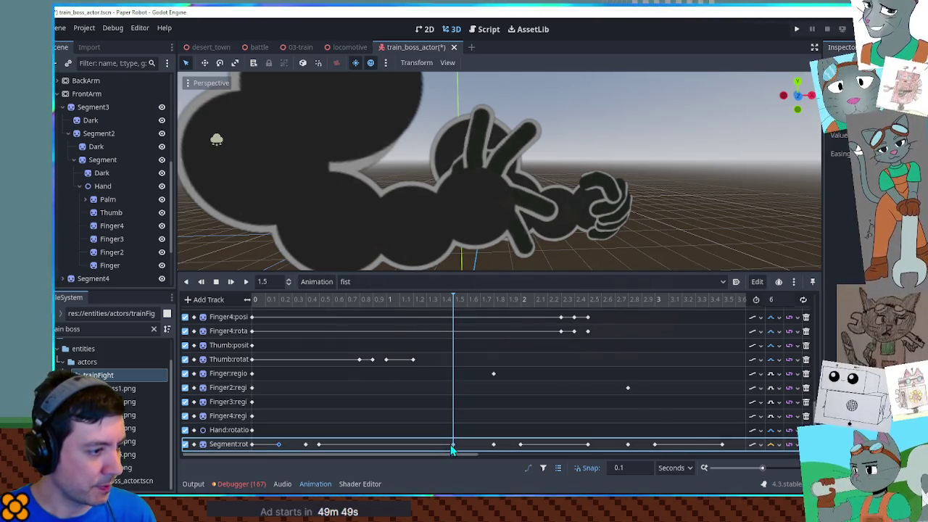
pyautogui.hotkey('ctrl', 'd')
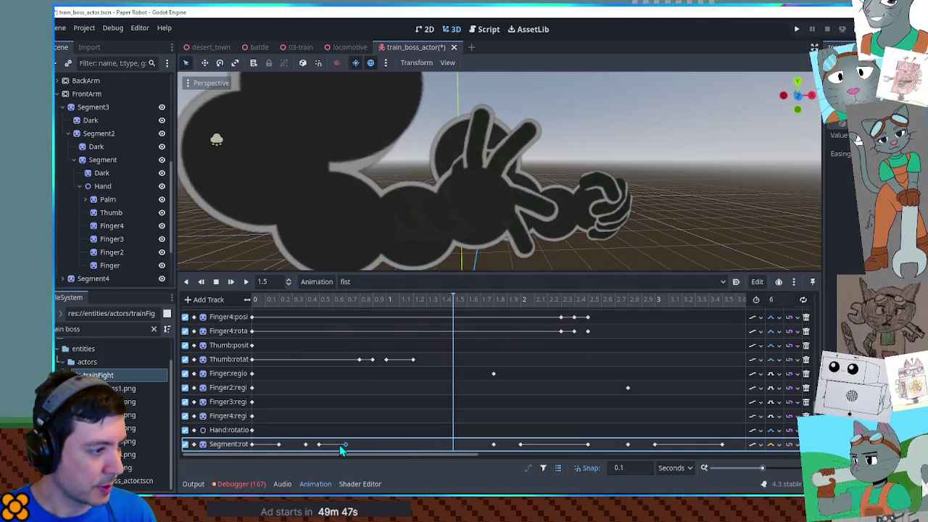
# Step: Pull the later Segment rotation keys earlier so the wobble ends around 2.5 seconds
pyautogui.moveTo(486, 447); pyautogui.dragTo(435, 447)
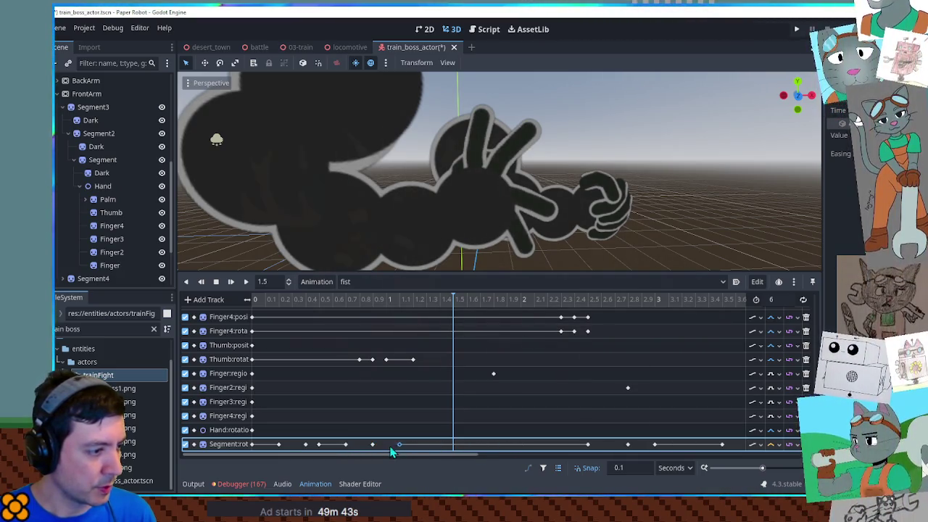
pyautogui.moveTo(396, 447); pyautogui.dragTo(417, 447)
pyautogui.moveTo(630, 445); pyautogui.dragTo(438, 446)
pyautogui.moveTo(653, 445); pyautogui.dragTo(456, 448)
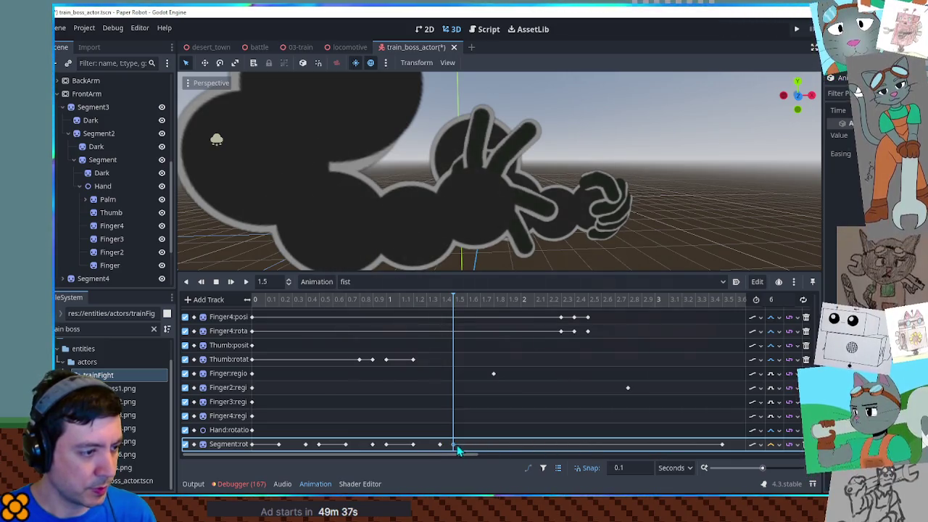
pyautogui.moveTo(722, 446)
pyautogui.mouseDown()
pyautogui.moveTo(490, 448)
pyautogui.moveTo(555, 455)
pyautogui.mouseUp()
pyautogui.moveTo(611, 445); pyautogui.dragTo(329, 449)
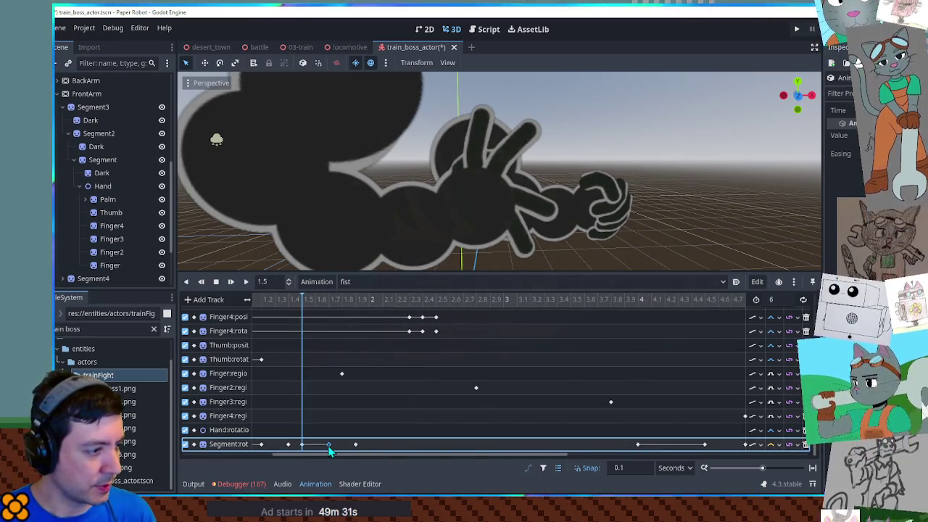
pyautogui.moveTo(638, 445); pyautogui.dragTo(378, 448)
pyautogui.moveTo(705, 445); pyautogui.dragTo(396, 446)
pyautogui.moveTo(745, 445); pyautogui.dragTo(623, 443)
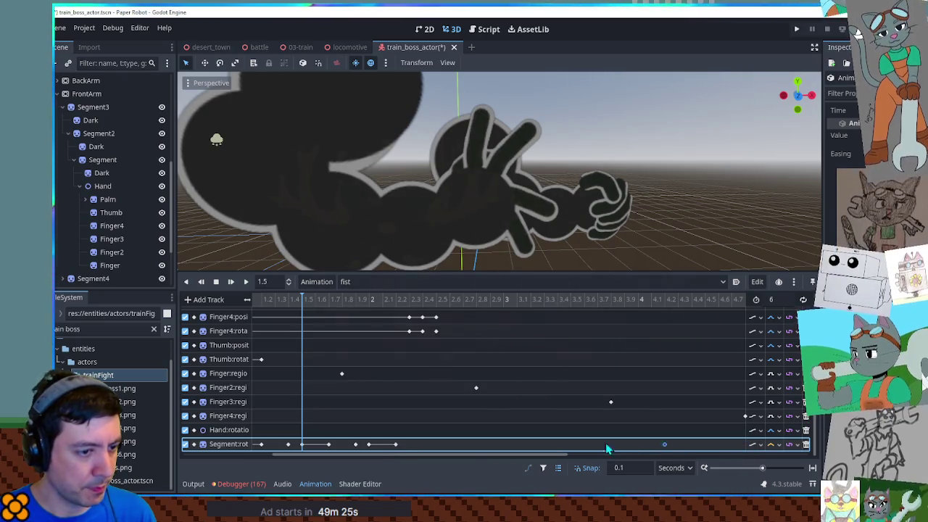
pyautogui.moveTo(449, 445)
pyautogui.mouseDown()
pyautogui.moveTo(422, 449)
pyautogui.moveTo(478, 461)
pyautogui.mouseUp()
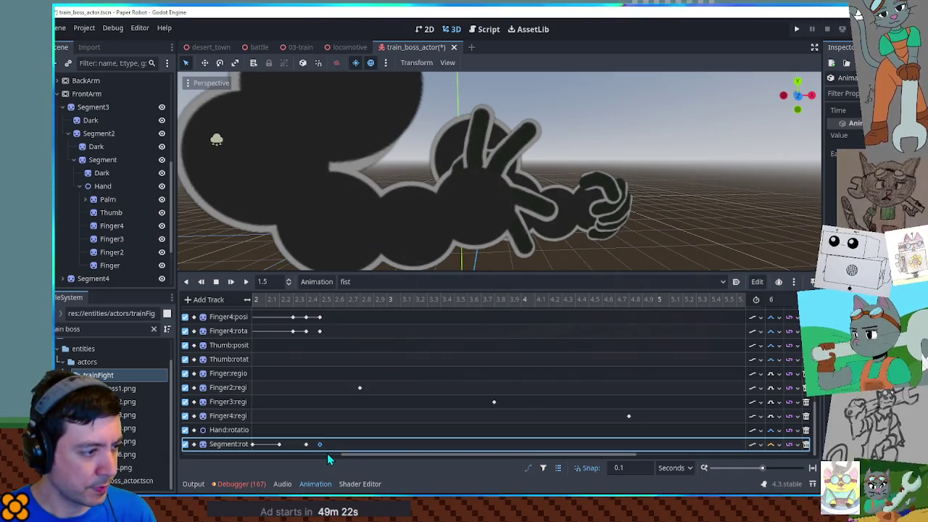
pyautogui.moveTo(330, 455); pyautogui.dragTo(188, 461)
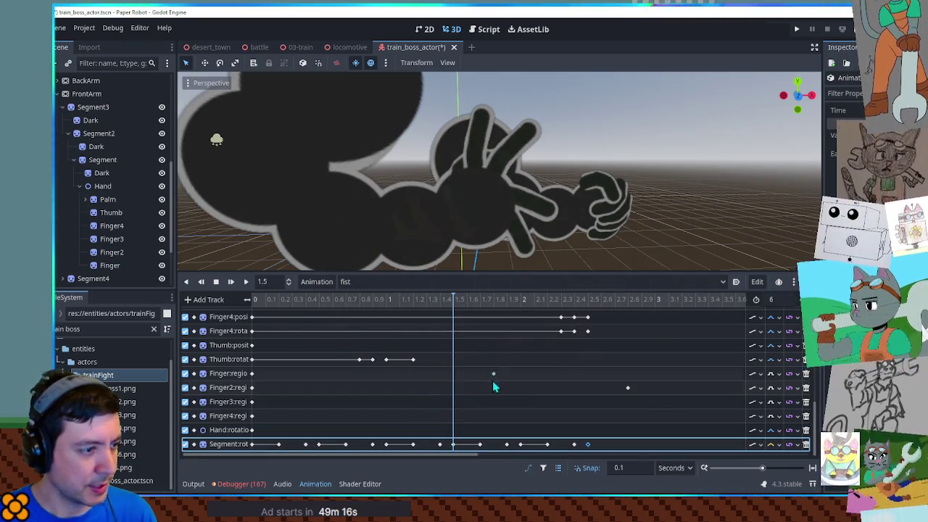
# Step: Move the thumb rotation keys earlier to about 0.3, 0.5 and 0.6 seconds
pyautogui.scroll(5, 388, 366)
pyautogui.scroll(-3, 388, 366)
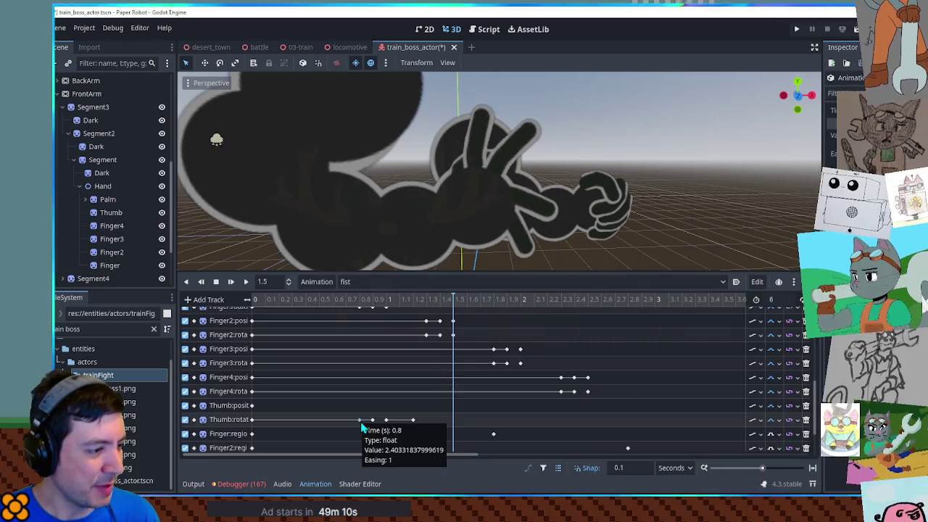
pyautogui.moveTo(362, 428); pyautogui.dragTo(299, 427)
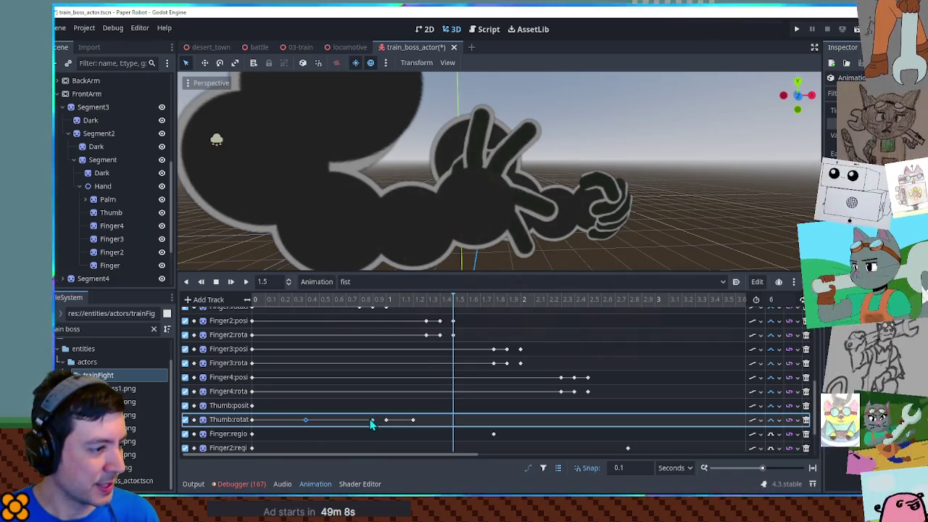
pyautogui.click(378, 308)
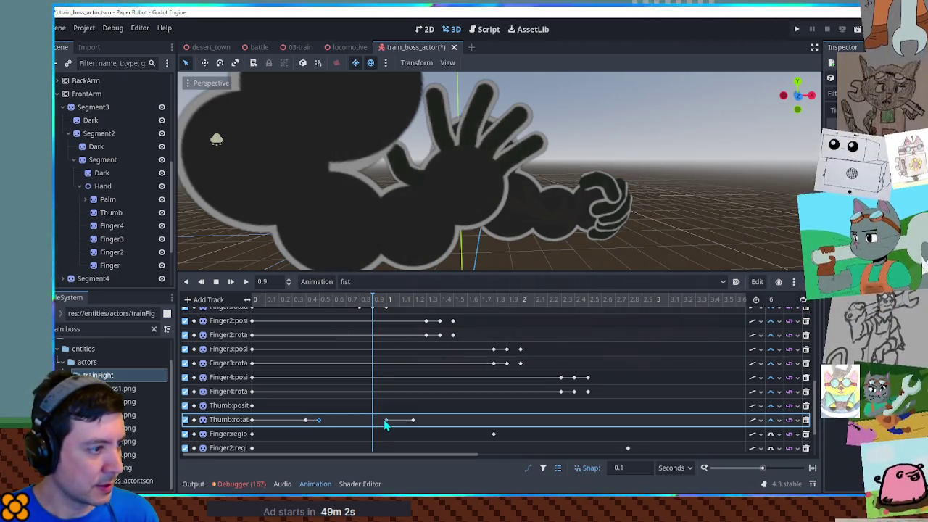
pyautogui.moveTo(287, 411)
pyautogui.mouseDown()
pyautogui.moveTo(326, 436)
pyautogui.moveTo(306, 425)
pyautogui.mouseUp()
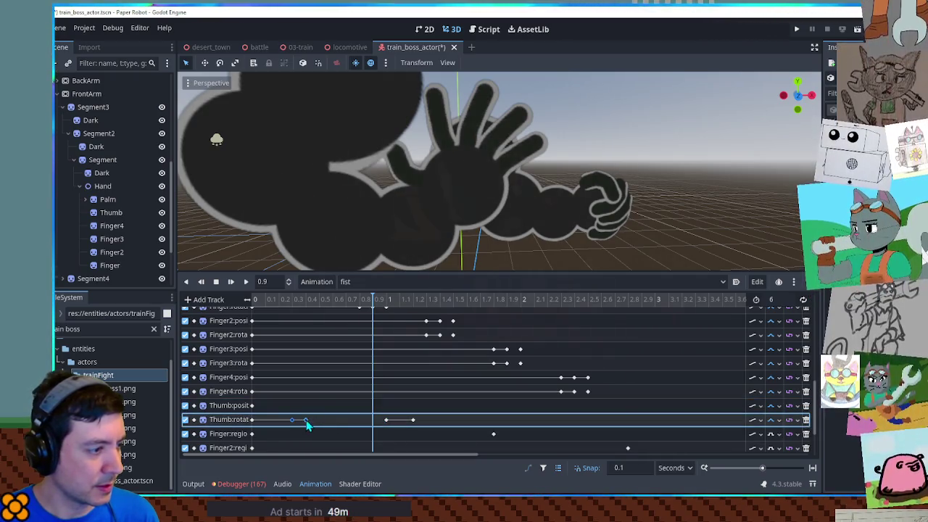
pyautogui.moveTo(385, 420); pyautogui.dragTo(319, 421)
pyautogui.click(413, 377)
pyautogui.click(417, 300)
pyautogui.moveTo(413, 421); pyautogui.dragTo(326, 425)
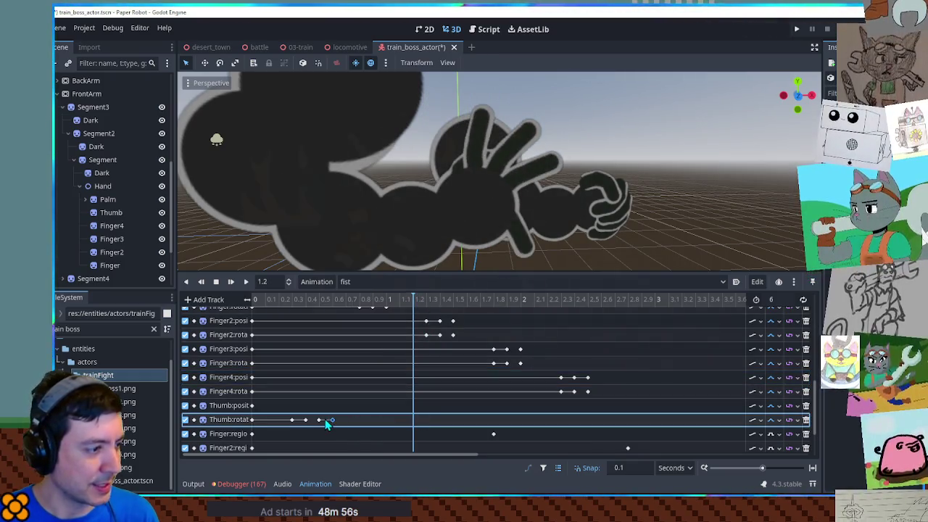
# Step: Stagger the Finger, Finger2, Finger3 and Finger4 region keys to about 0.9, 1.4, 1.9 and 2.4 s
pyautogui.moveTo(493, 434); pyautogui.dragTo(372, 434)
pyautogui.moveTo(628, 448)
pyautogui.mouseDown()
pyautogui.moveTo(440, 443)
pyautogui.moveTo(525, 458)
pyautogui.mouseUp()
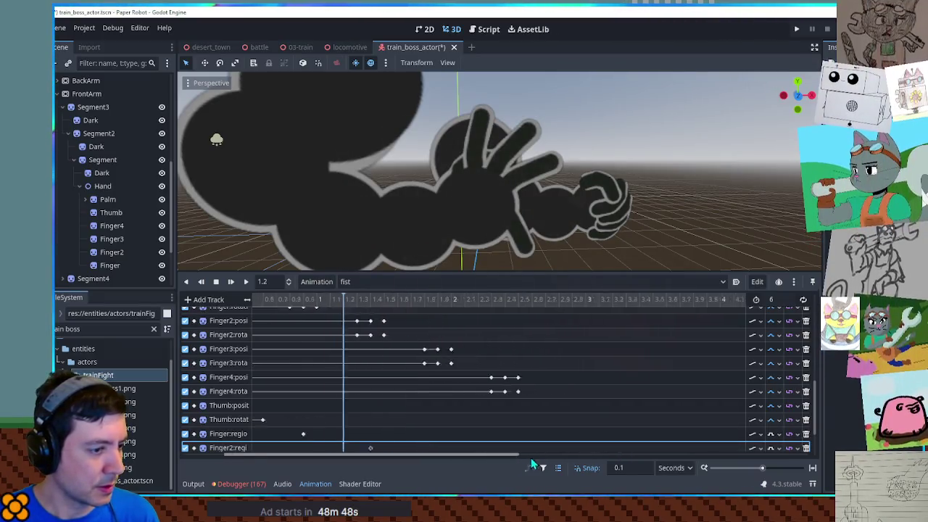
pyautogui.scroll(-3, 549, 425)
pyautogui.click(633, 404)
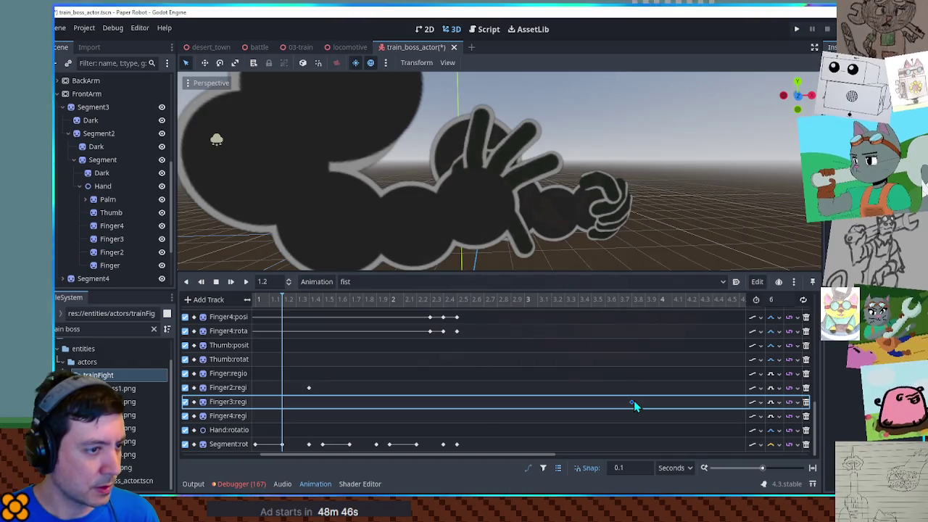
pyautogui.moveTo(633, 403); pyautogui.dragTo(392, 404)
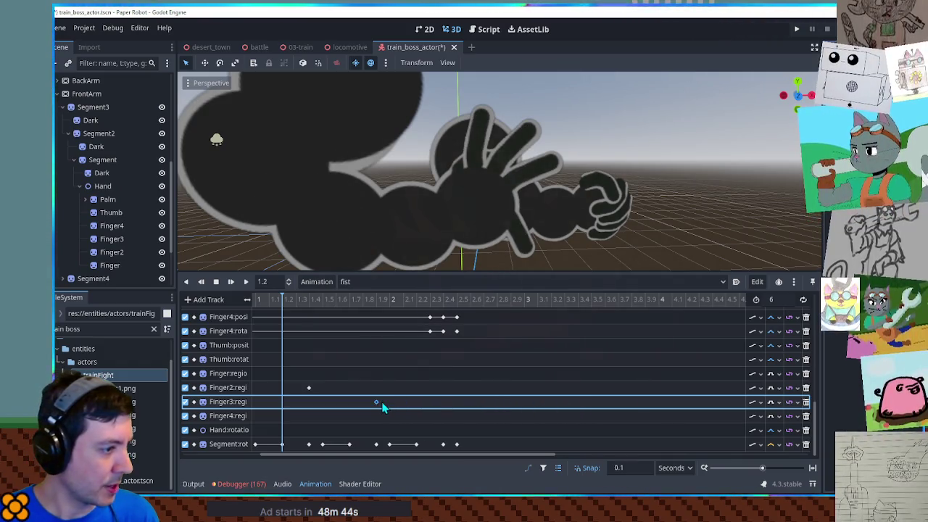
pyautogui.moveTo(459, 455)
pyautogui.mouseDown()
pyautogui.moveTo(542, 464)
pyautogui.moveTo(493, 456)
pyautogui.mouseUp()
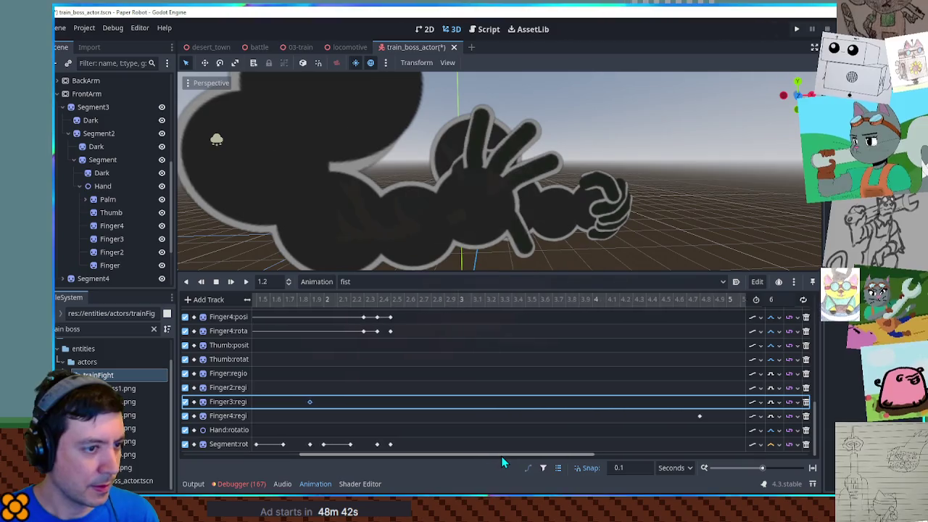
pyautogui.click(717, 418)
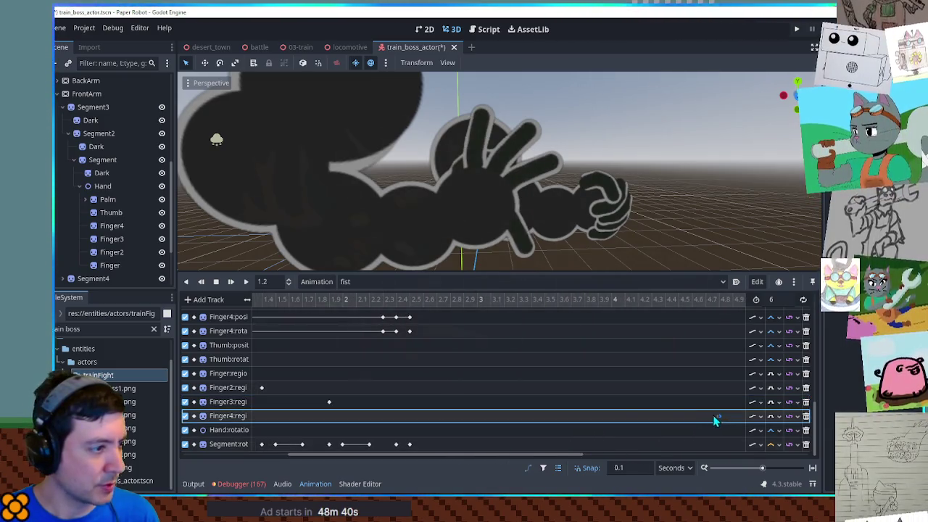
pyautogui.moveTo(439, 456); pyautogui.dragTo(332, 455)
pyautogui.scroll(-3, 384, 196)
pyautogui.scroll(-1, 388, 203)
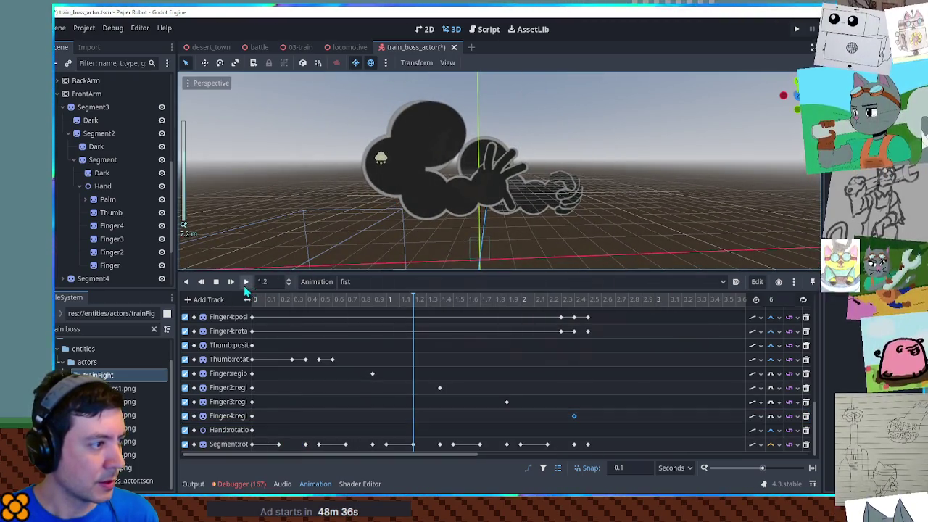
# Step: Play and stop the retimed fist animation, then save the train_boss_actor scene with Ctrl+S
pyautogui.click(228, 282)
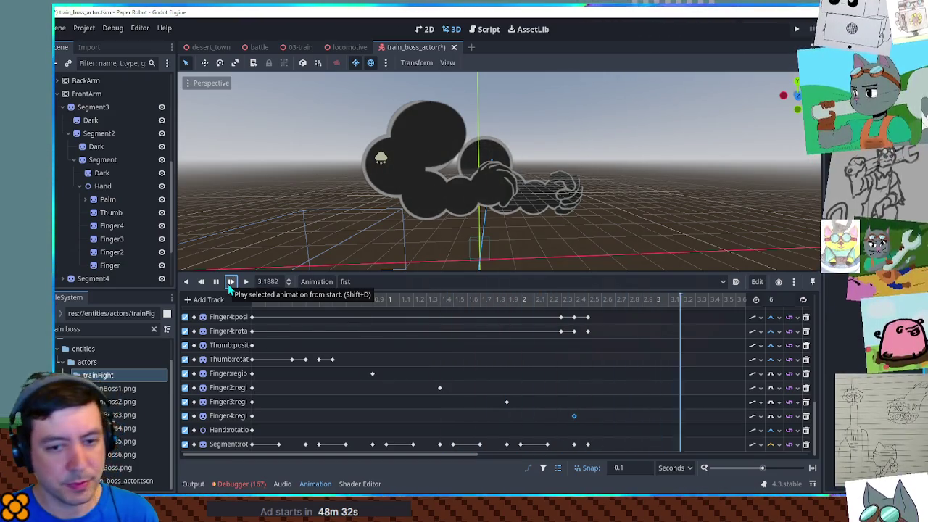
pyautogui.click(217, 283)
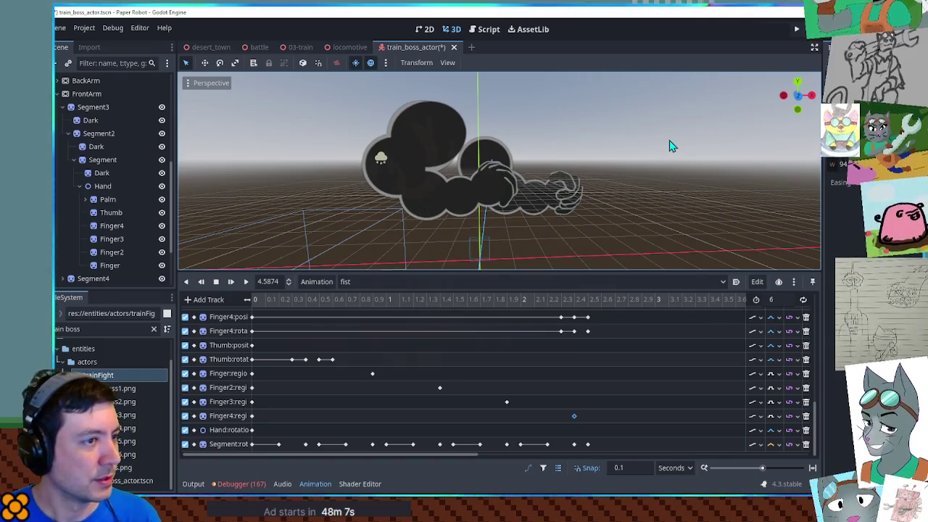
pyautogui.hotkey('ctrl', 's')
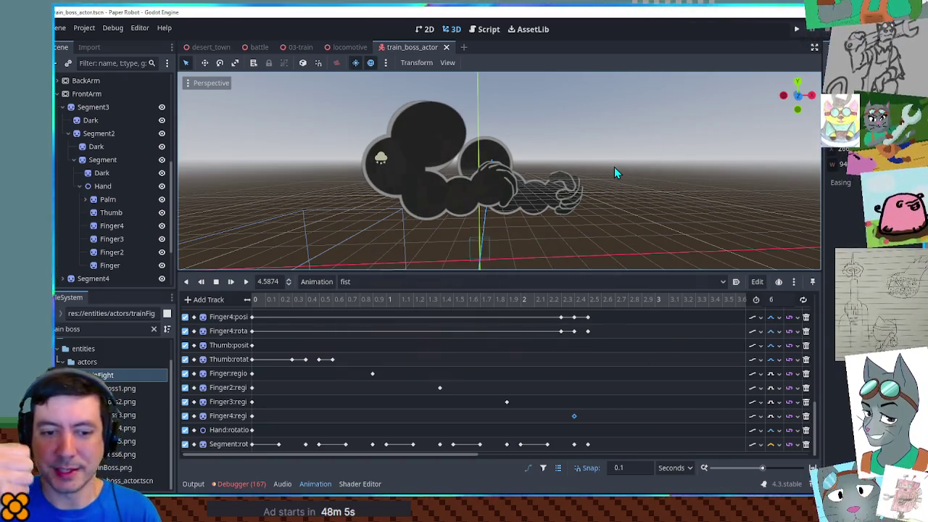
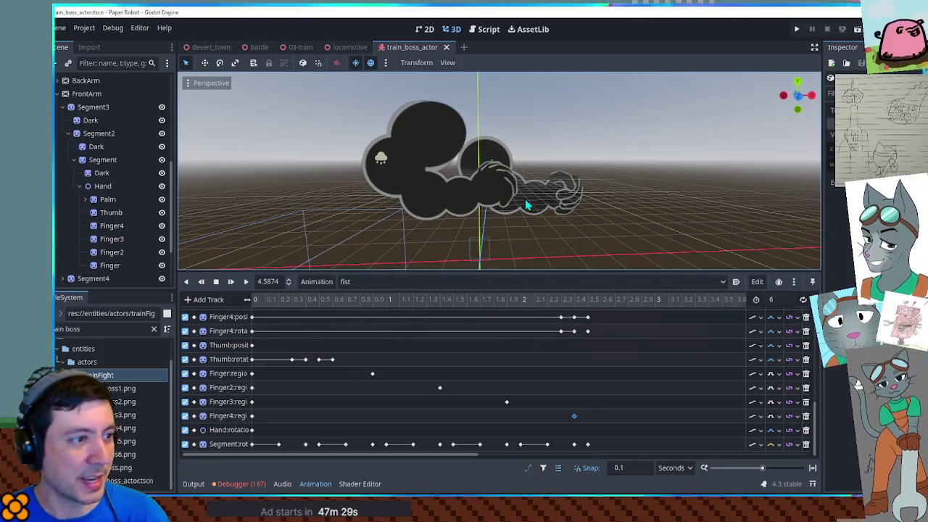
# Step: Orbit the arm view, rewind the fist animation, and select Segment2 in the Scene tree
pyautogui.moveTo(596, 195)
pyautogui.mouseDown()
pyautogui.moveTo(580, 217)
pyautogui.moveTo(551, 185)
pyautogui.mouseUp()
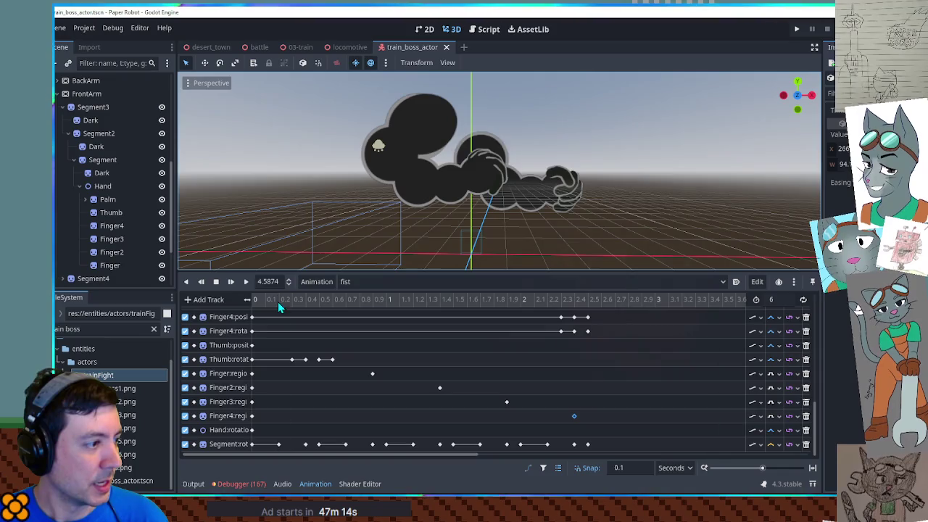
pyautogui.click(246, 282)
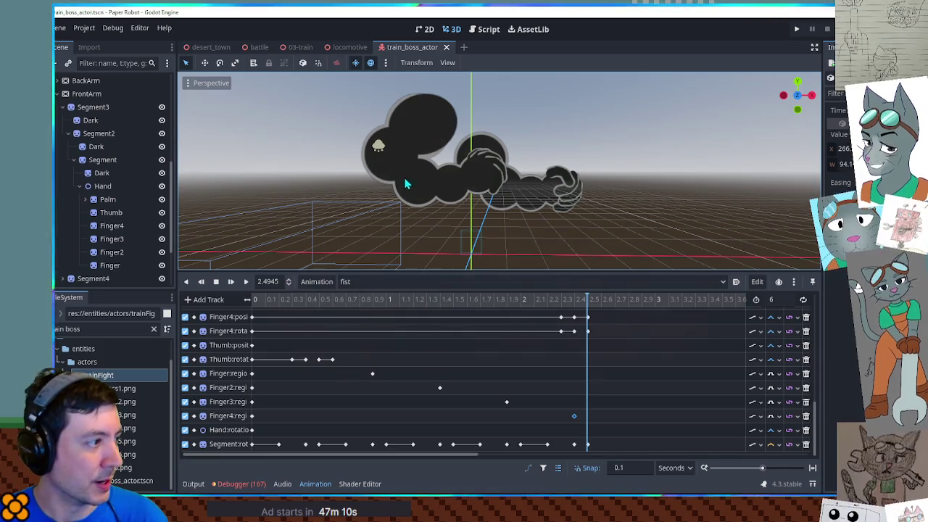
pyautogui.click(98, 133)
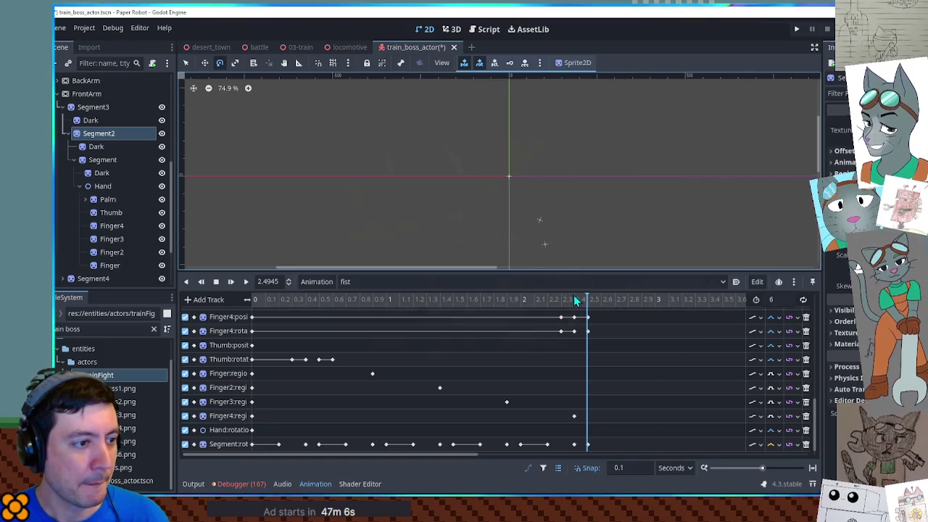
# Step: Add a Segment2 rotation track and paste Segment's rotation keys into it starting at 0.2 s
pyautogui.scroll(-1, 508, 444)
pyautogui.click(413, 444)
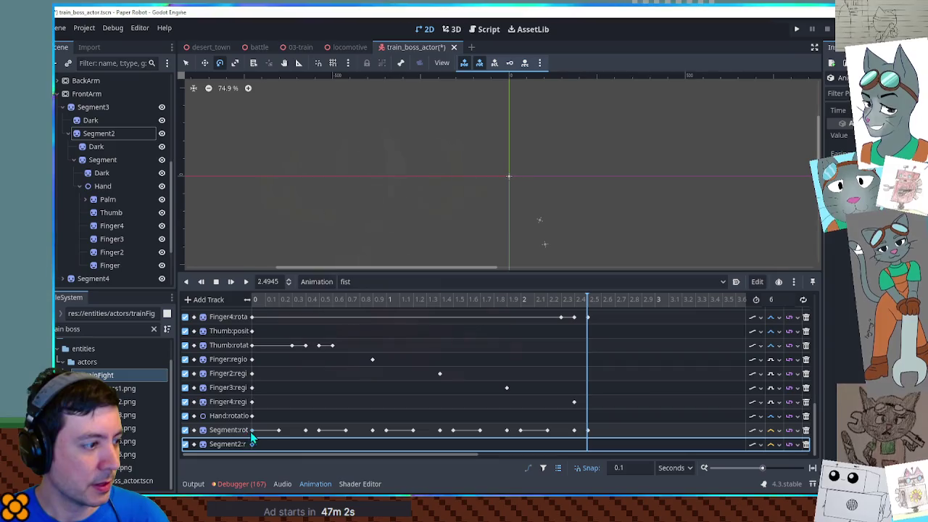
pyautogui.moveTo(267, 424); pyautogui.dragTo(545, 441)
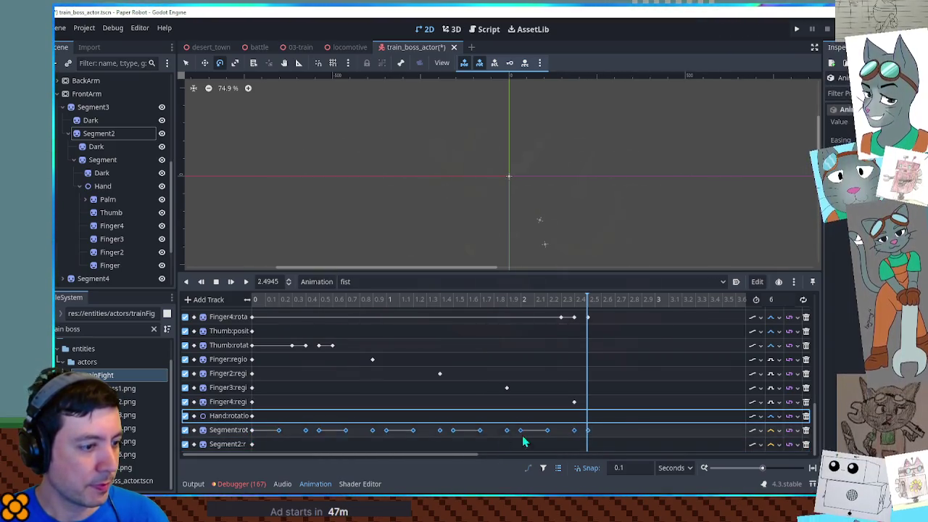
pyautogui.click(282, 299)
pyautogui.click(275, 448)
pyautogui.hotkey('ctrl', 'v')
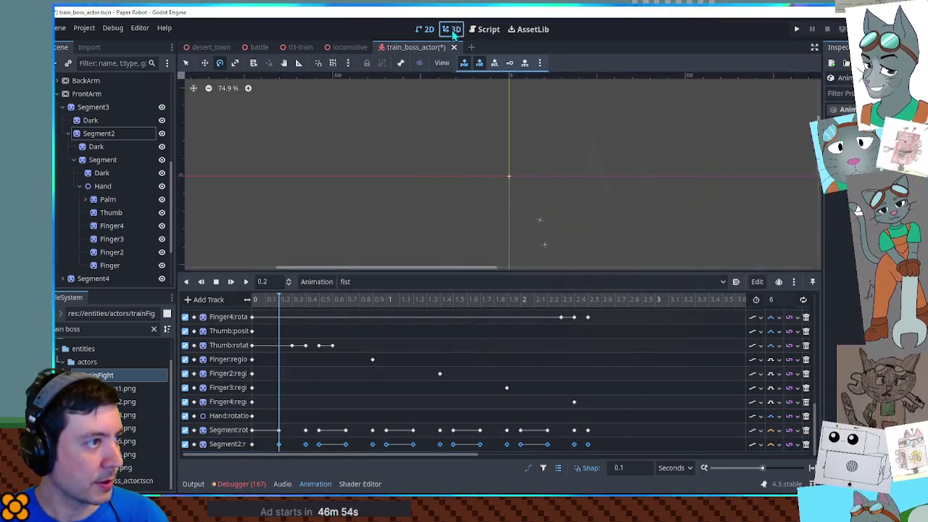
# Step: Play the animation to preview the new keys, then select the five pasted Segment2 keyframes
pyautogui.click(452, 30)
pyautogui.click(246, 281)
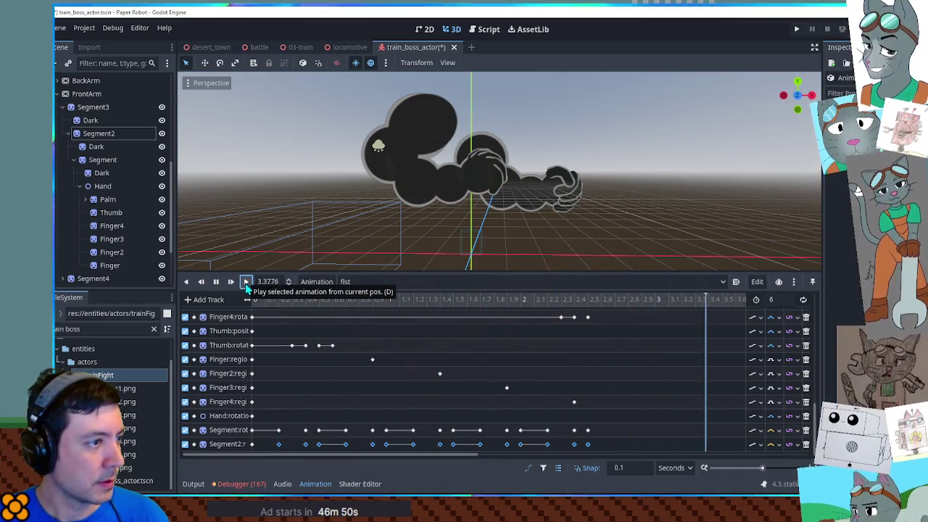
pyautogui.click(593, 448)
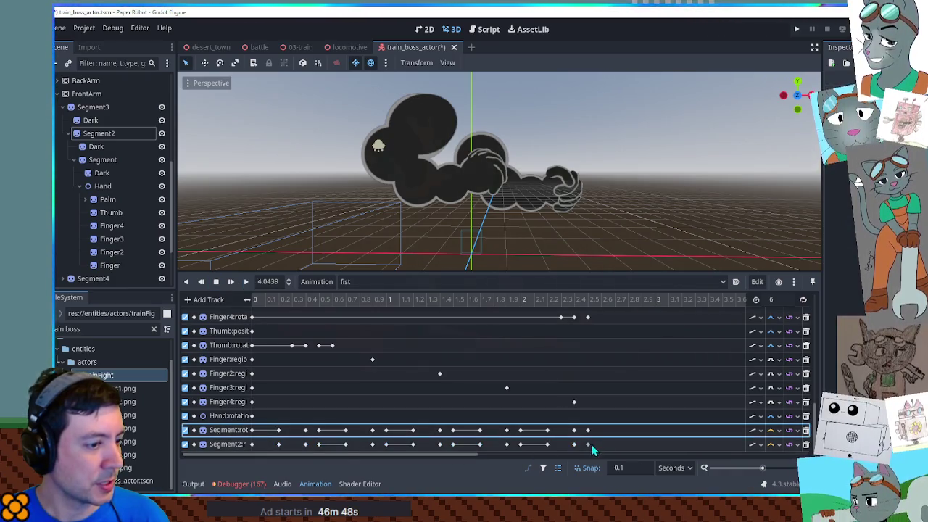
pyautogui.click(573, 444)
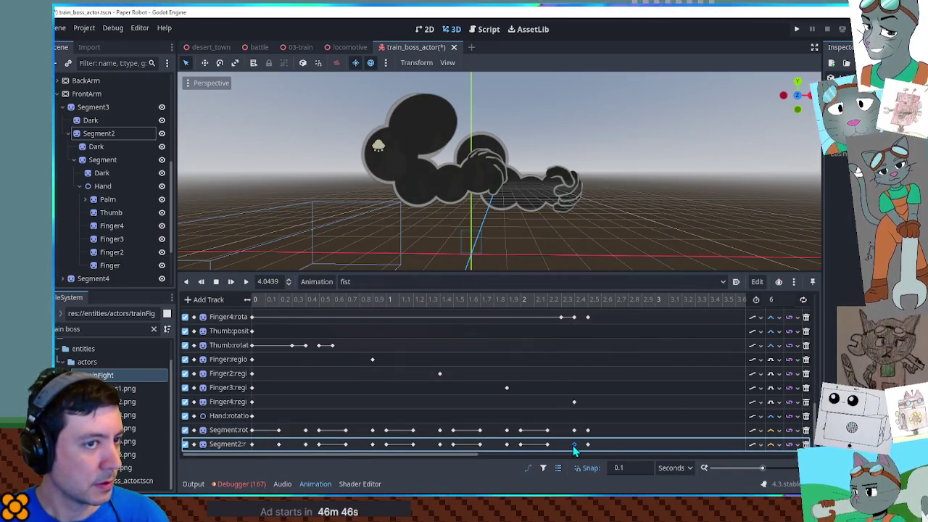
pyautogui.keyDown('shift'); pyautogui.click(507, 444); pyautogui.keyUp('shift')
pyautogui.keyDown('shift'); pyautogui.click(440, 445); pyautogui.keyUp('shift')
pyautogui.keyDown('shift'); pyautogui.click(372, 445); pyautogui.keyUp('shift')
pyautogui.keyDown('shift'); pyautogui.click(305, 445); pyautogui.keyUp('shift')
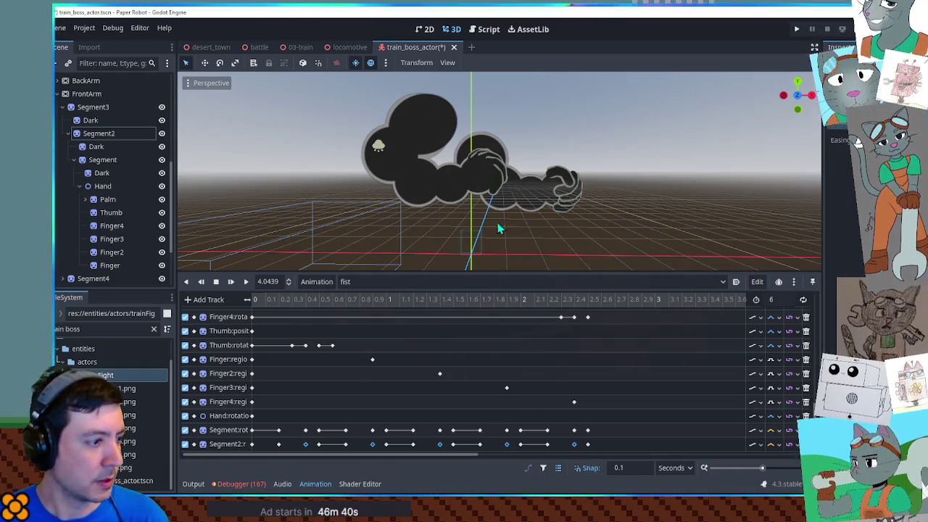
# Step: Replay the fist animation, rewind it to zero, and select the Segment3 arm piece
pyautogui.click(265, 299)
pyautogui.click(246, 281)
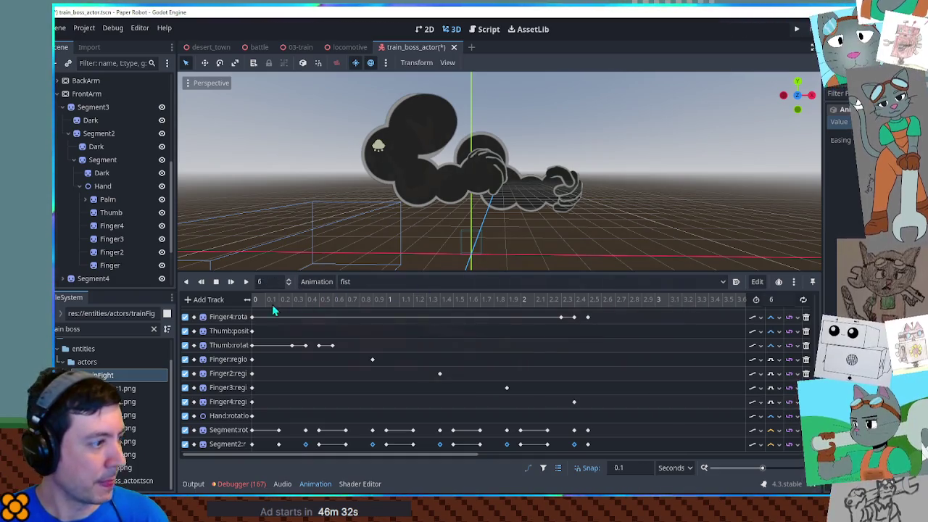
pyautogui.click(215, 282)
pyautogui.click(93, 108)
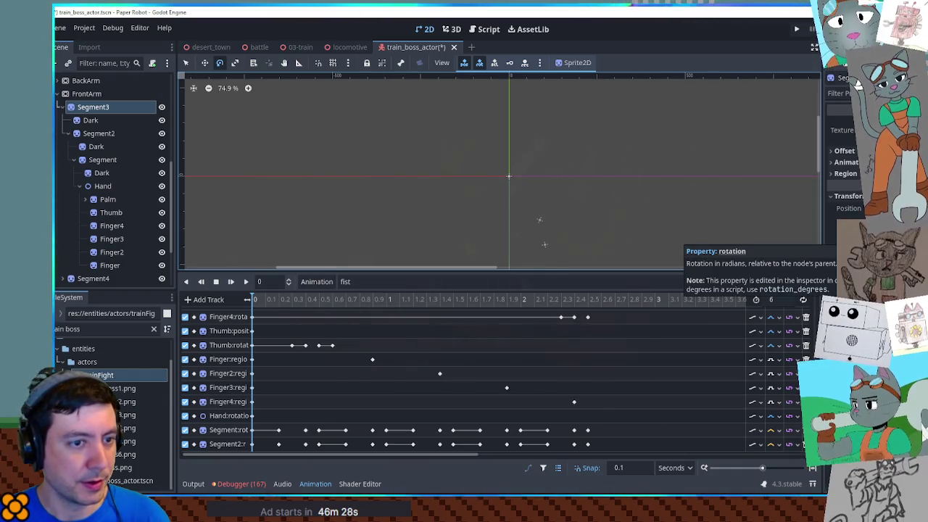
# Step: Save the train_boss_actor scene with Ctrl+S
pyautogui.click(454, 31)
pyautogui.hotkey('ctrl', 's')
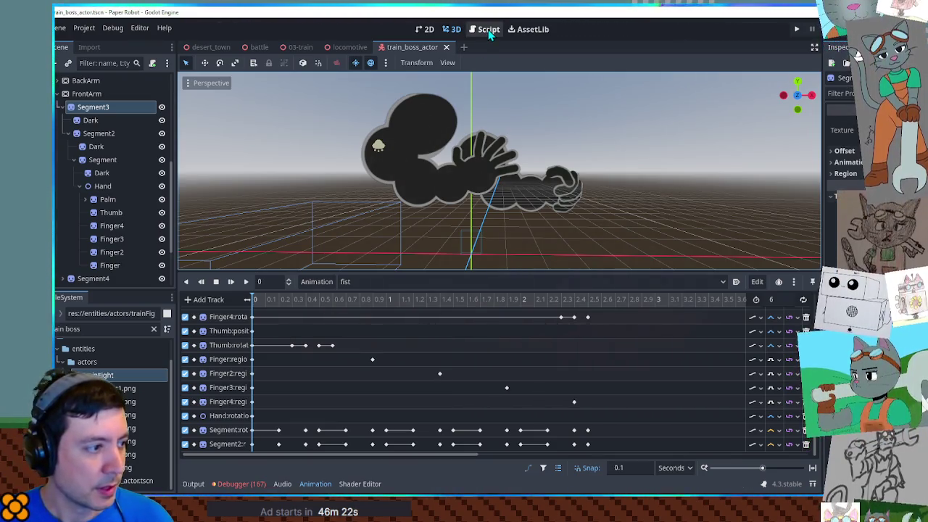
pyautogui.click(489, 32)
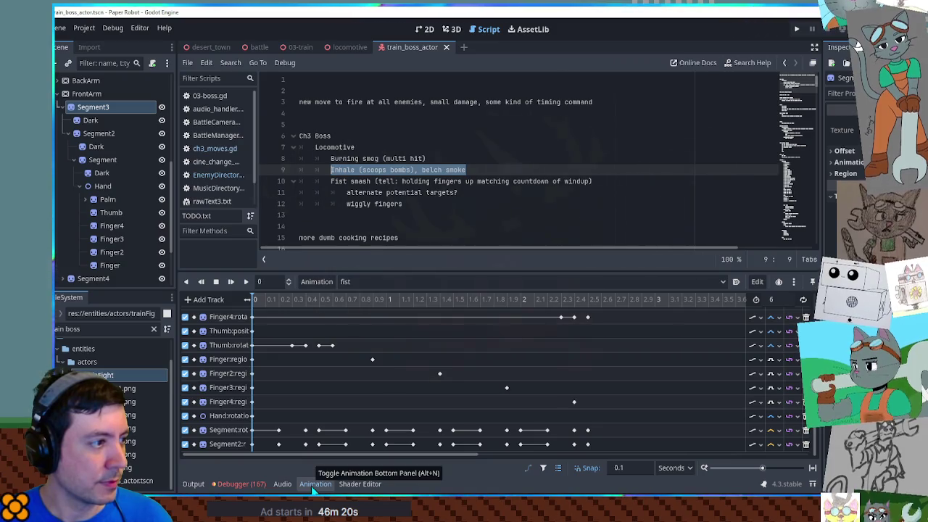
pyautogui.click(451, 29)
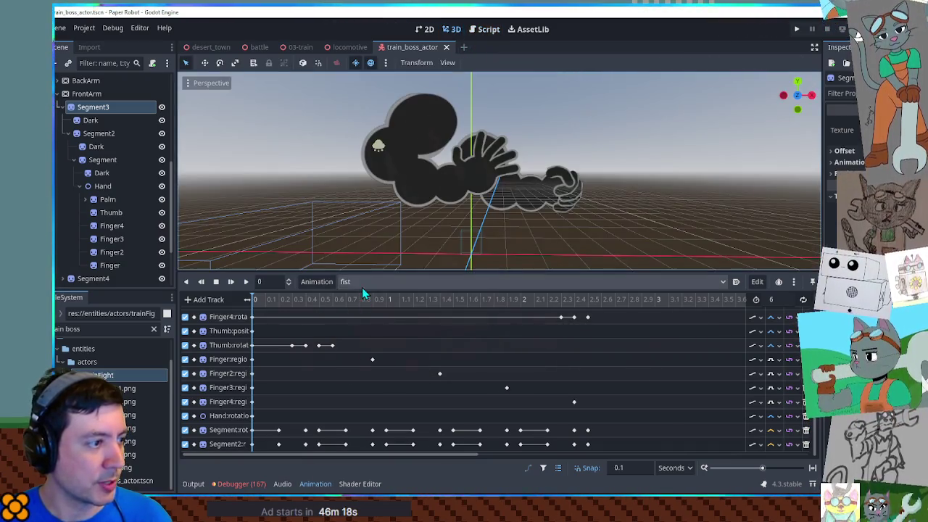
# Step: Switch the animation to RESET and open ch3_moves.gd in the script editor
pyautogui.click(363, 287)
pyautogui.click(365, 305)
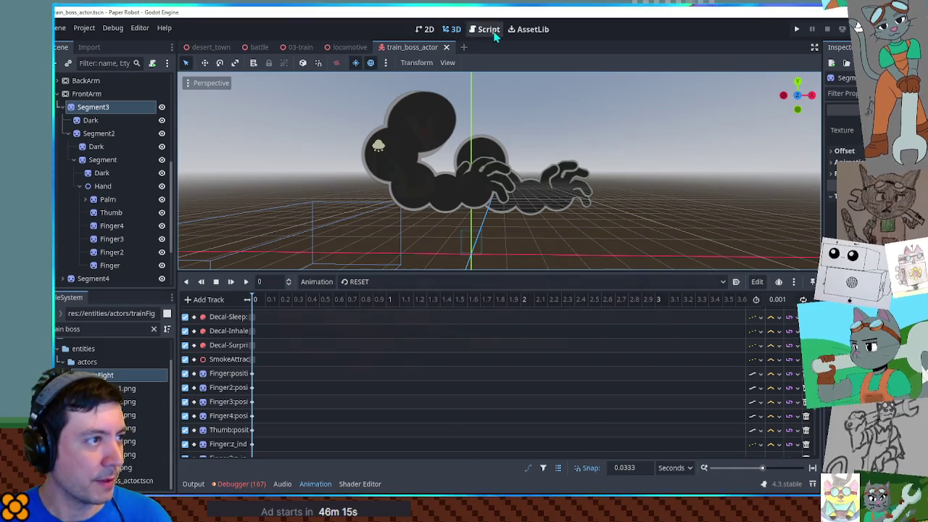
pyautogui.click(489, 29)
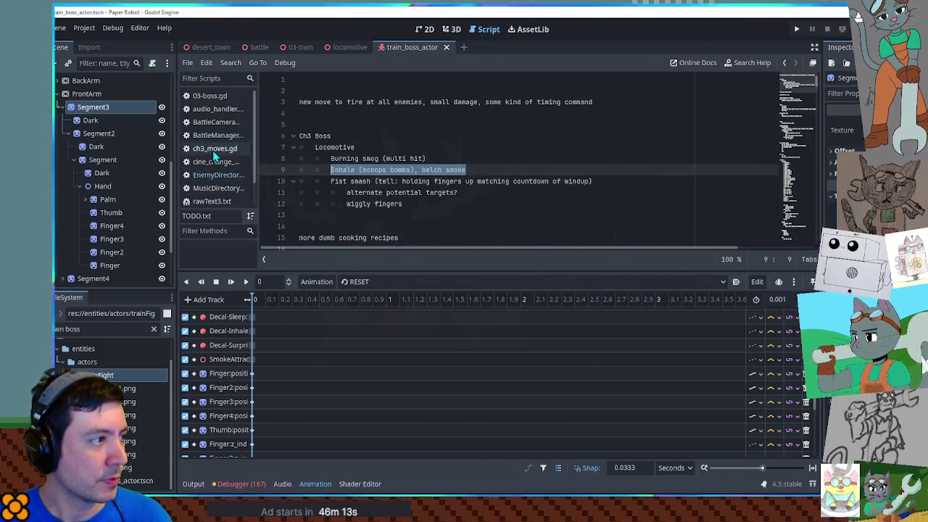
pyautogui.click(213, 149)
pyautogui.click(314, 484)
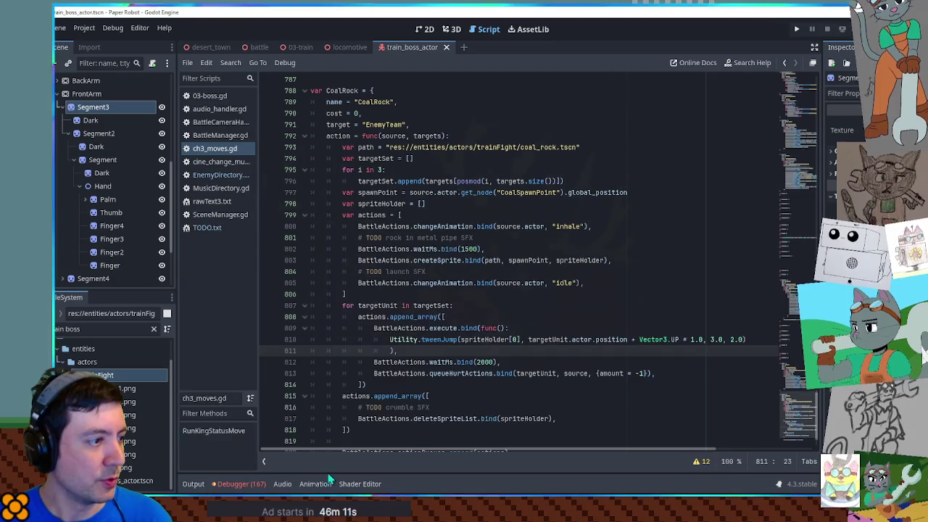
# Step: Duplicate the whole CoalRock move definition directly below the original
pyautogui.scroll(-1, 454, 372)
pyautogui.scroll(2, 455, 372)
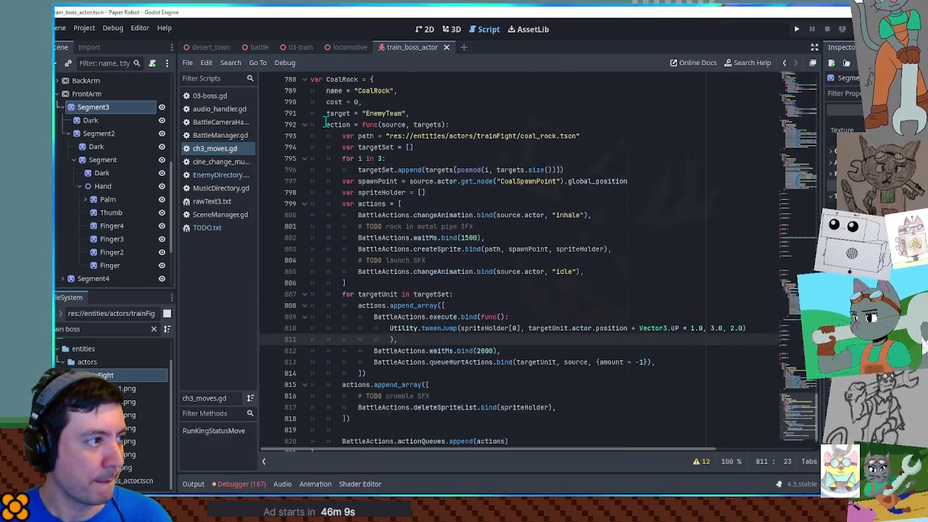
pyautogui.click(324, 102)
pyautogui.scroll(-2, 324, 424)
pyautogui.keyDown('shift'); pyautogui.click(325, 423); pyautogui.keyUp('shift')
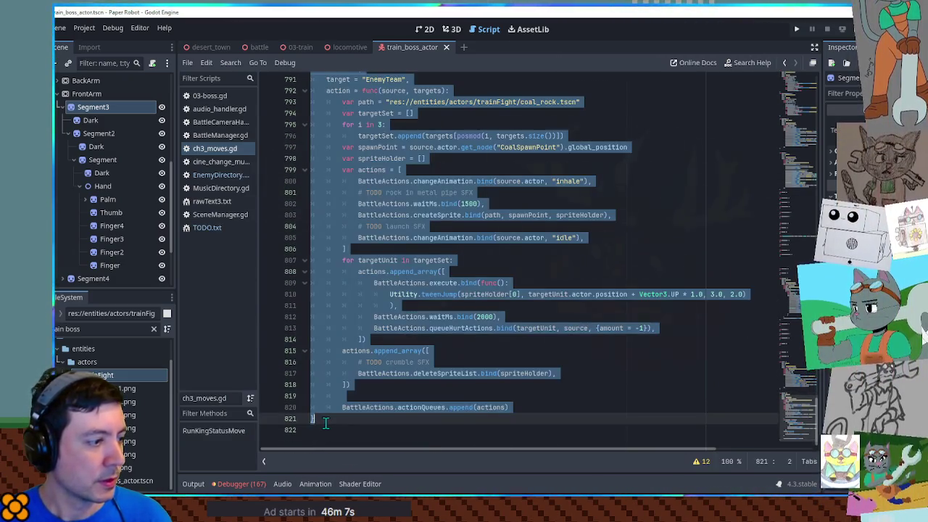
pyautogui.press('Right')
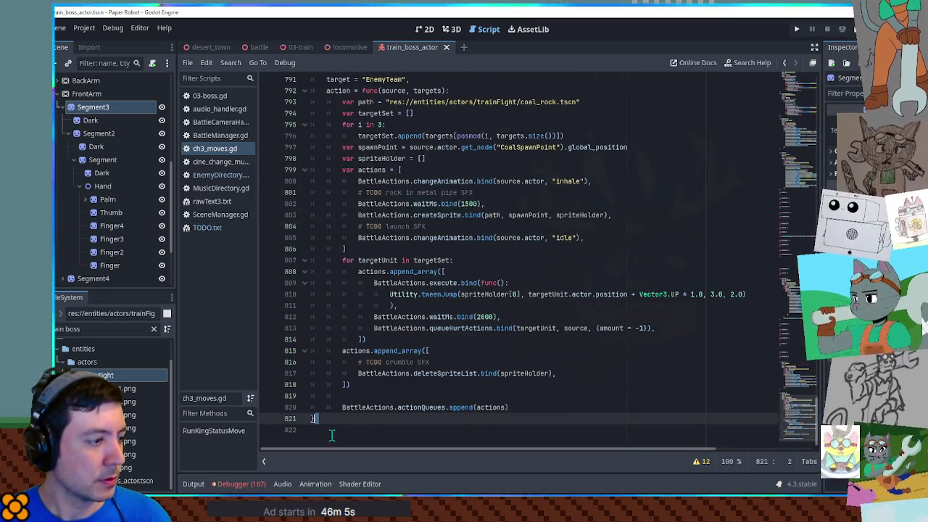
pyautogui.hotkey('ctrl', 'v')
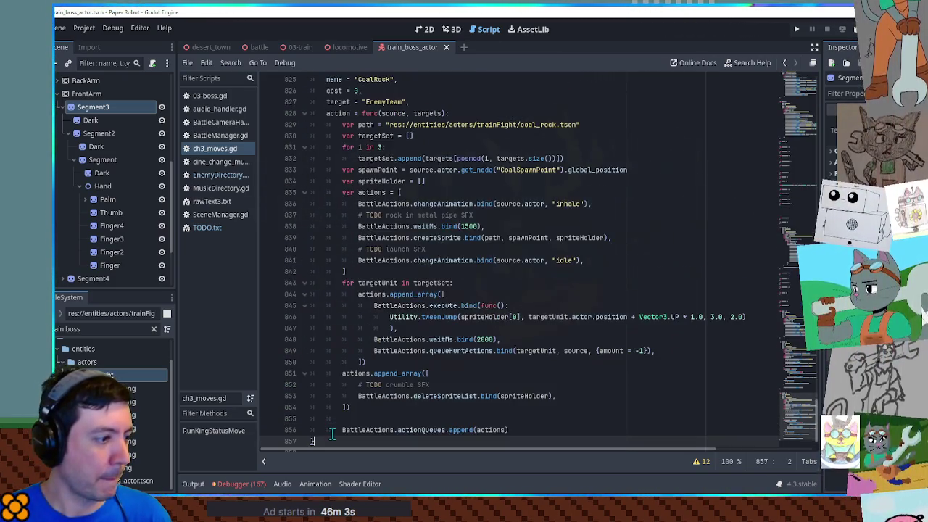
# Step: Rename the copy's variable and name string to SmokeFist and delete its var path line
pyautogui.scroll(2, 338, 290)
pyautogui.doubleClick(343, 136)
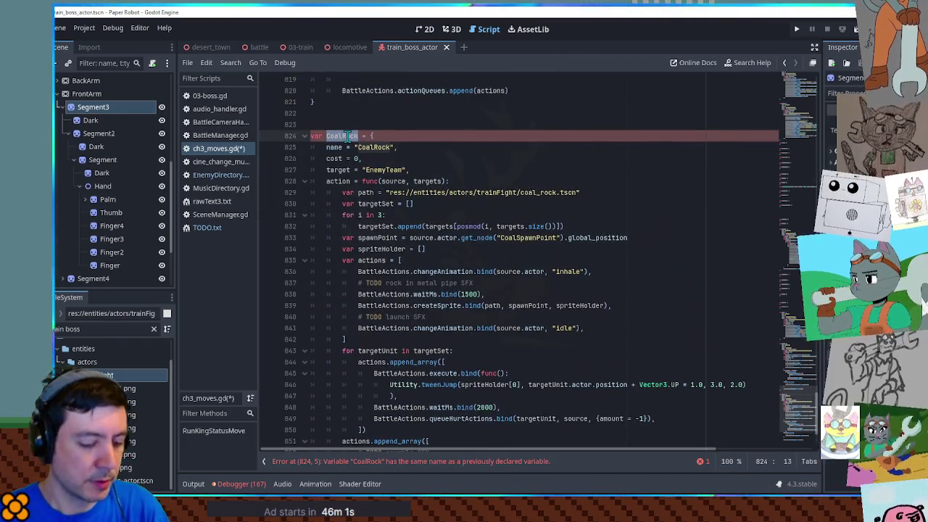
pyautogui.write('Sm')
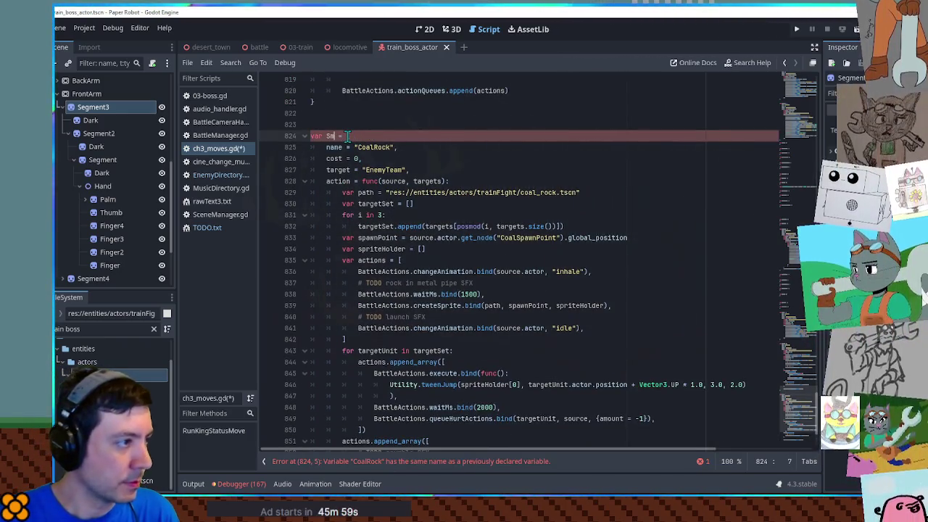
pyautogui.write('okeList')
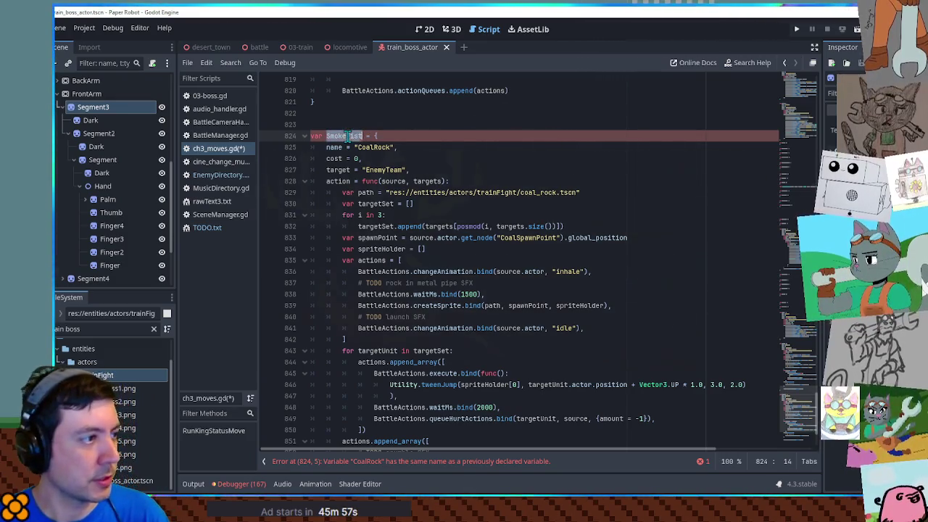
pyautogui.doubleClick(349, 136)
pyautogui.hotkey('ctrl', 'c')
pyautogui.doubleClick(374, 147)
pyautogui.hotkey('ctrl', 'v')
pyautogui.click(369, 192)
pyautogui.hotkey('ctrl', 'shift', 'k')
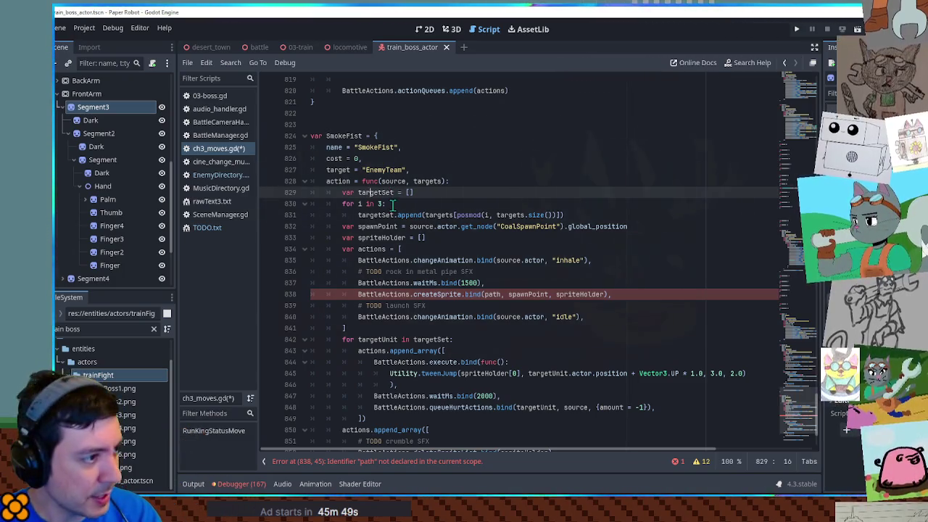
# Step: Add countDownStart = randi_range(3,5) below targetSet and check randi_range's documentation
pyautogui.click(380, 204)
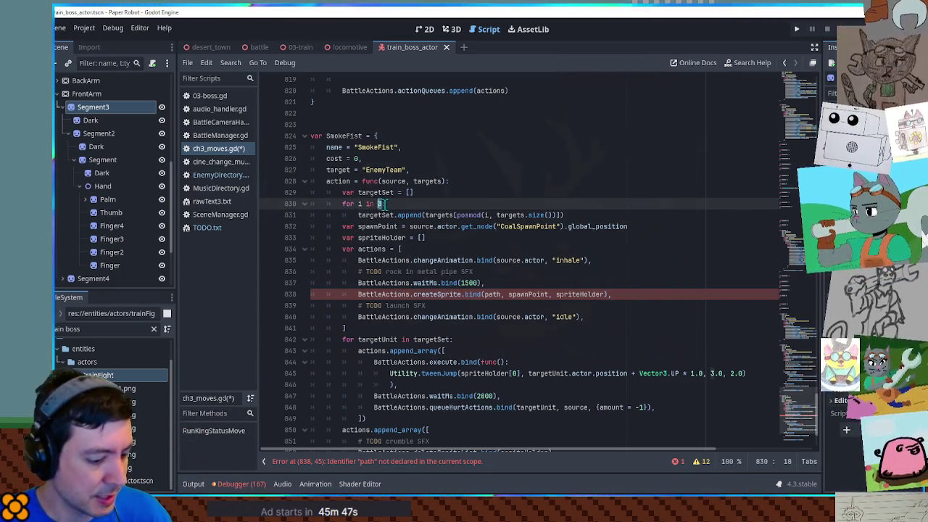
pyautogui.click(434, 197)
pyautogui.press('Return')
pyautogui.write('var countDownStar')
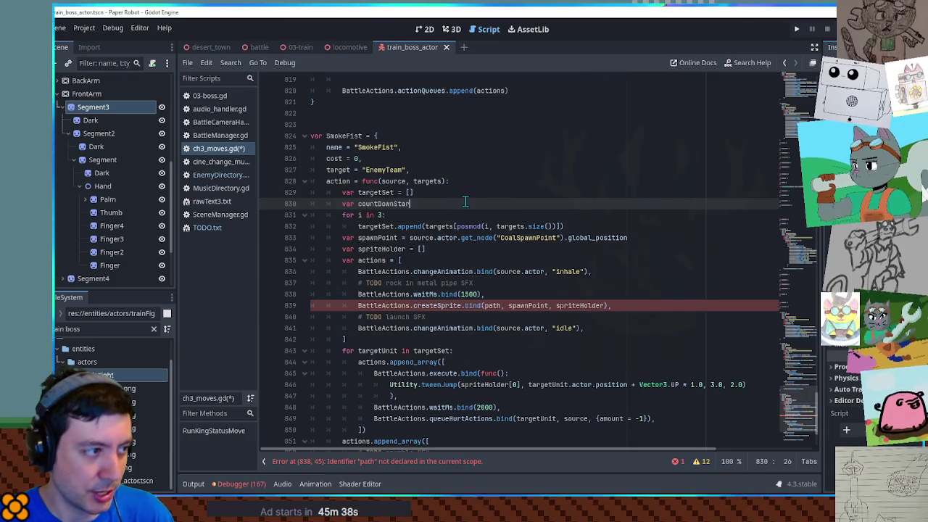
pyautogui.write('t = ')
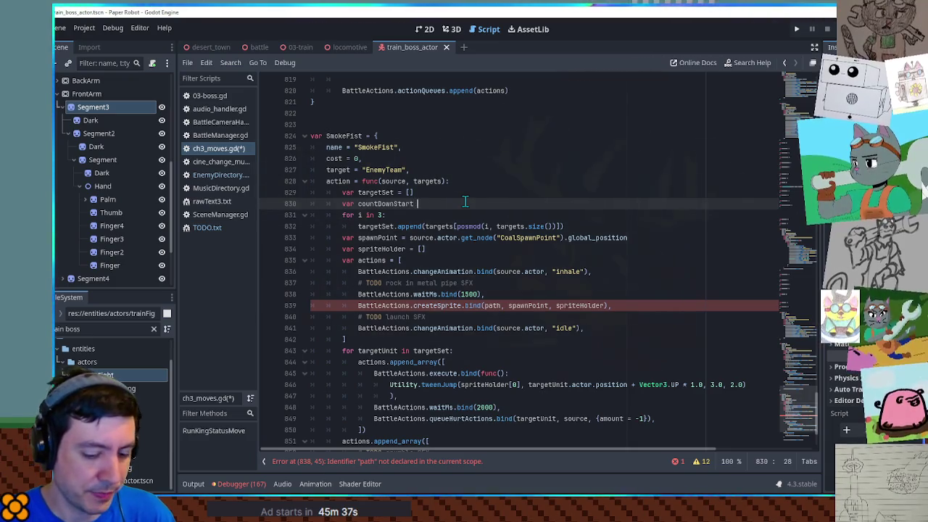
pyautogui.write('rand')
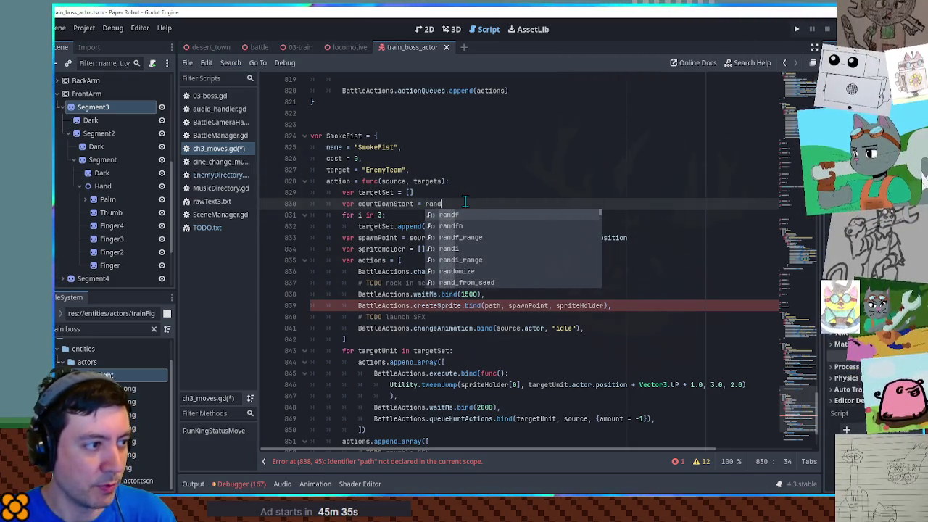
pyautogui.write('i_')
pyautogui.press('Return')
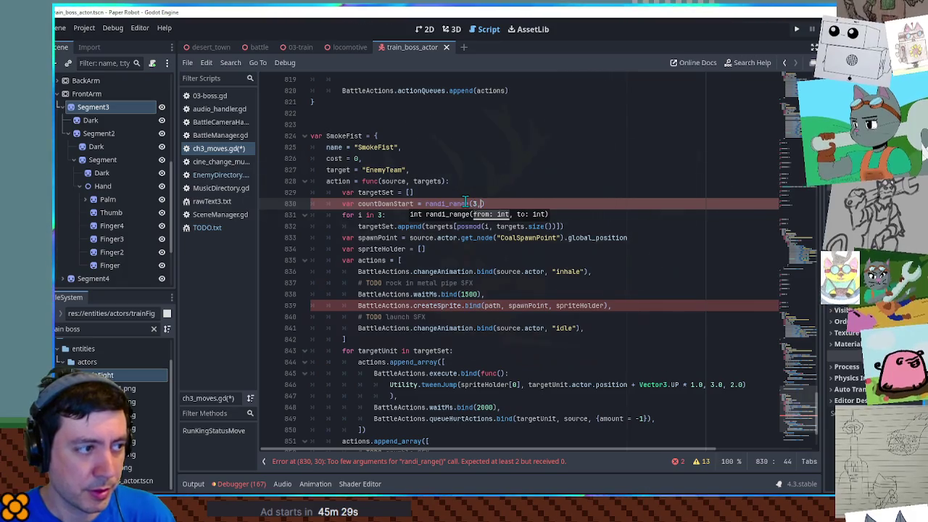
pyautogui.write('6')
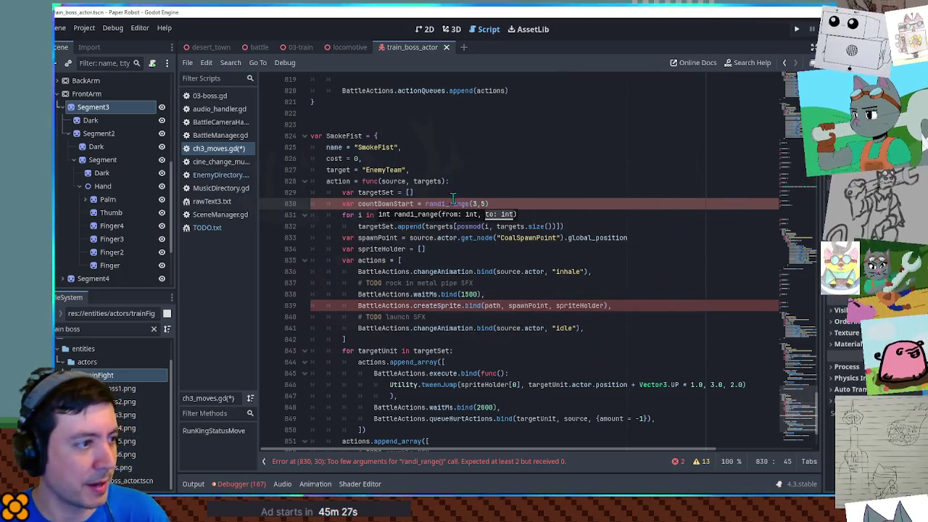
pyautogui.keyDown('ctrl'); pyautogui.click(446, 206); pyautogui.keyUp('ctrl')
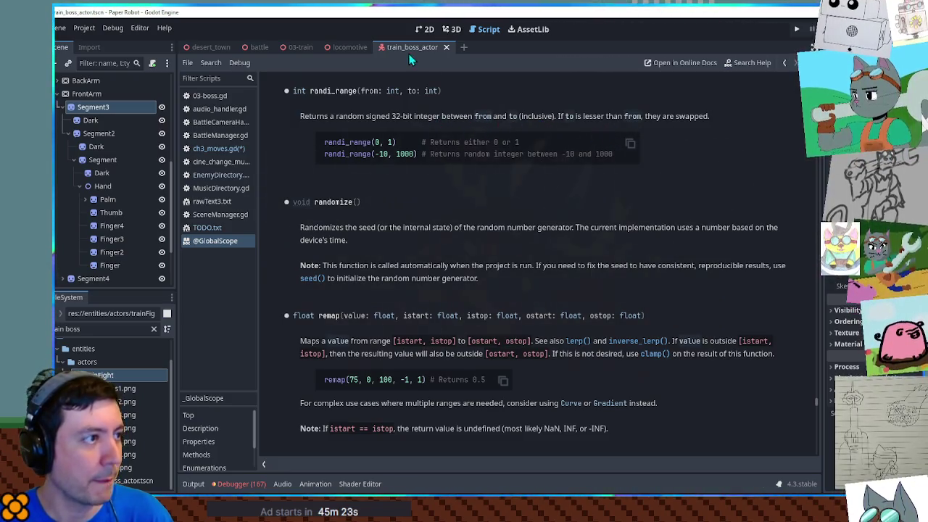
pyautogui.middleClick(198, 239)
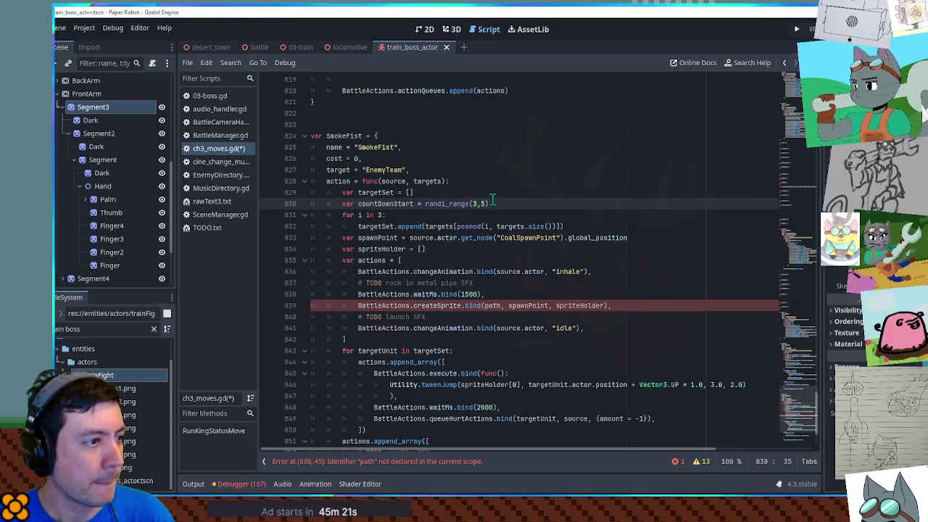
# Step: Replace the fixed 3 in 'for i in 3:' with countDownStart
pyautogui.moveTo(491, 203); pyautogui.dragTo(423, 204)
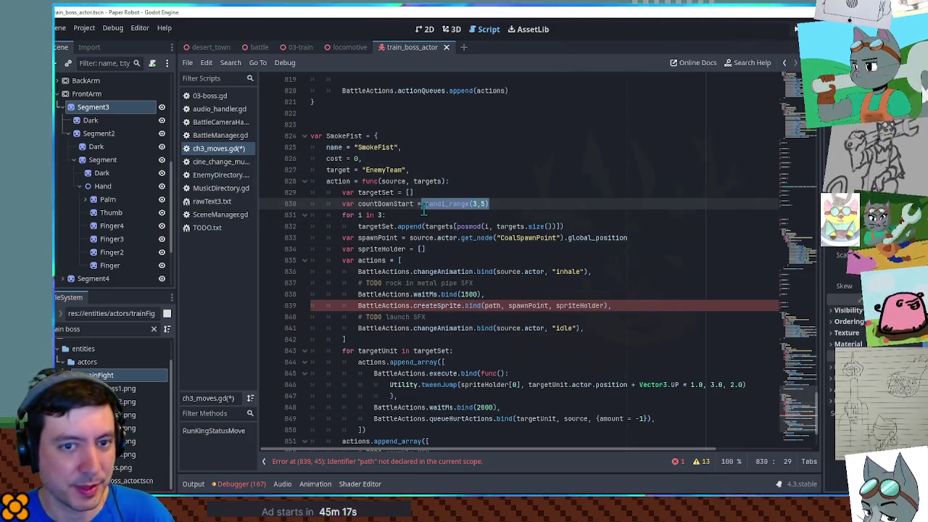
pyautogui.click(406, 181)
pyautogui.doubleClick(388, 204)
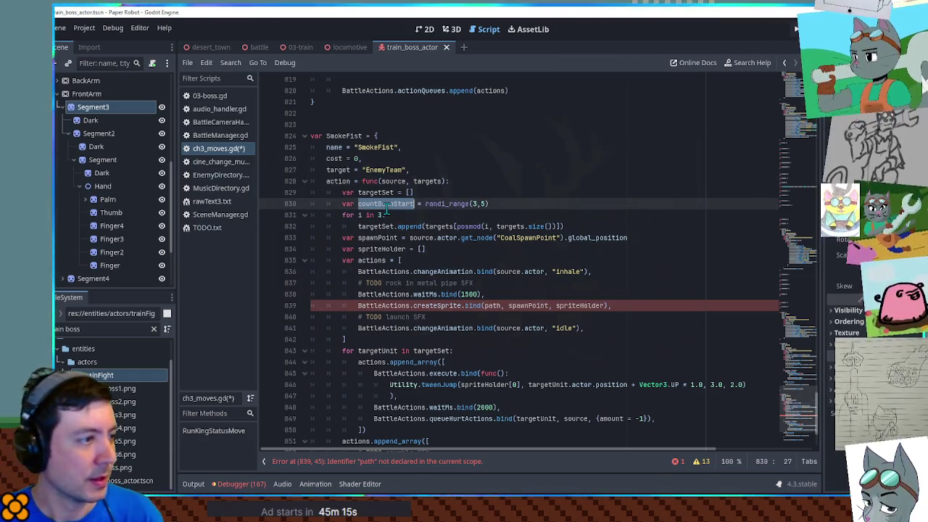
pyautogui.moveTo(385, 216); pyautogui.dragTo(378, 215)
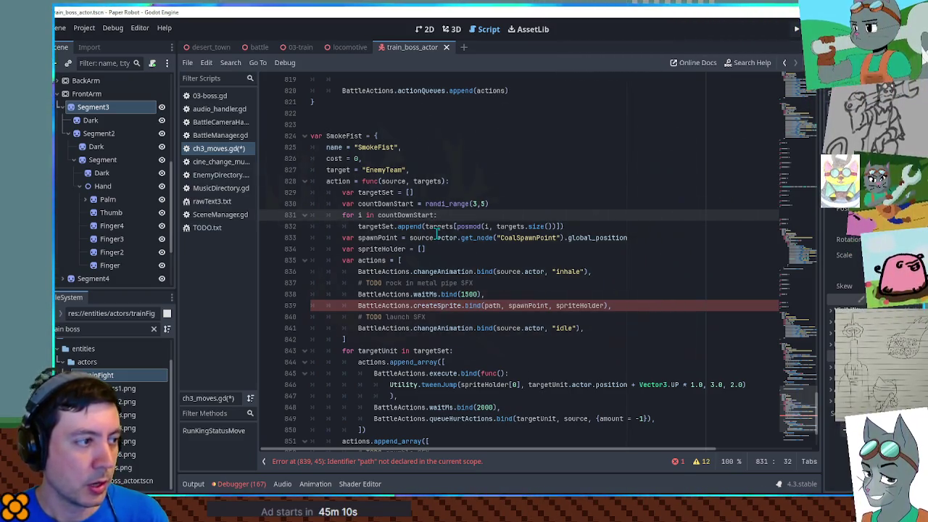
# Step: Add var targetOffsetIndex = randi_range(0, targets.size() - 1) below countDownStart
pyautogui.click(502, 208)
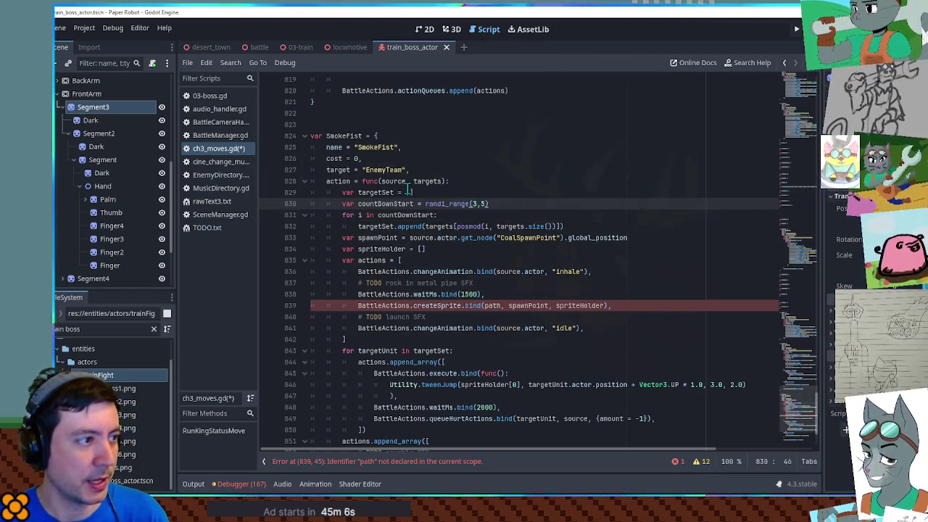
pyautogui.press('Return')
pyautogui.write('var firstTarget')
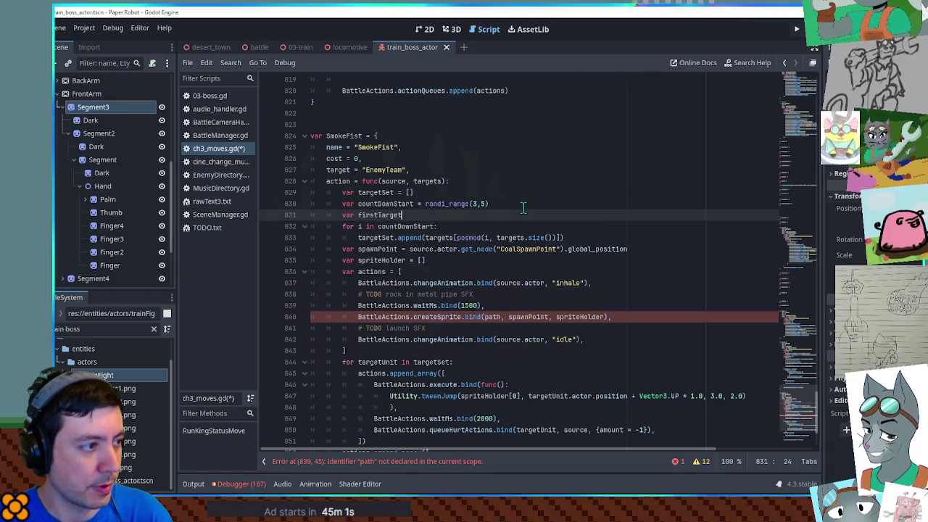
pyautogui.hotkey('ctrl', 'BackSpace')
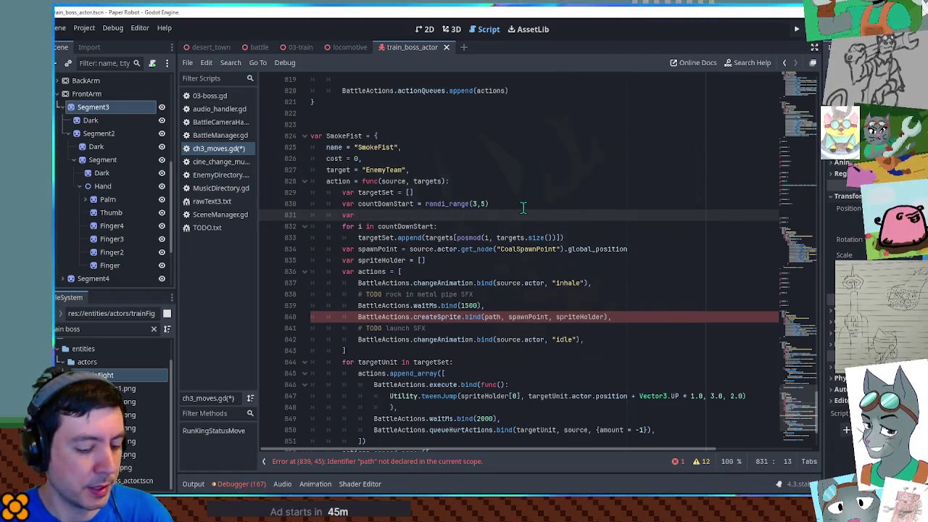
pyautogui.write('targetOffset')
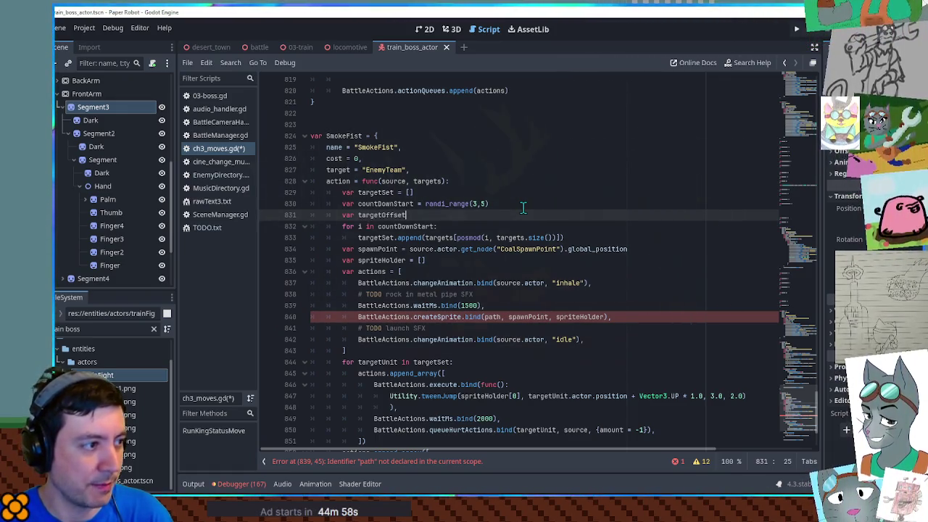
pyautogui.write('Index = randi')
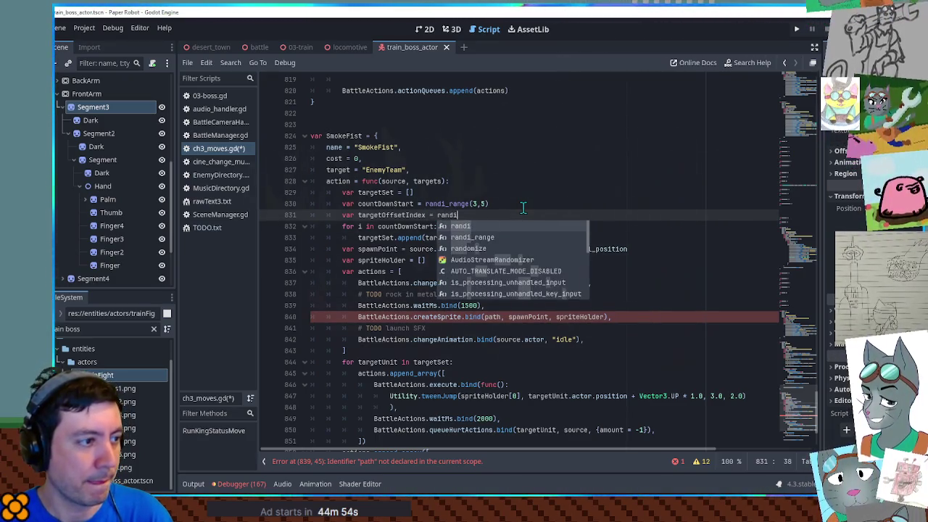
pyautogui.write('_ran')
pyautogui.press('Return')
pyautogui.write('0,')
pyautogui.press('BackSpace')
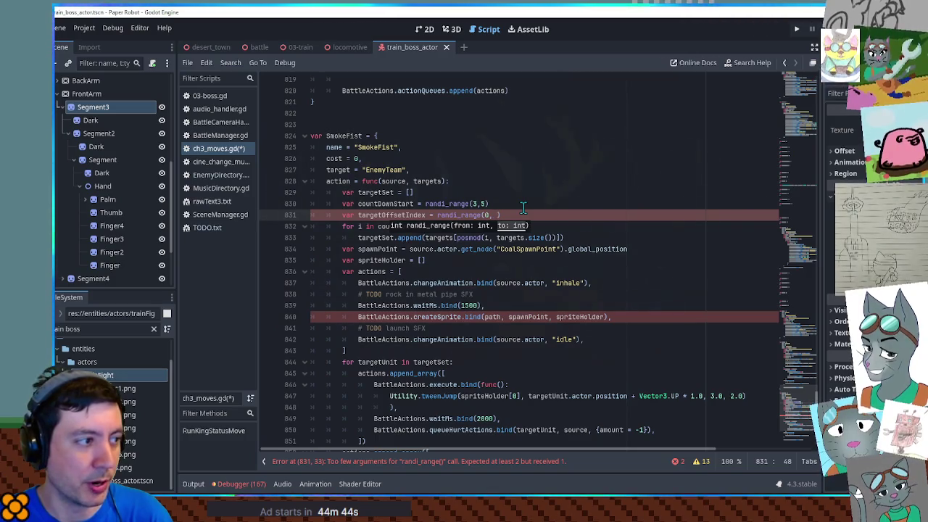
pyautogui.write('gets.size()')
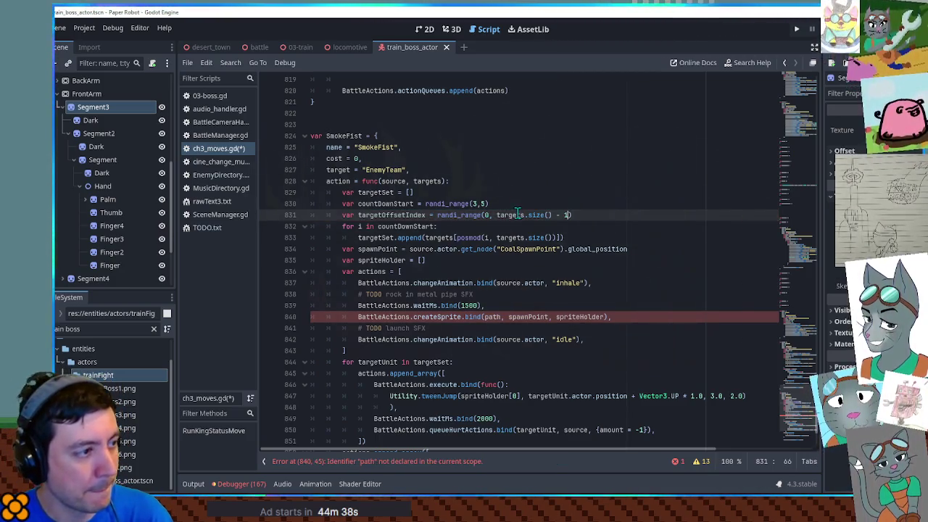
pyautogui.doubleClick(385, 205)
pyautogui.doubleClick(391, 216)
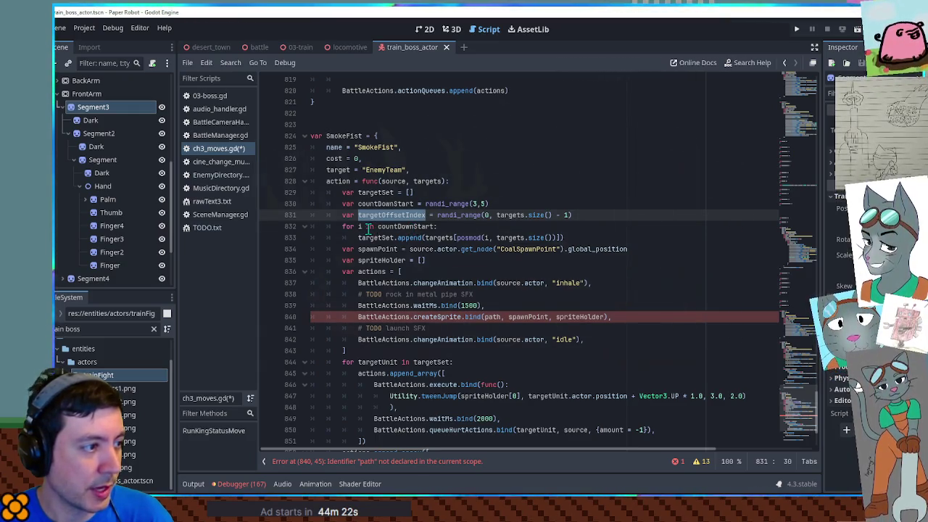
# Step: Delete the targetSet declaration and its target-collecting loop
pyautogui.click(400, 227)
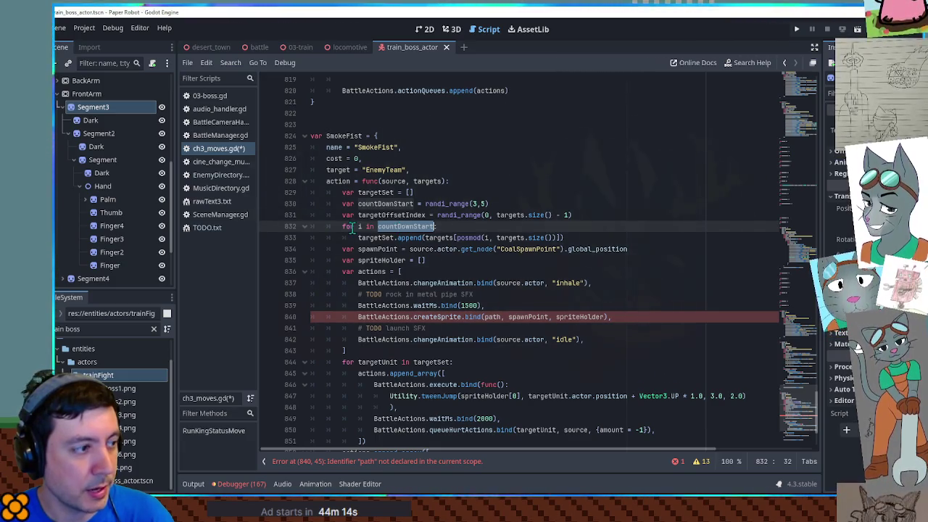
pyautogui.click(381, 193)
pyautogui.hotkey('ctrl', 'x')
pyautogui.click(372, 216)
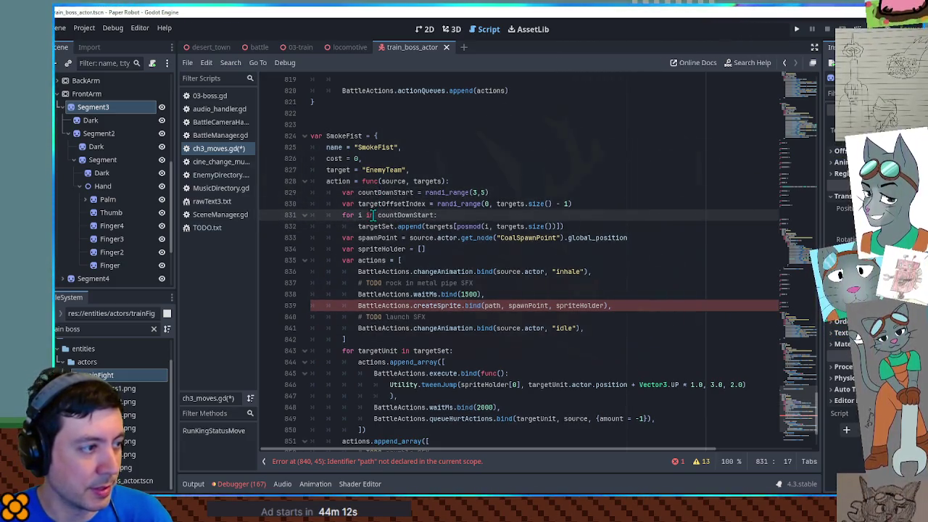
pyautogui.hotkey('ctrl', 'x')
pyautogui.hotkey('ctrl', 'x')
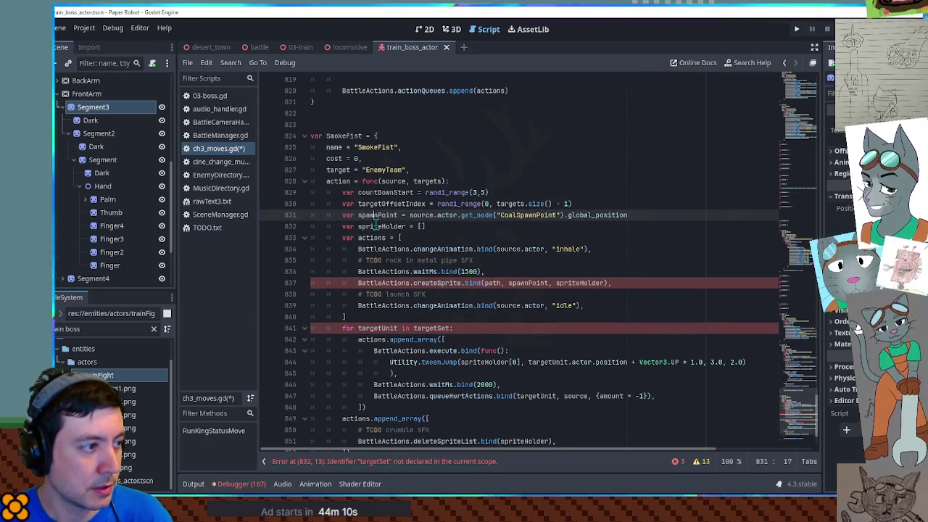
pyautogui.hotkey('ctrl', 'x')
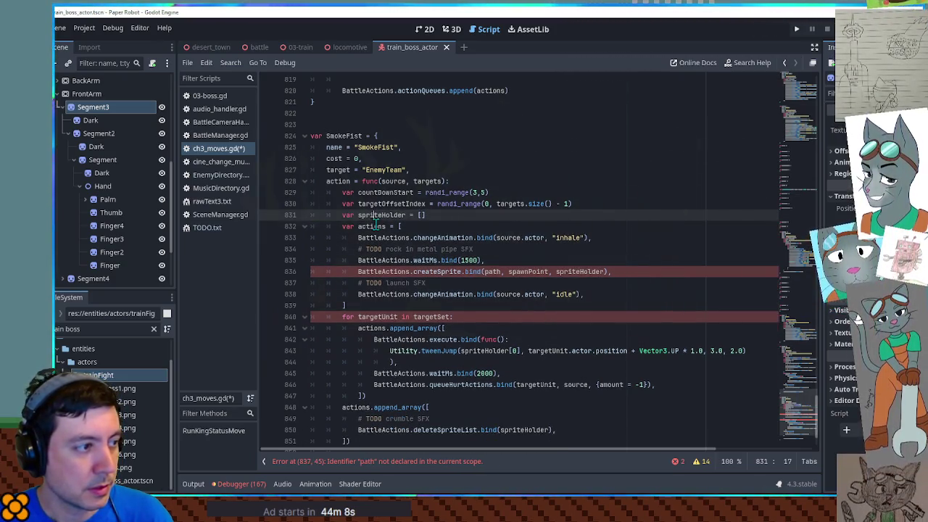
pyautogui.scroll(-2, 563, 189)
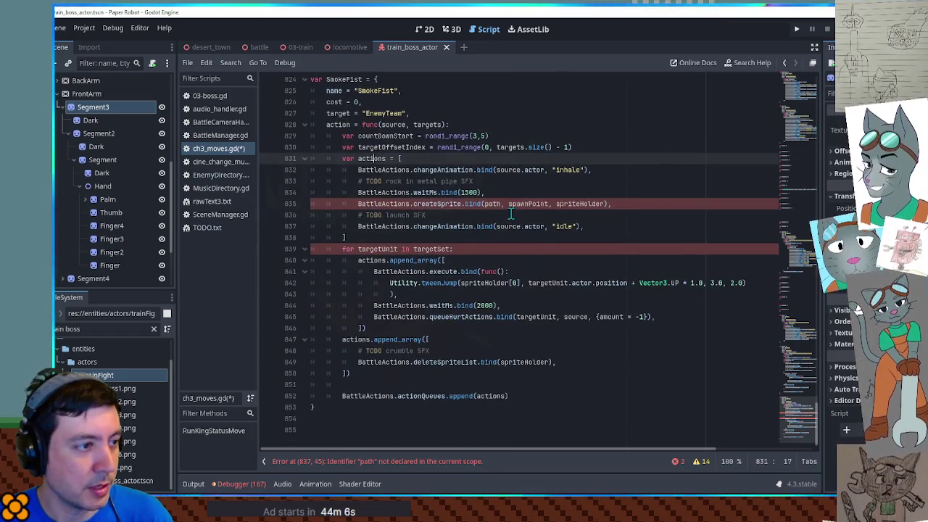
# Step: Change the played animation from "inhale" to "fist"
pyautogui.doubleClick(564, 172)
pyautogui.click(592, 169)
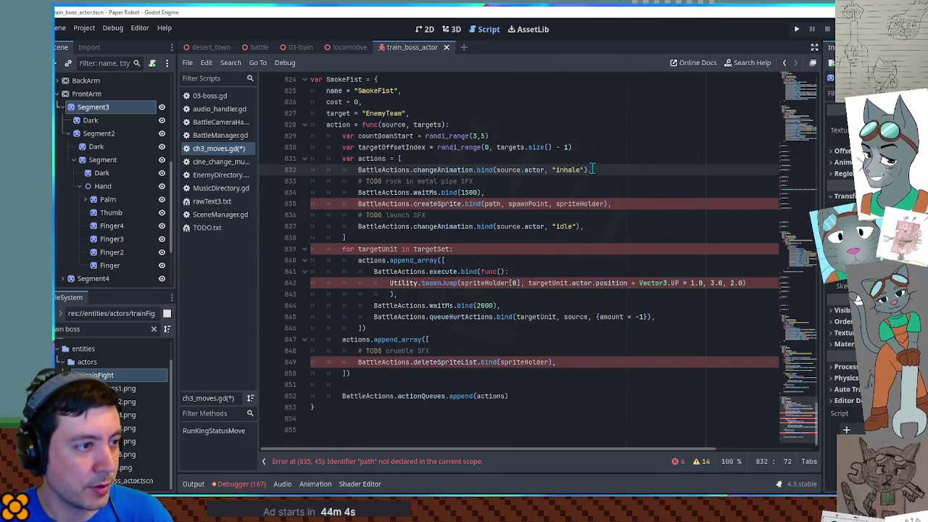
pyautogui.click(359, 170)
pyautogui.write('#')
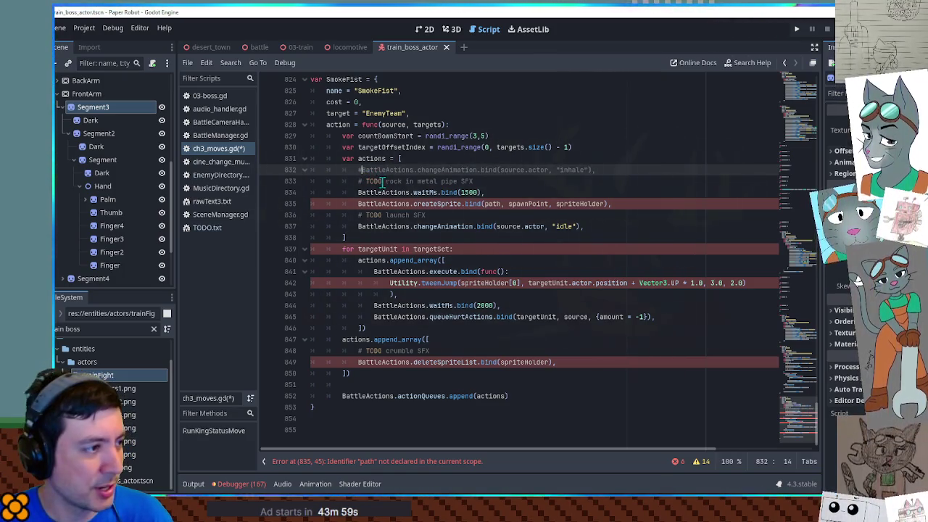
pyautogui.click(375, 194)
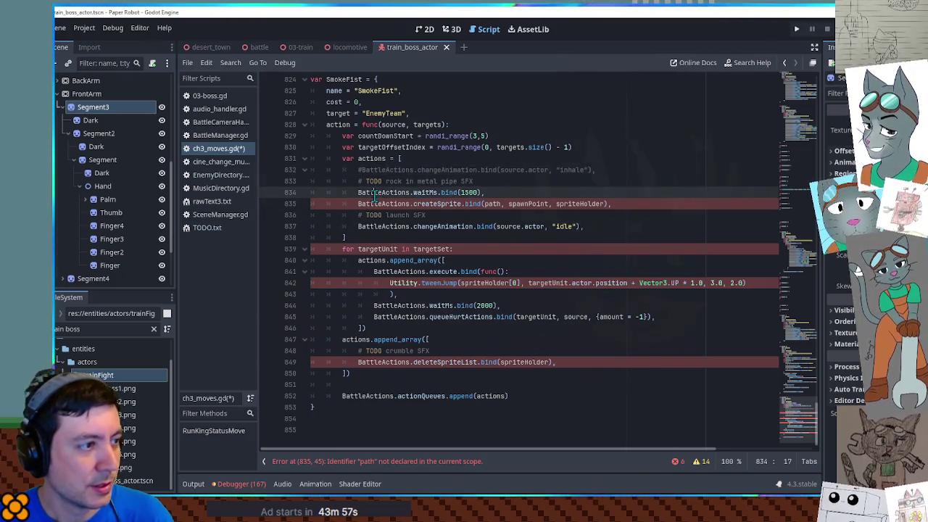
pyautogui.hotkey('ctrl', 'z')
pyautogui.doubleClick(559, 169)
pyautogui.write('fist')
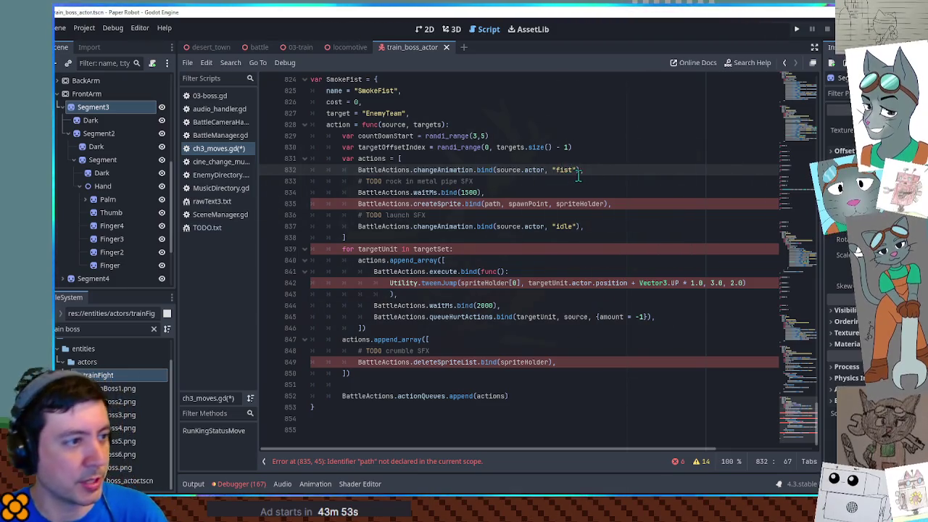
pyautogui.write('),')
pyautogui.click(606, 173)
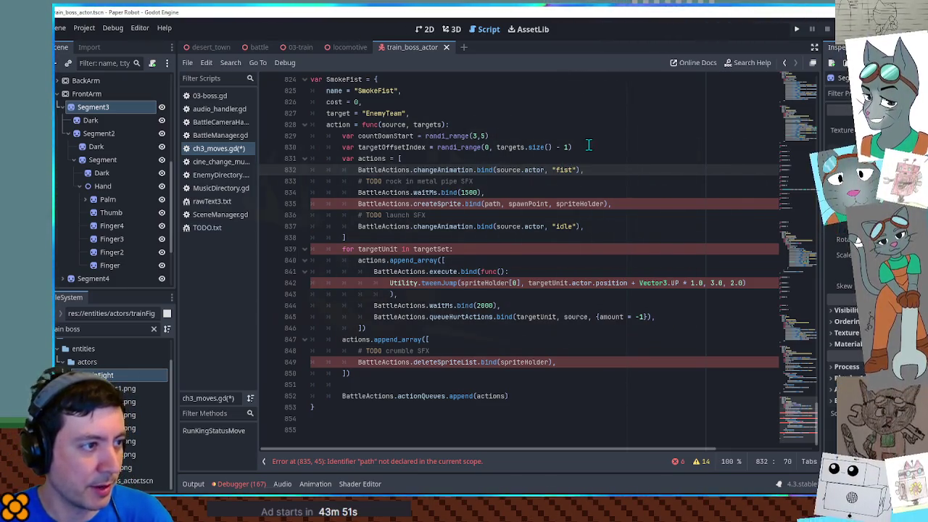
# Step: Add var msPerCount = 500 below the targetOffsetIndex line
pyautogui.click(588, 147)
pyautogui.press('Return')
pyautogui.write('var msPerCount =')
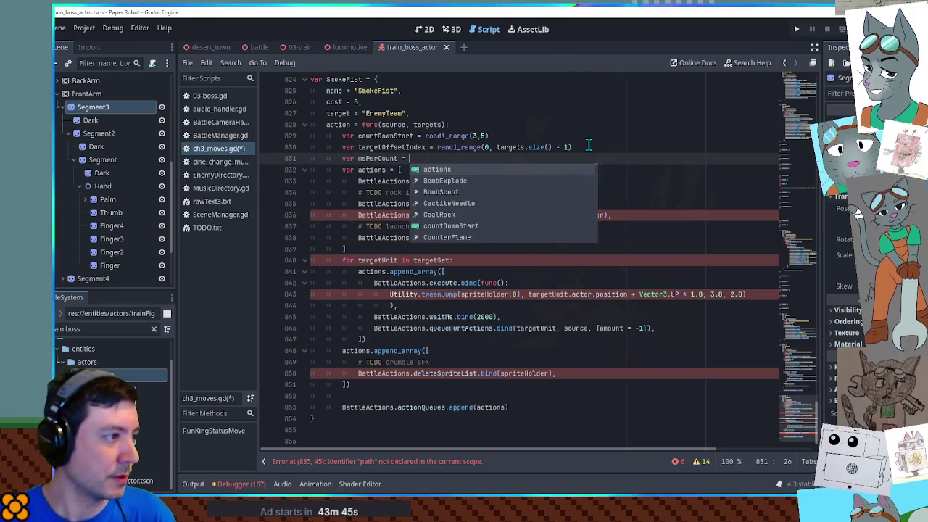
pyautogui.write('500')
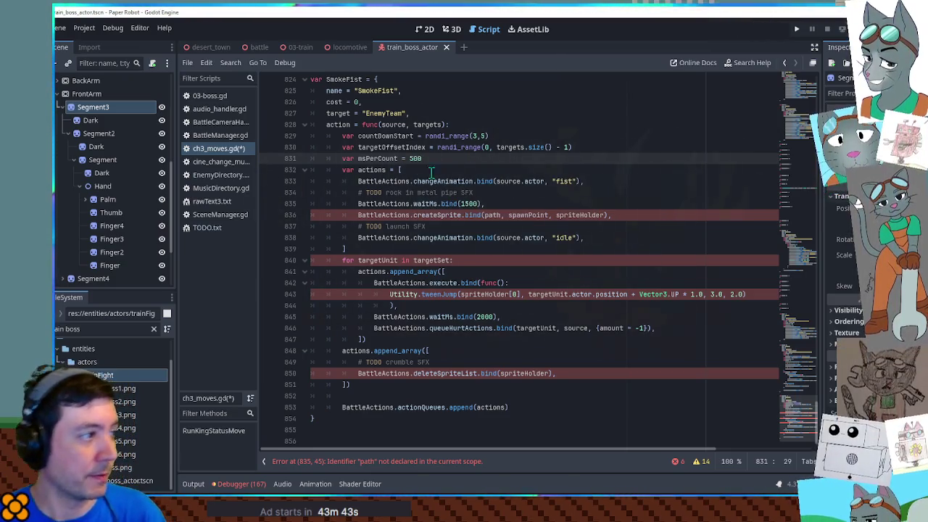
pyautogui.scroll(5, 74, 93)
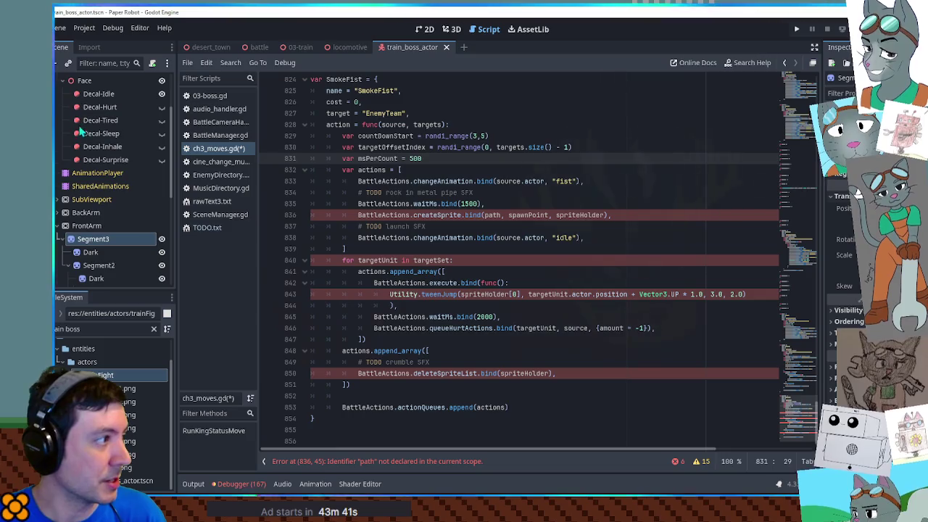
# Step: Select the AnimationPlayer and load the fist animation in the 3D view
pyautogui.click(97, 174)
pyautogui.click(375, 282)
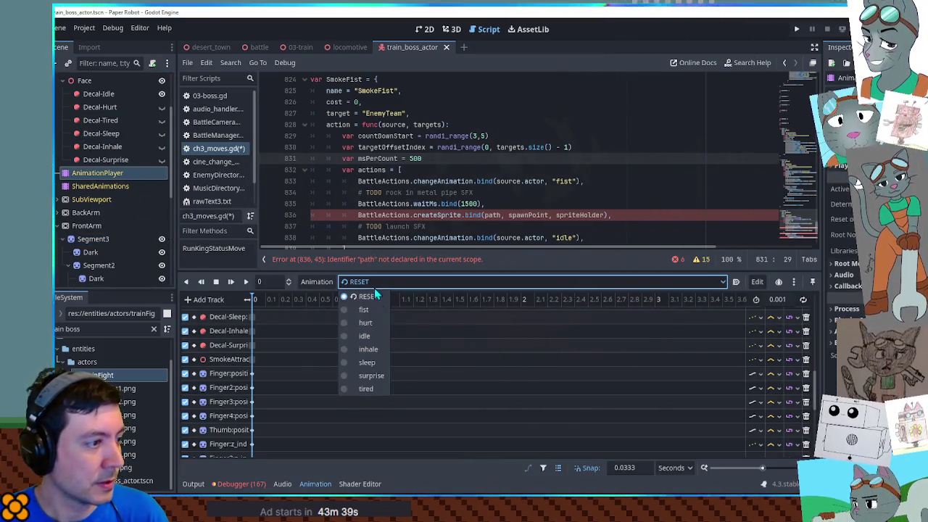
pyautogui.click(364, 310)
pyautogui.scroll(-3, 337, 392)
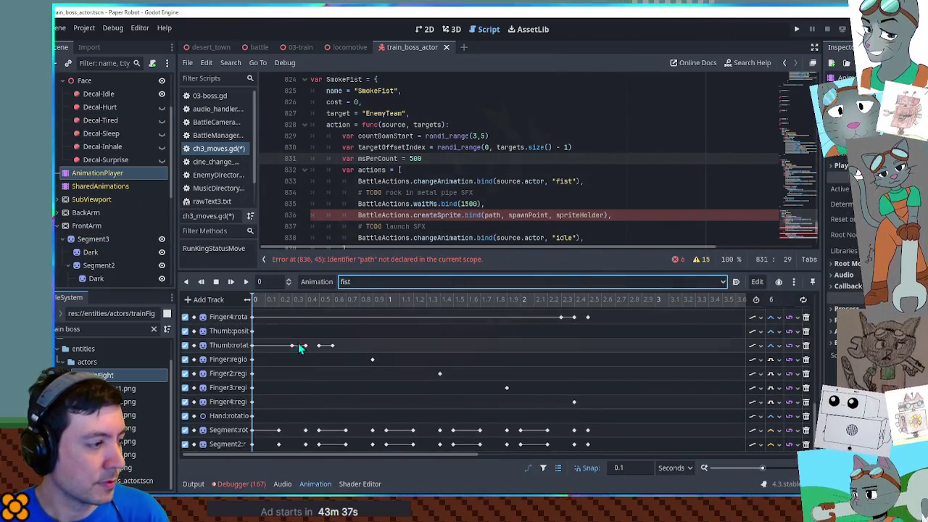
pyautogui.click(452, 29)
# Step: Scrub and play the fist animation, pausing around 0.6 seconds
pyautogui.moveTo(270, 299); pyautogui.dragTo(335, 308)
pyautogui.click(246, 281)
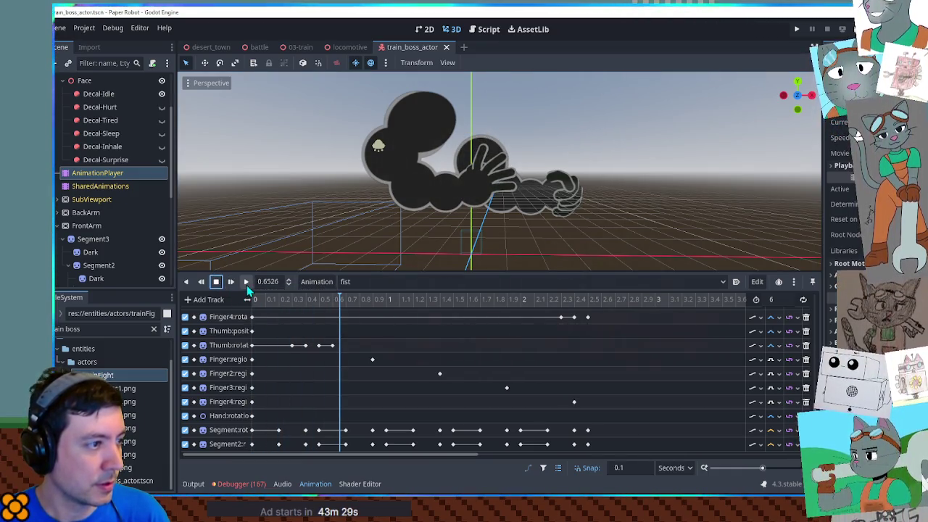
pyautogui.click(246, 282)
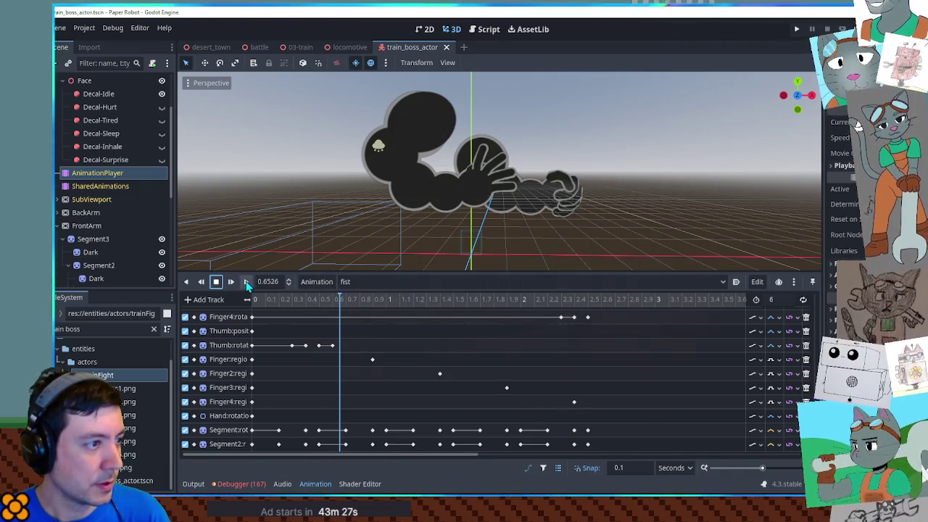
pyautogui.click(246, 283)
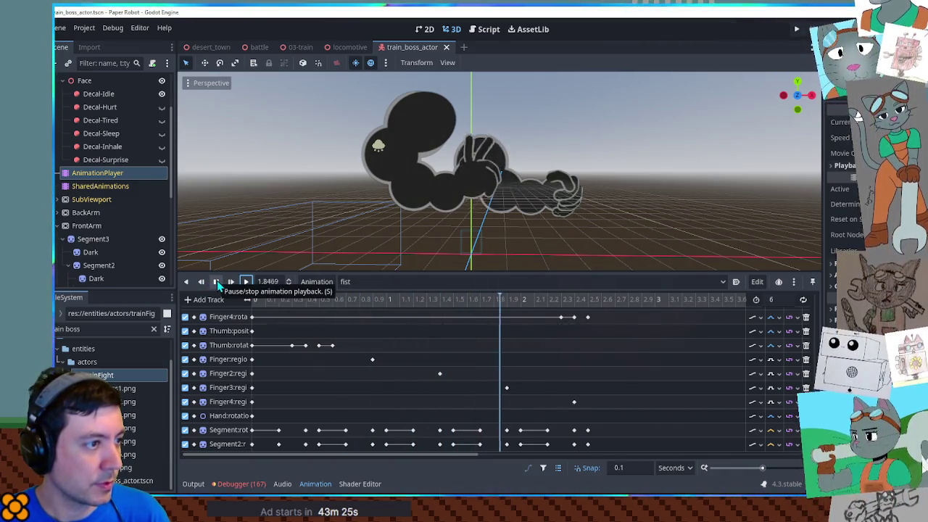
pyautogui.click(217, 282)
pyautogui.click(217, 282)
pyautogui.click(246, 283)
pyautogui.click(216, 282)
# Step: Drag the viewport/Animation splitter upward to give the timeline more room
pyautogui.scroll(-1, 350, 309)
pyautogui.scroll(-1, 353, 301)
pyautogui.scroll(-1, 353, 300)
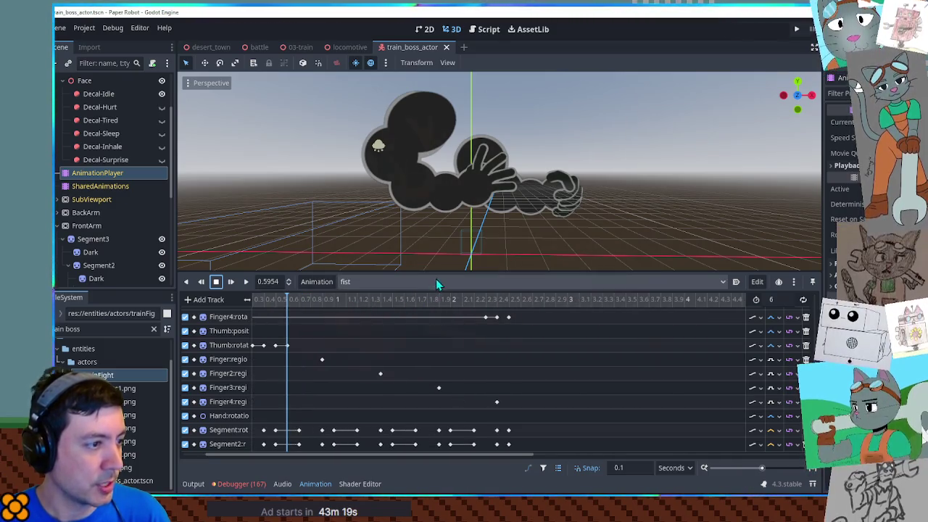
pyautogui.moveTo(439, 273)
pyautogui.mouseDown()
pyautogui.moveTo(430, 198)
pyautogui.moveTo(435, 208)
pyautogui.mouseUp()
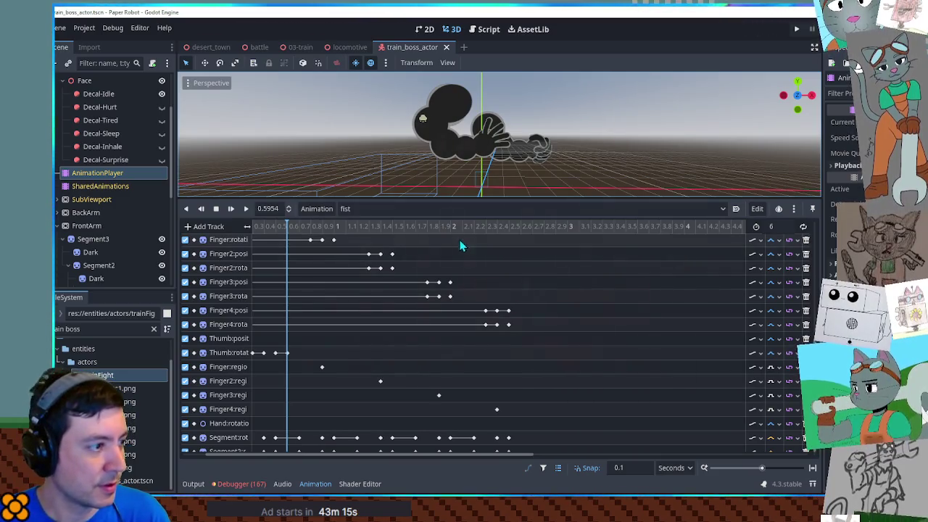
pyautogui.scroll(-1, 418, 303)
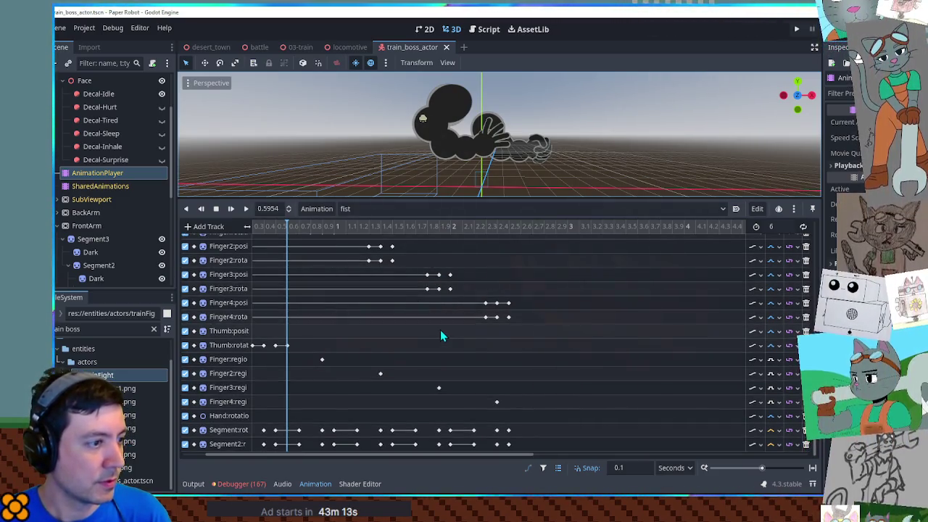
pyautogui.scroll(3, 441, 334)
pyautogui.scroll(-3, 441, 334)
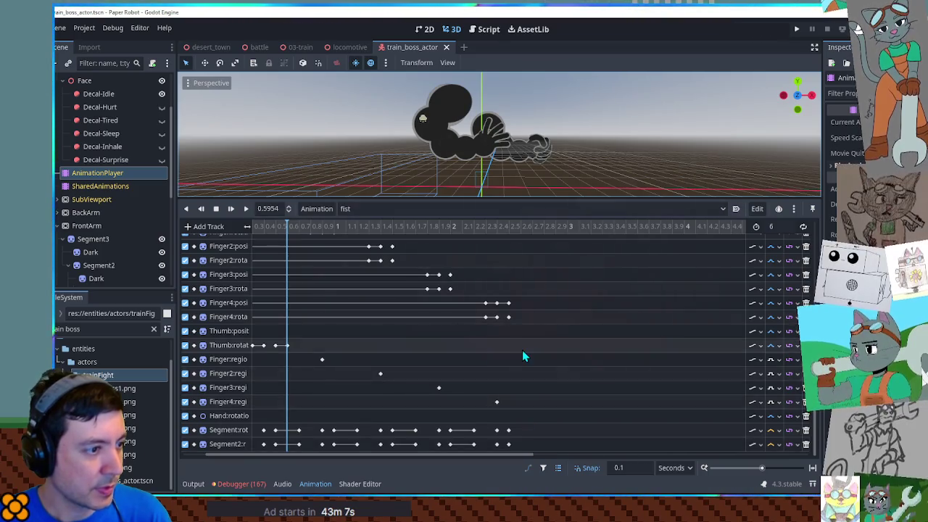
pyautogui.scroll(5, 523, 352)
pyautogui.scroll(3, 523, 350)
pyautogui.scroll(-6, 524, 350)
pyautogui.scroll(-2, 519, 356)
# Step: Zoom out the timeline and box-select a block of finger and segment keyframes
pyautogui.moveTo(498, 456); pyautogui.dragTo(386, 456)
pyautogui.scroll(5, 426, 362)
pyautogui.scroll(-3, 429, 359)
pyautogui.scroll(-2, 428, 358)
pyautogui.scroll(2, 430, 354)
pyautogui.scroll(1, 435, 355)
pyautogui.scroll(-2, 596, 331)
pyautogui.scroll(-3, 593, 322)
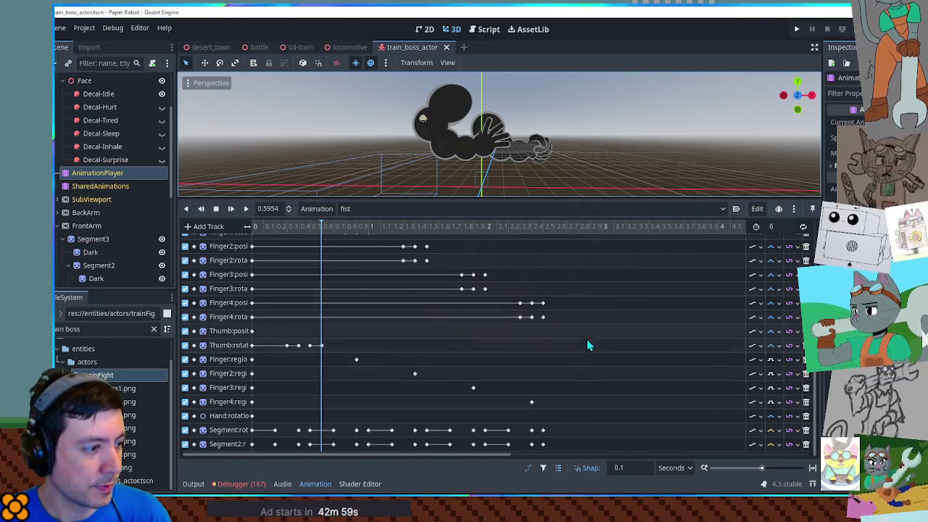
pyautogui.moveTo(565, 447)
pyautogui.mouseDown()
pyautogui.moveTo(357, 211)
pyautogui.moveTo(266, 209)
pyautogui.mouseUp()
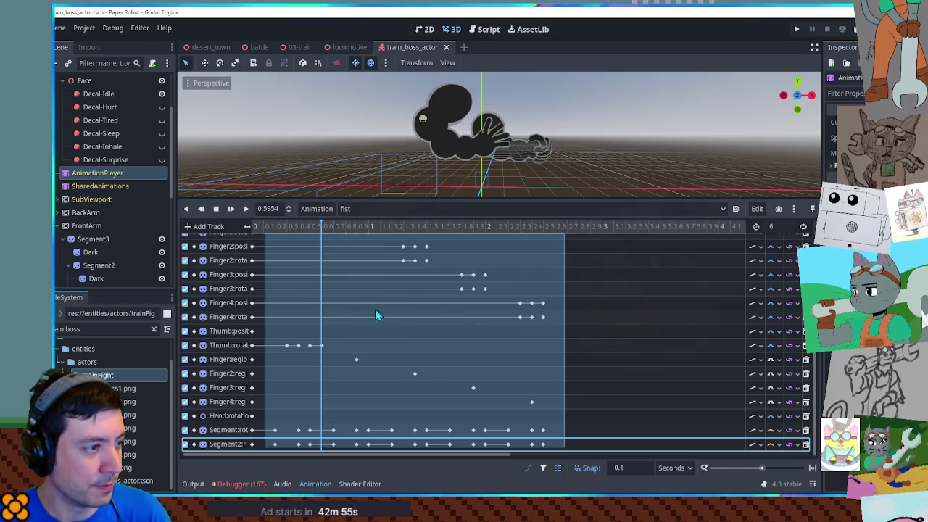
# Step: Shift the selected finger keyframes about half a second later on the fist timeline
pyautogui.scroll(4, 406, 326)
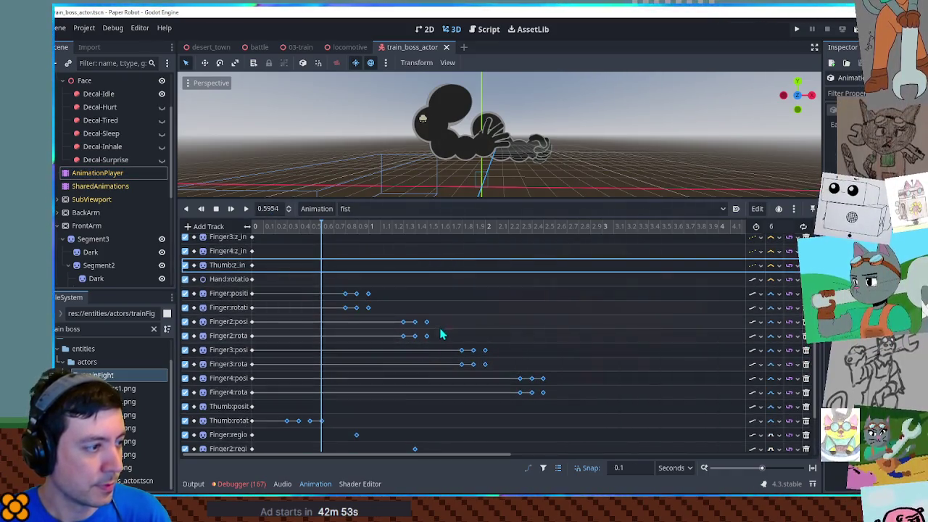
pyautogui.scroll(-4, 436, 333)
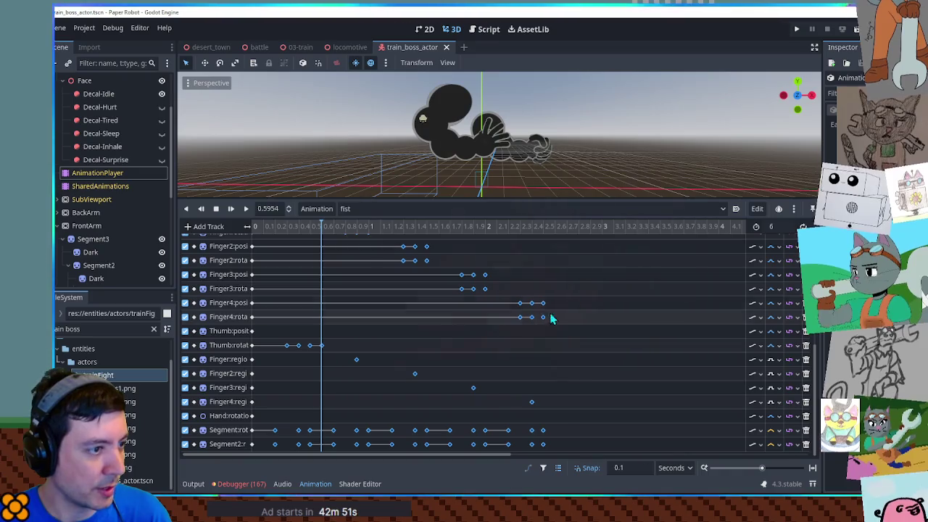
pyautogui.moveTo(544, 229); pyautogui.dragTo(604, 231)
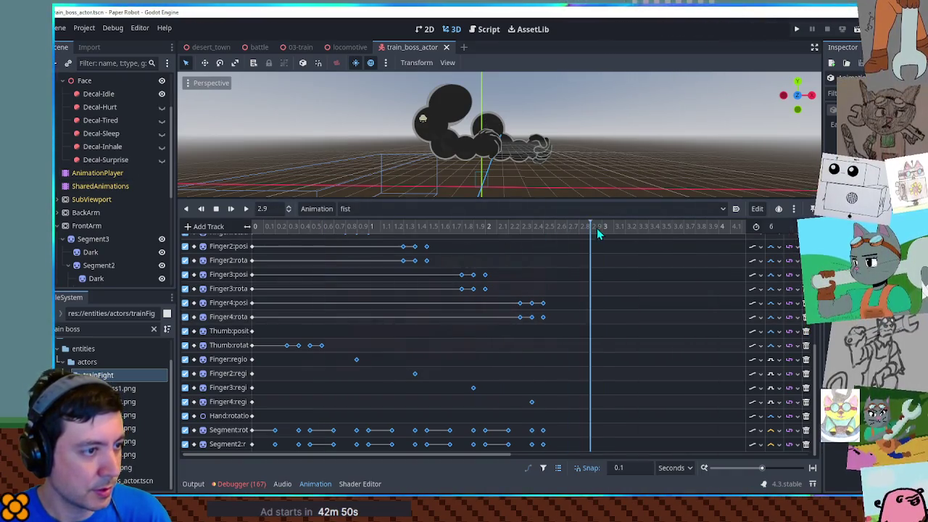
pyautogui.moveTo(542, 303); pyautogui.dragTo(601, 302)
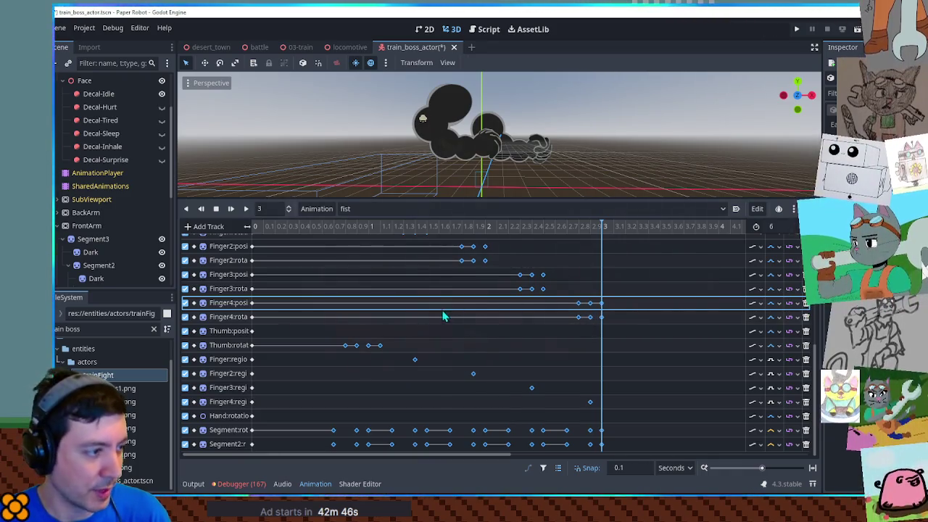
# Step: Select the first Segment rotation keyframes and set the playhead to 0.2 seconds
pyautogui.click(329, 403)
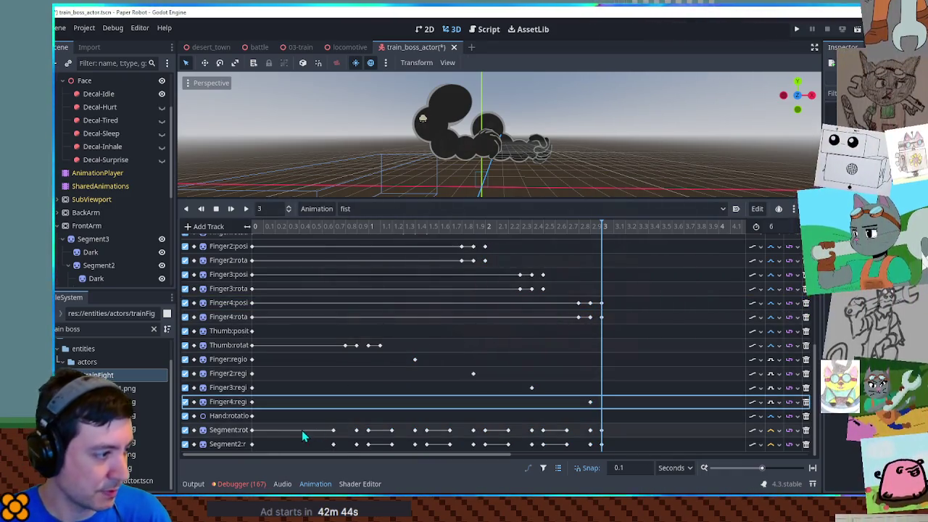
pyautogui.moveTo(323, 415); pyautogui.dragTo(398, 454)
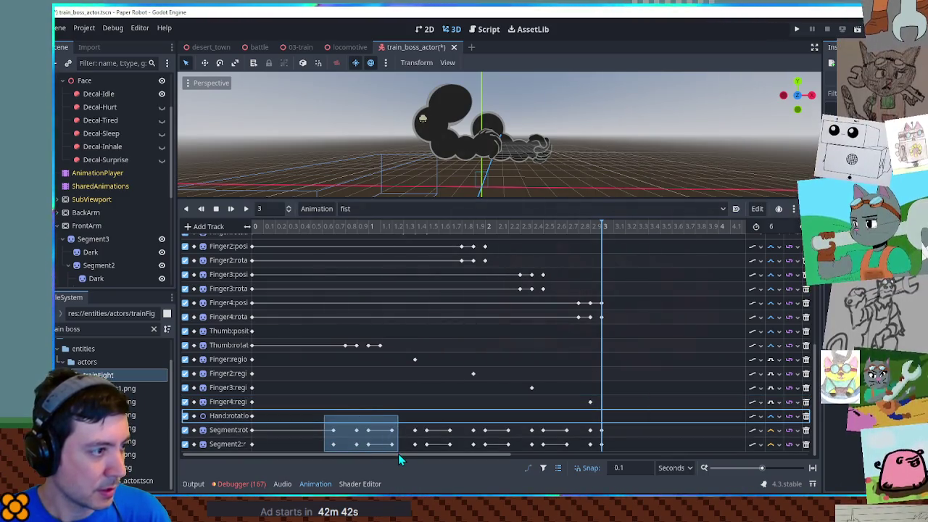
pyautogui.moveTo(399, 223); pyautogui.dragTo(340, 236)
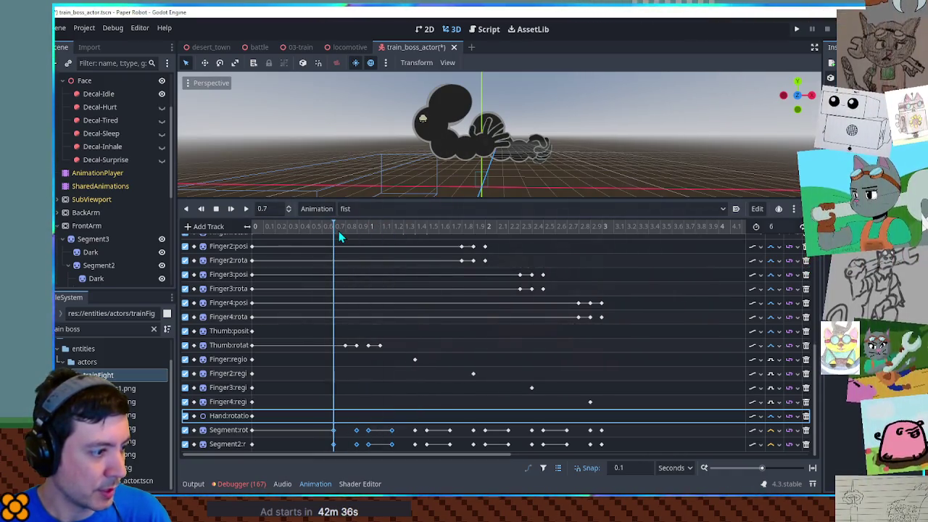
pyautogui.moveTo(343, 407); pyautogui.dragTo(396, 451)
pyautogui.click(287, 226)
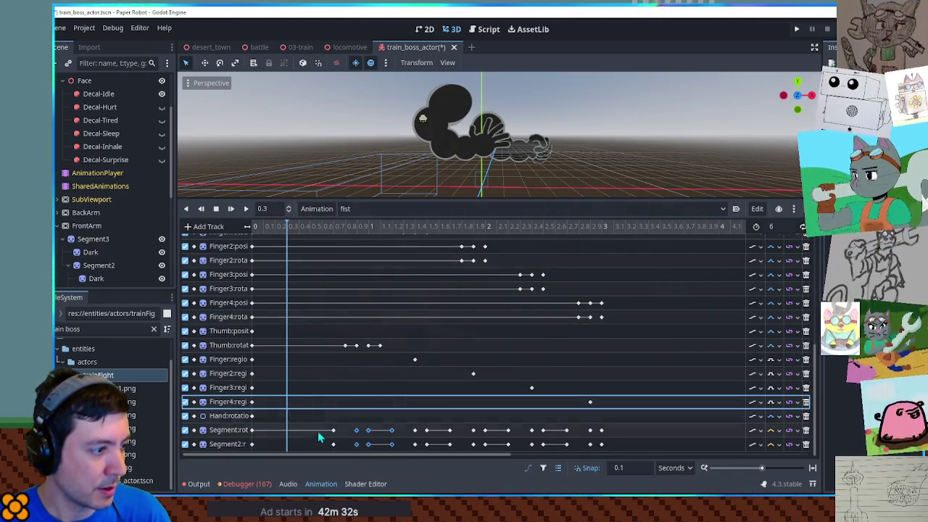
pyautogui.click(277, 430)
pyautogui.click(276, 227)
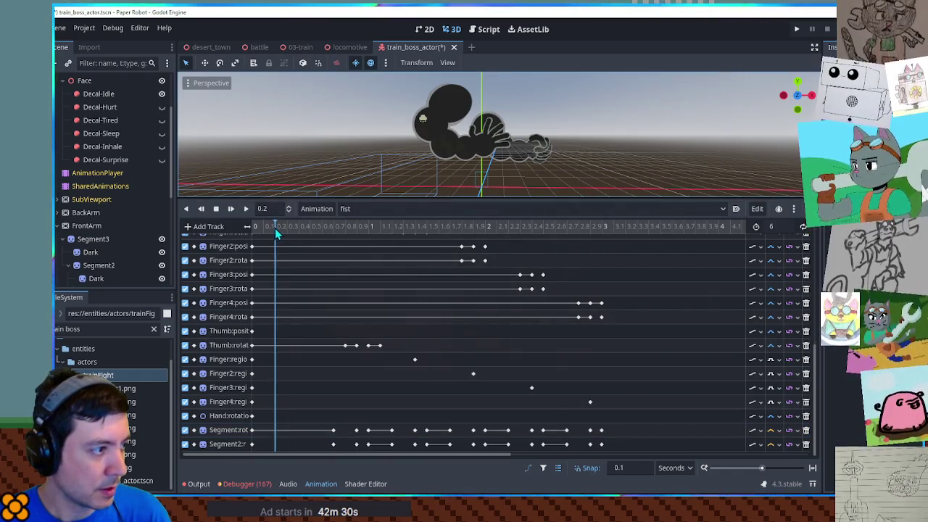
pyautogui.moveTo(325, 421)
pyautogui.mouseDown()
pyautogui.moveTo(355, 449)
pyautogui.moveTo(377, 452)
pyautogui.mouseUp()
# Step: Duplicate the Segment keys onto the Segment2 and Segment tracks at 0.2 s, then preview the animation
pyautogui.hotkey('ctrl', 'shift', 'd')
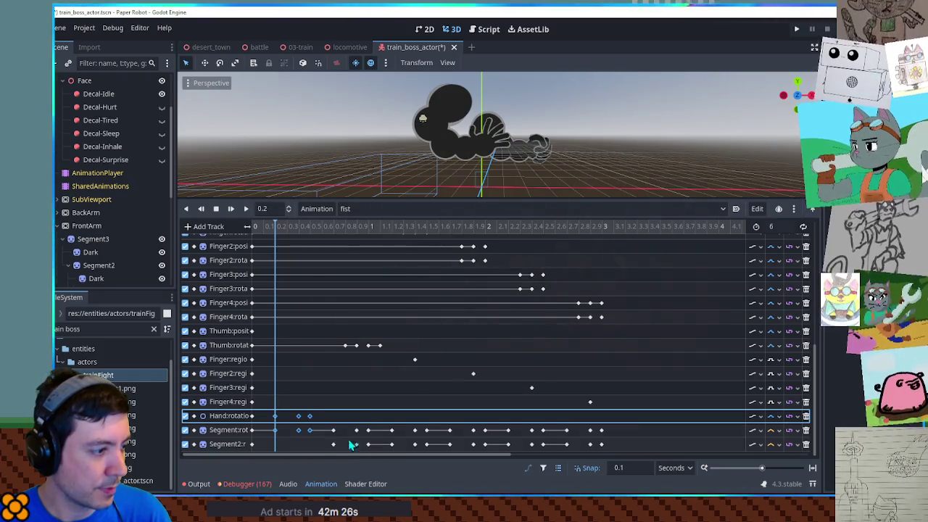
pyautogui.hotkey('ctrl', 'z')
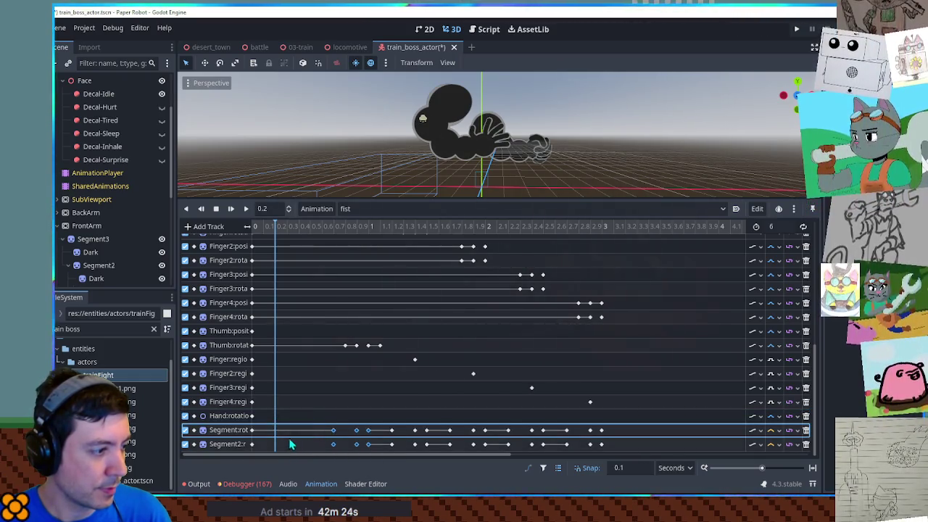
pyautogui.click(275, 445)
pyautogui.hotkey('ctrl', 'shift', 'd')
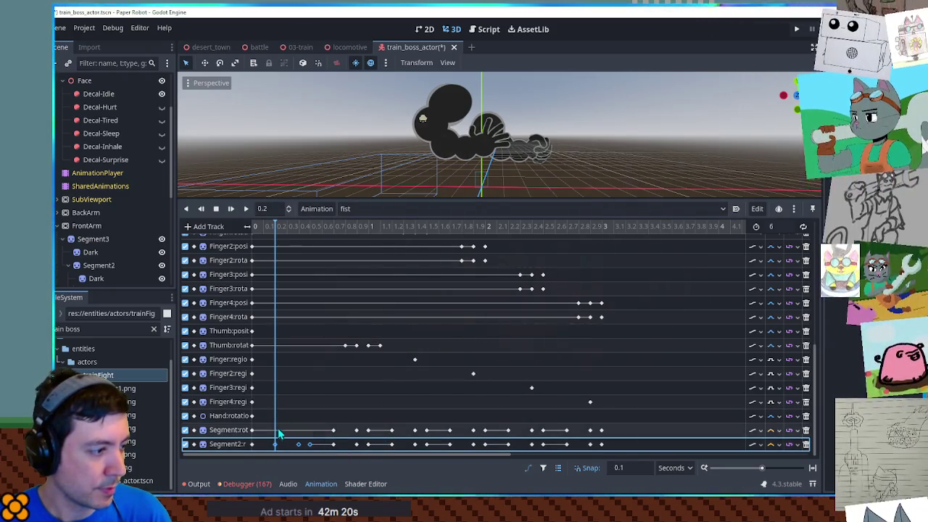
pyautogui.click(364, 430)
pyautogui.hotkey('ctrl', 'shift', 'd')
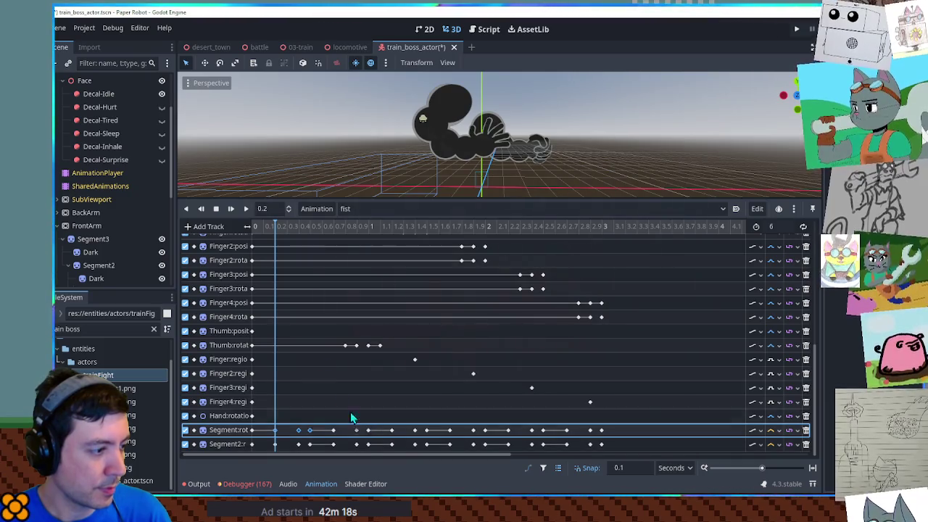
pyautogui.click(245, 209)
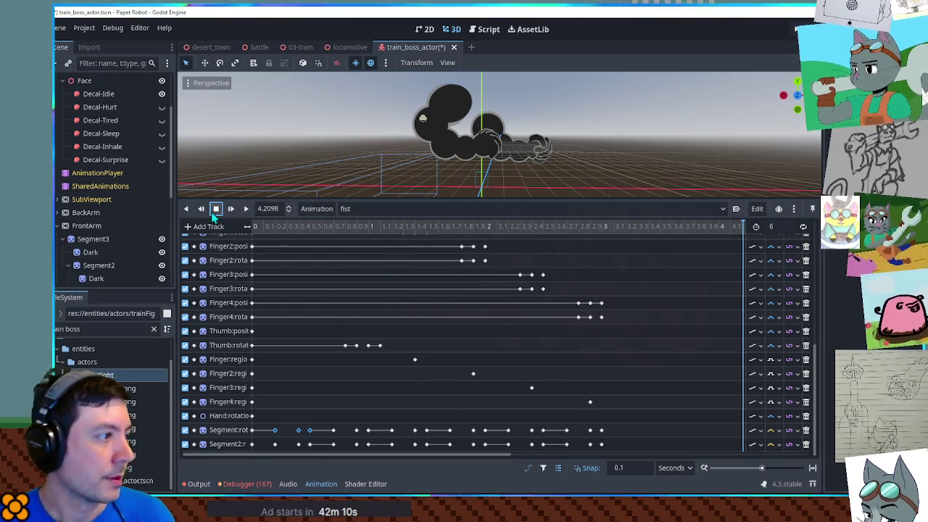
# Step: Stop playback, set the fist animation length to 8, and save train_boss_actor
pyautogui.click(215, 209)
pyautogui.doubleClick(773, 226)
pyautogui.write('8')
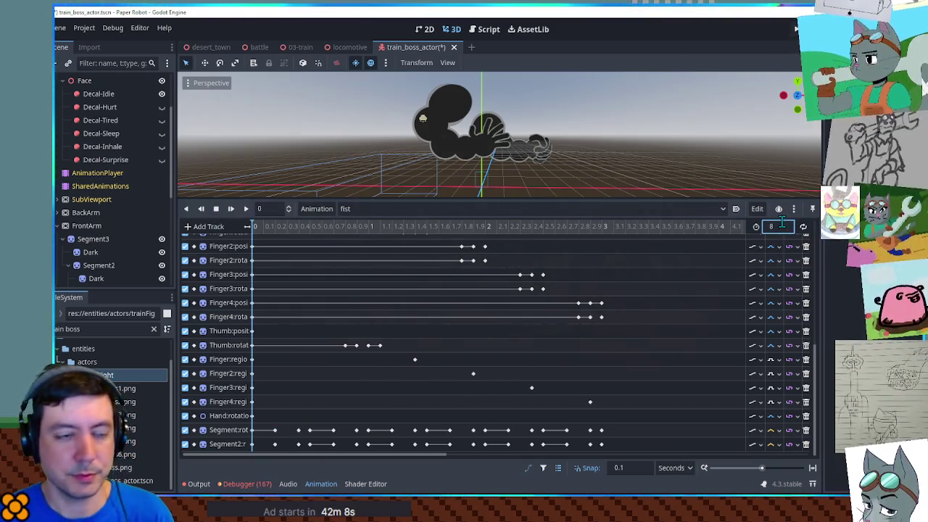
pyautogui.hotkey('ctrl', 's')
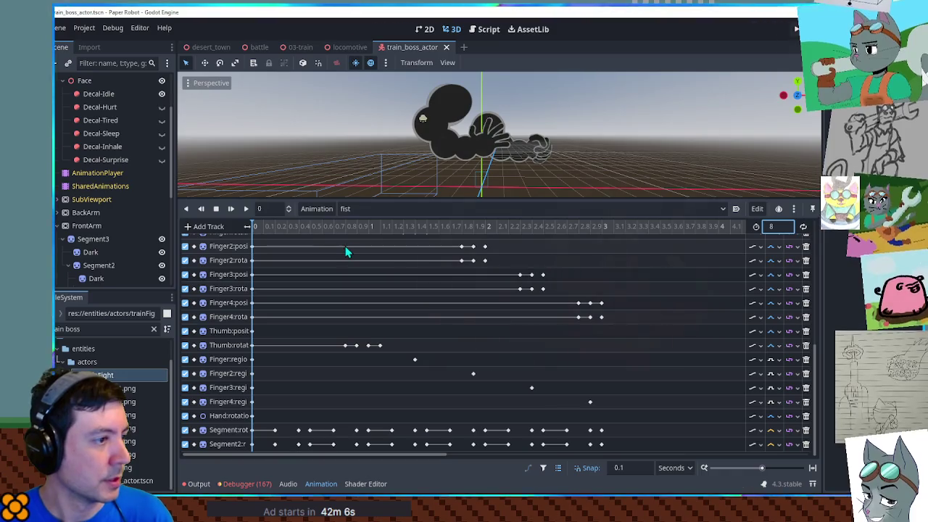
# Step: Scrub the fist animation between 0.5 and 1.1 seconds, then return to the SmokeFist code
pyautogui.click(489, 31)
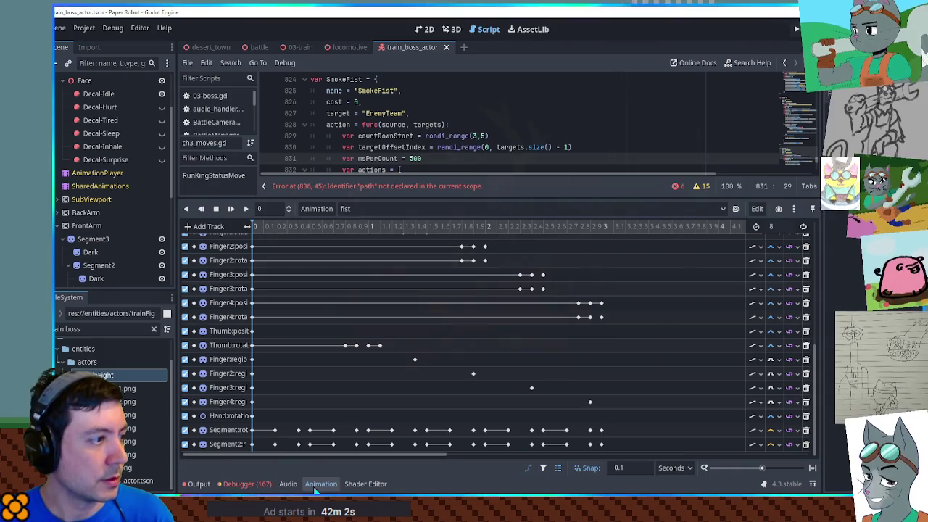
pyautogui.click(451, 30)
pyautogui.moveTo(265, 228)
pyautogui.mouseDown()
pyautogui.moveTo(333, 229)
pyautogui.moveTo(279, 230)
pyautogui.moveTo(304, 230)
pyautogui.mouseUp()
pyautogui.moveTo(327, 232)
pyautogui.mouseDown()
pyautogui.moveTo(600, 229)
pyautogui.moveTo(252, 228)
pyautogui.mouseUp()
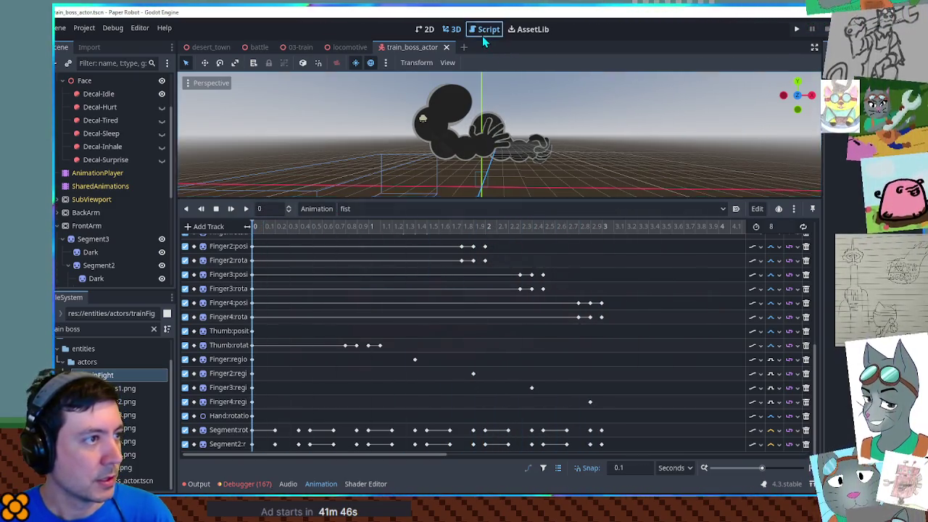
pyautogui.click(485, 29)
pyautogui.click(321, 483)
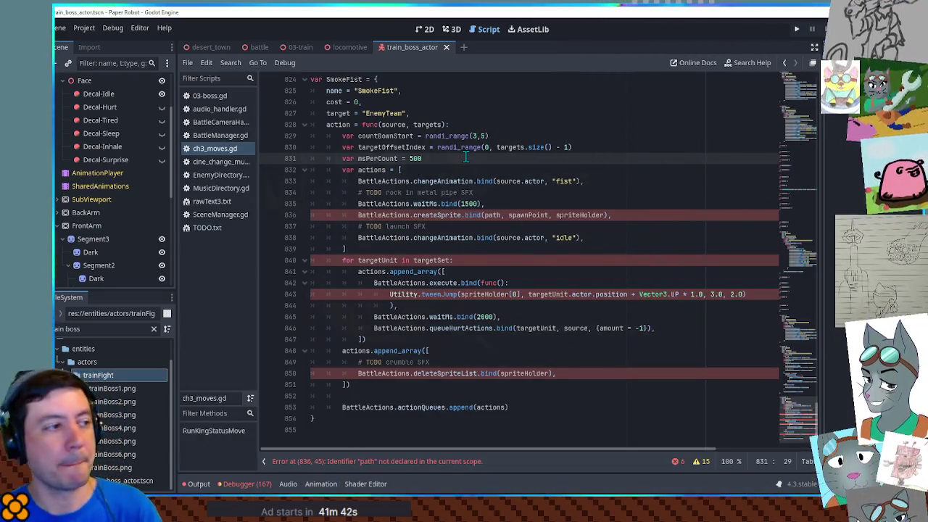
# Step: Add 'var ap: AnimationPlayer = source.actor.get_node("AnimationPlayer")' below msPerCount in SmokeFist, then open TODO.txt
pyautogui.press('Return')
pyautogui.write('var ap: An')
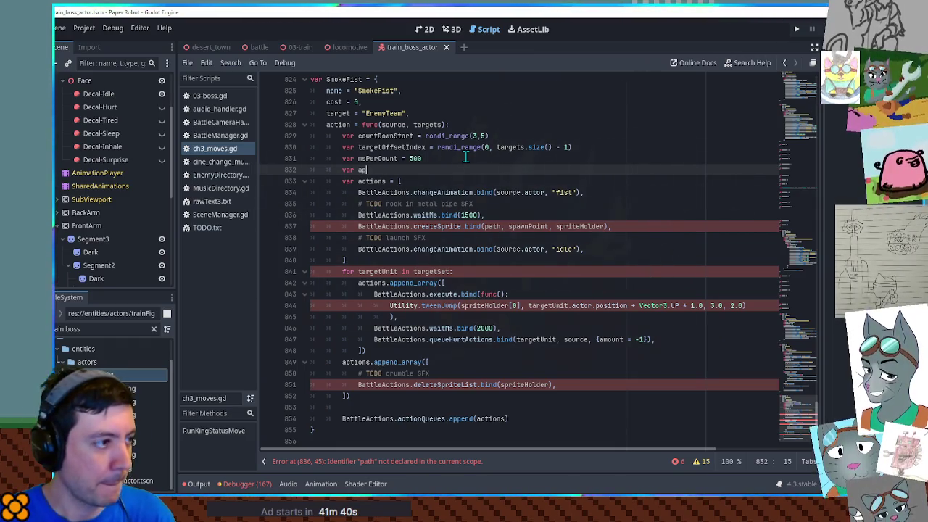
pyautogui.write('imationPlay')
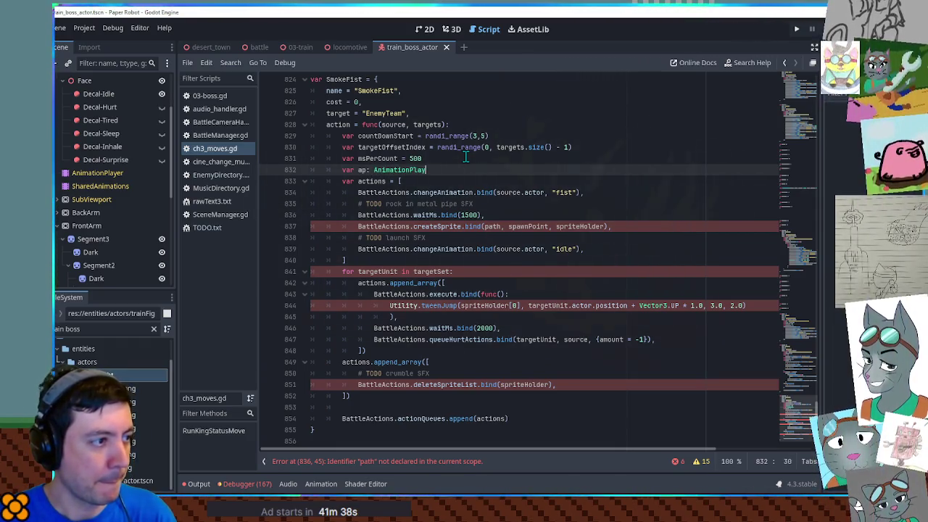
pyautogui.write('er = sour')
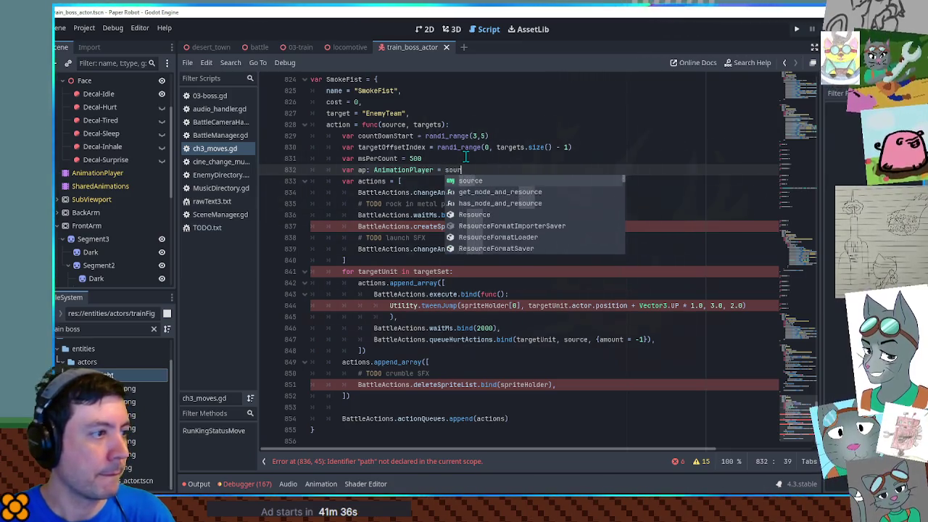
pyautogui.write('ce.actor.')
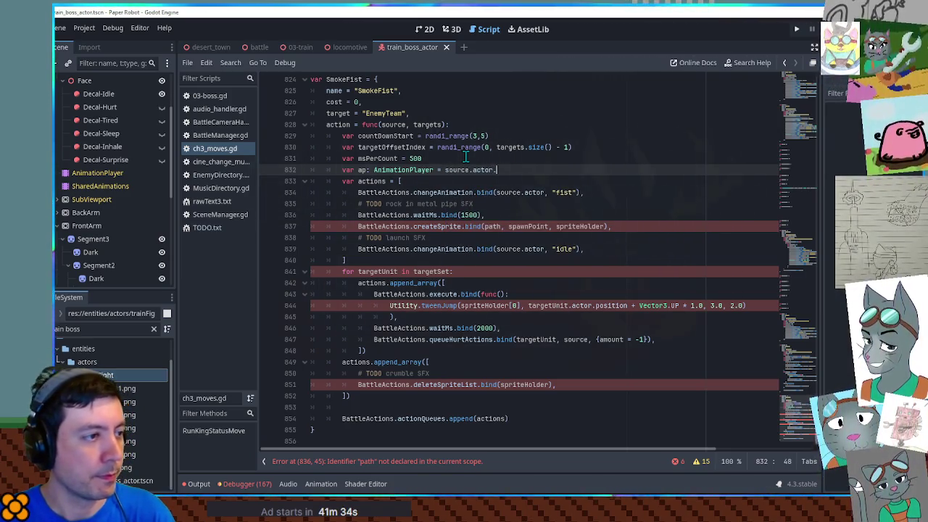
pyautogui.write('get_node("AnimationPlayer')
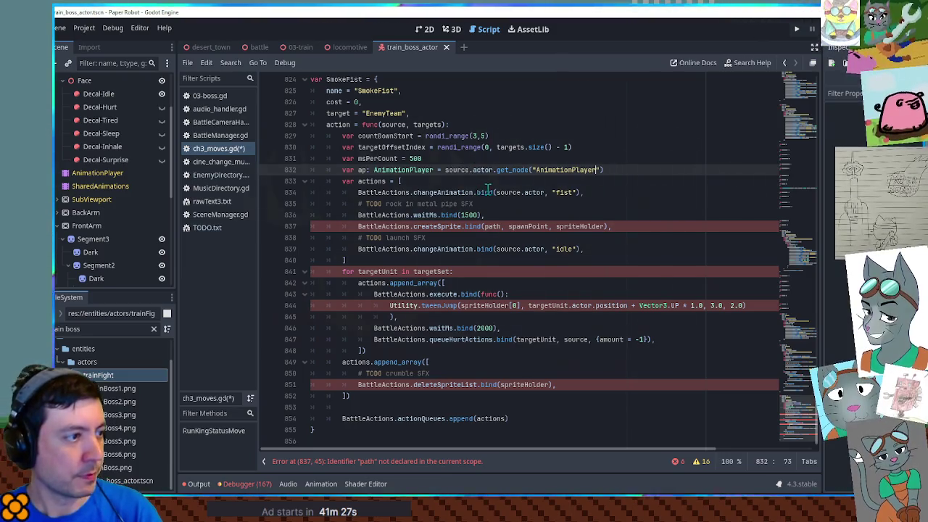
pyautogui.doubleClick(389, 137)
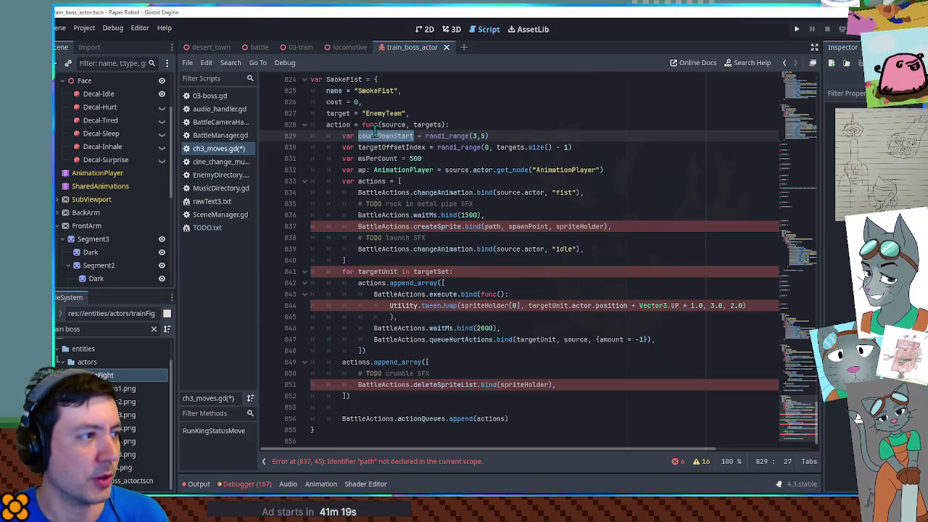
pyautogui.click(224, 228)
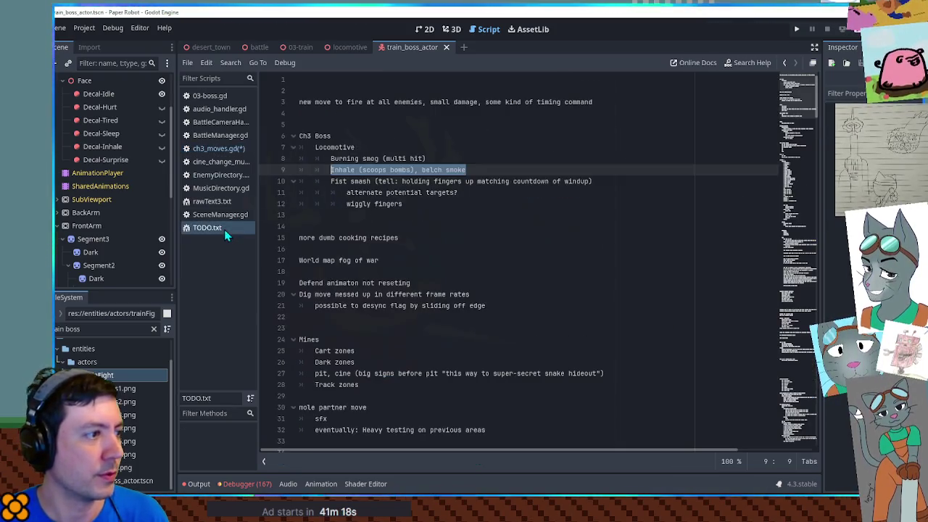
# Step: Insert a blank line and a 'train whistle noise' entry under the Ch3 Boss heading in TODO.txt
pyautogui.click(396, 114)
pyautogui.press('Return')
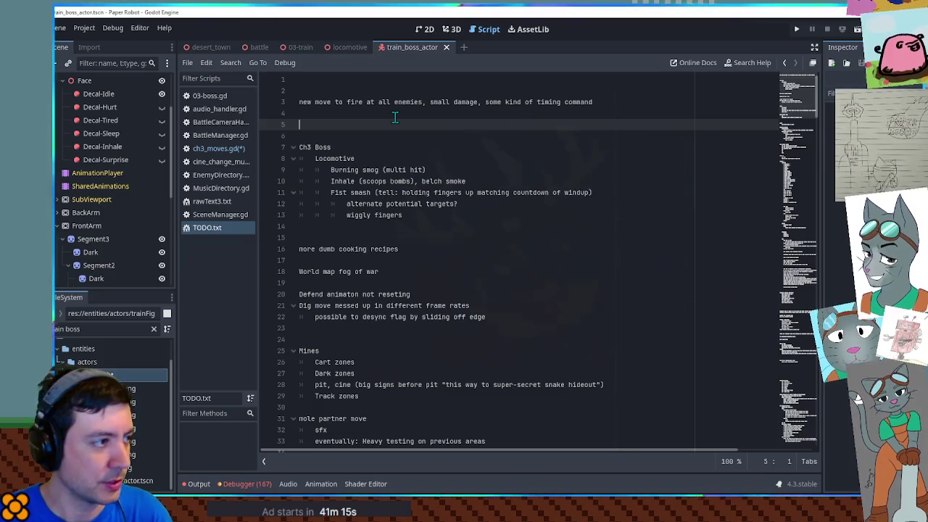
pyautogui.press('Down')
pyautogui.press('Down')
pyautogui.press('Return')
pyautogui.write('train whistle noise')
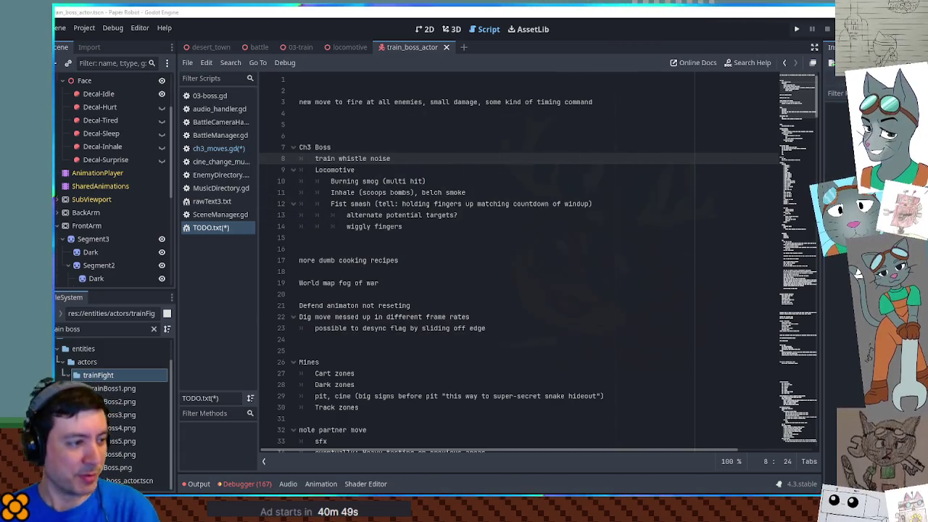
pyautogui.moveTo(337, 158); pyautogui.dragTo(390, 158)
pyautogui.click(385, 159)
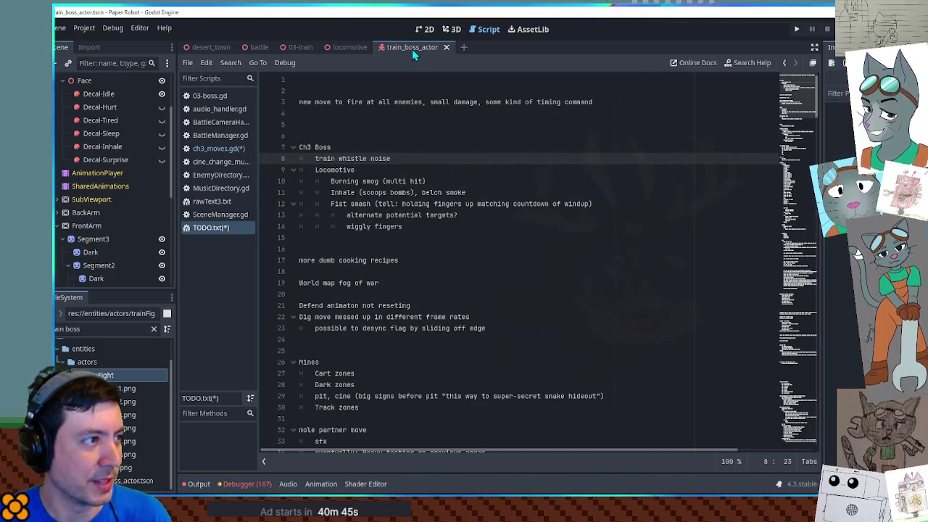
# Step: Show the train_boss_actor scene in the 3D workspace, then switch to the Snes9x window
pyautogui.click(448, 29)
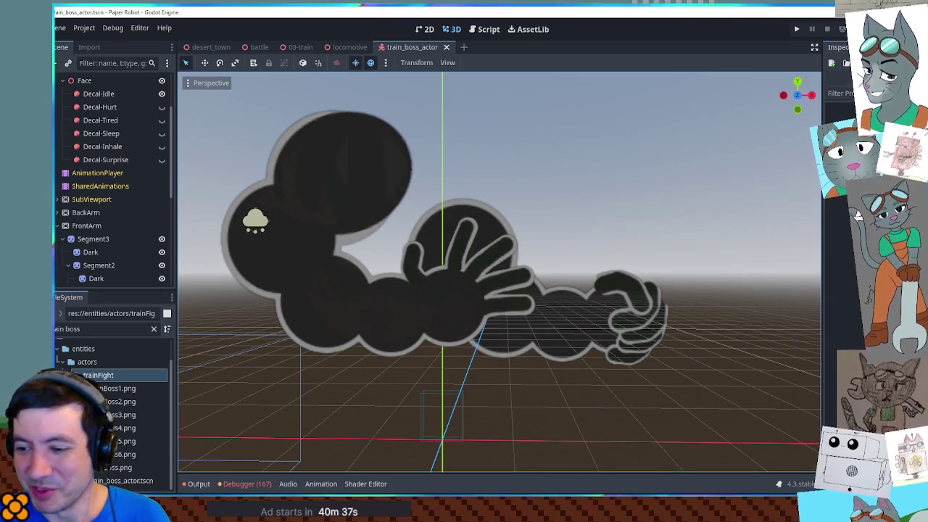
pyautogui.hotkey('alt', 'Tab')
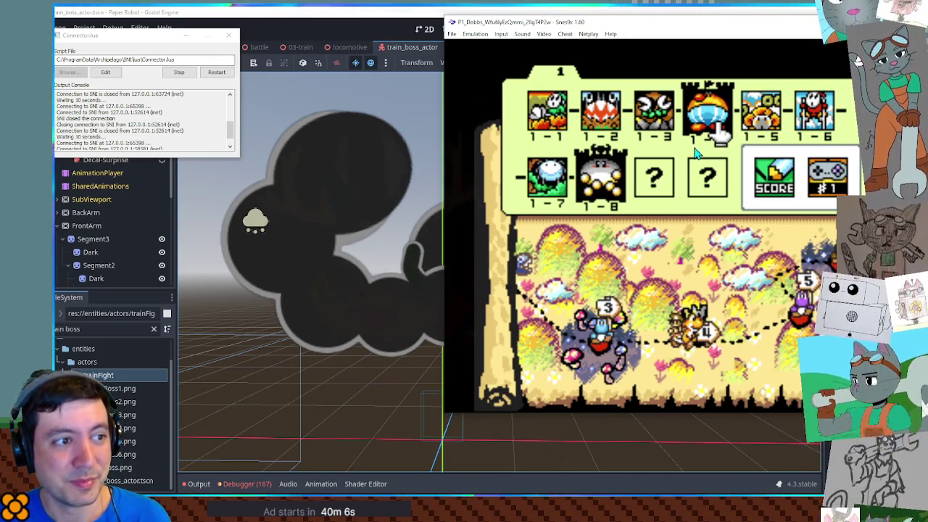
# Step: Bring the Godot editor back in front of the Snes9x window
pyautogui.click(792, 30)
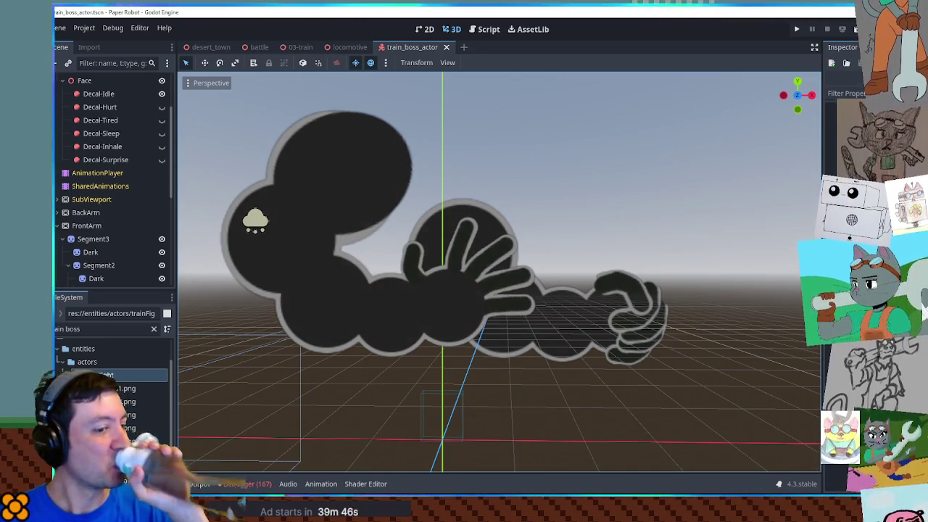
# Step: Open the battle script tab and inspect the code around the error line with the debugger collapsed
pyautogui.click(258, 48)
pyautogui.click(254, 62)
pyautogui.click(481, 240)
pyautogui.click(562, 261)
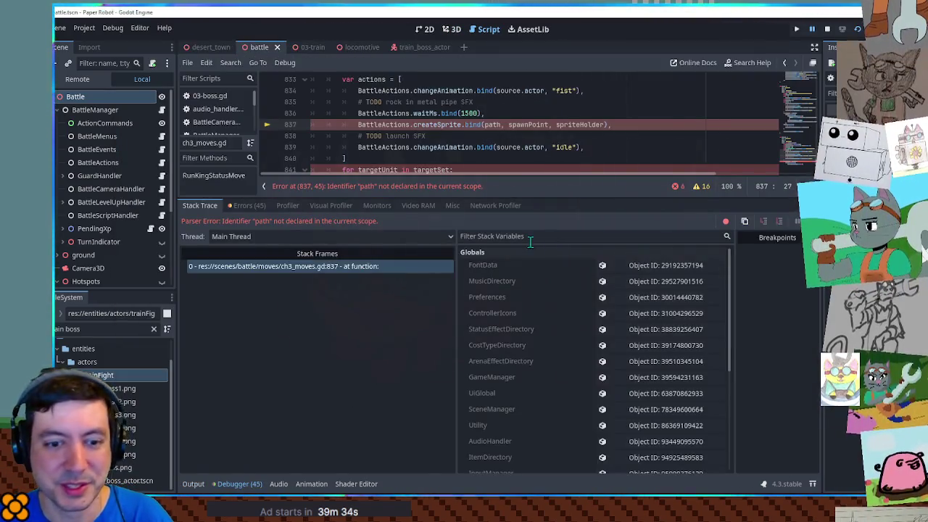
pyautogui.click(488, 147)
pyautogui.scroll(-4, 508, 145)
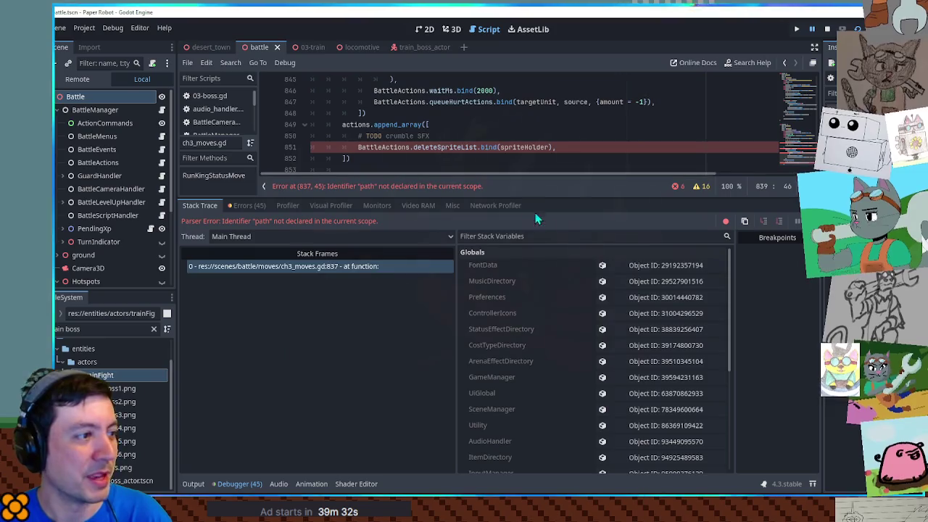
pyautogui.click(240, 484)
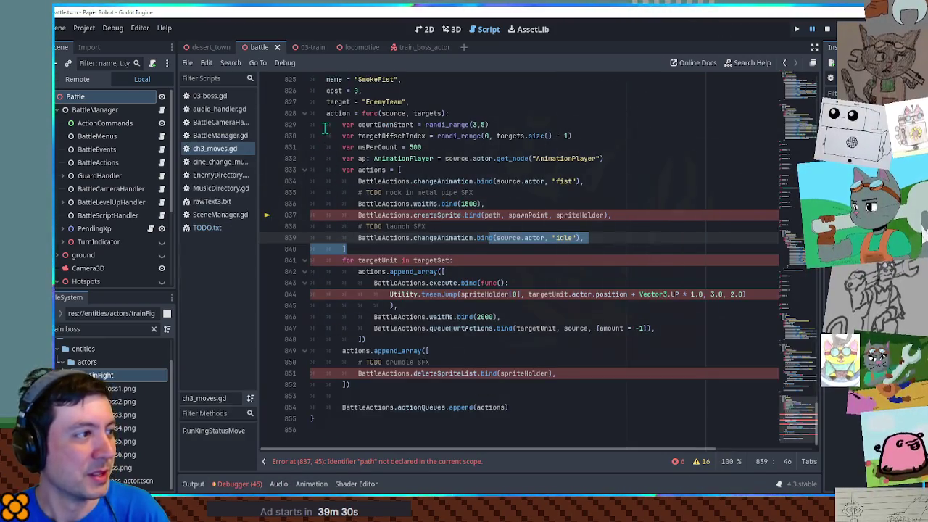
pyautogui.scroll(2, 325, 146)
# Step: Comment out all of SmokeFist's lines with Ctrl+K and run the game with F5
pyautogui.moveTo(310, 138); pyautogui.dragTo(358, 426)
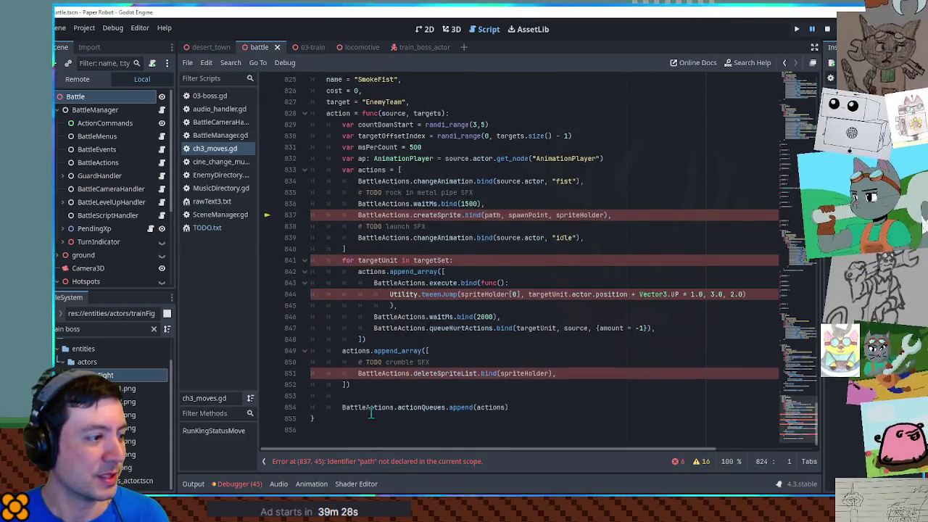
pyautogui.hotkey('ctrl', 'k')
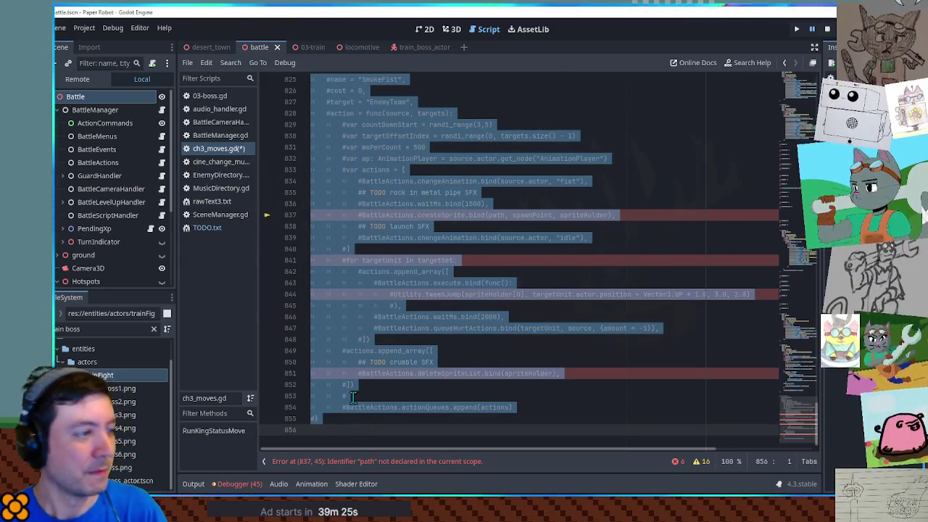
pyautogui.press('F5')
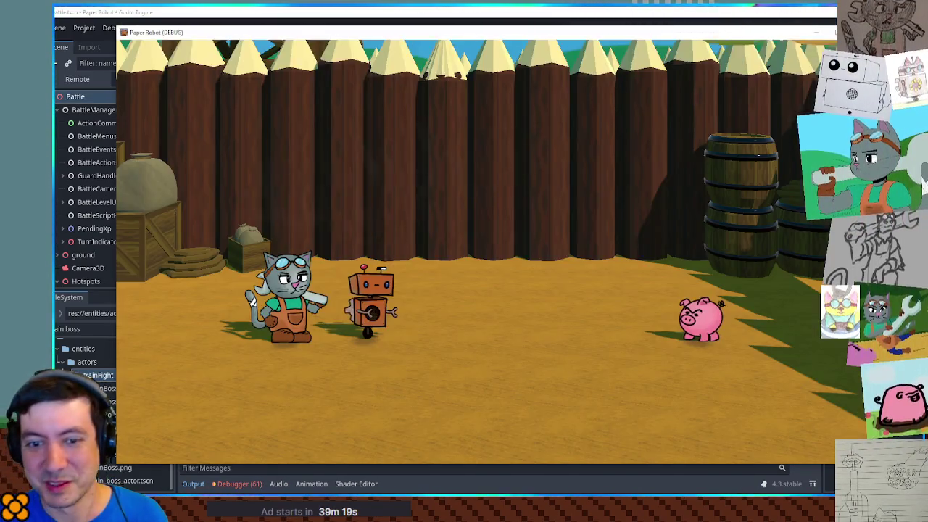
# Step: Open the debug tools' Custom Battle page and set Enemy 1 to TrainBoss
pyautogui.press('F1')
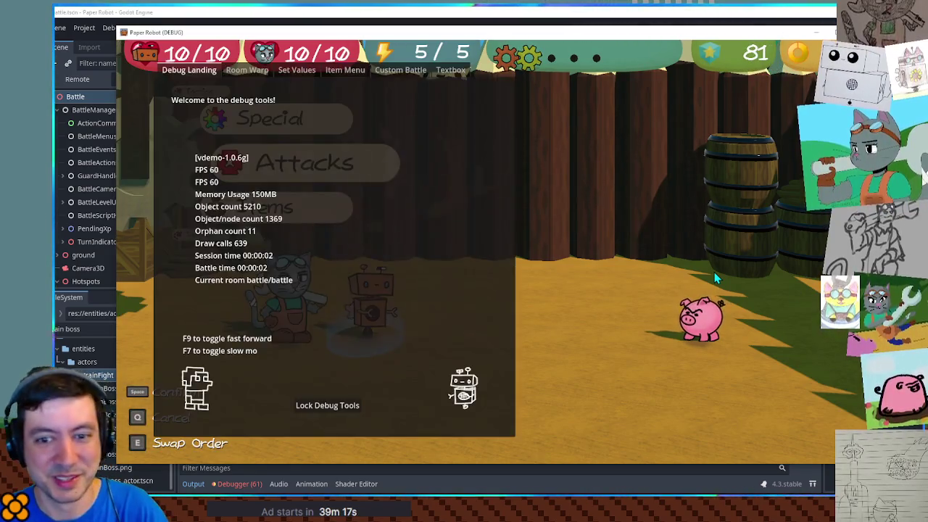
pyautogui.click(384, 73)
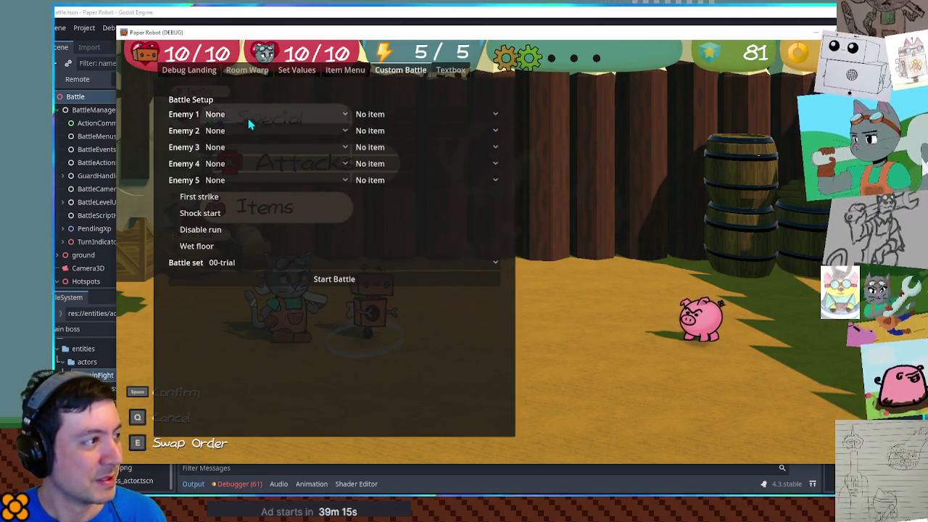
pyautogui.click(249, 116)
pyautogui.scroll(-3, 290, 362)
pyautogui.click(284, 443)
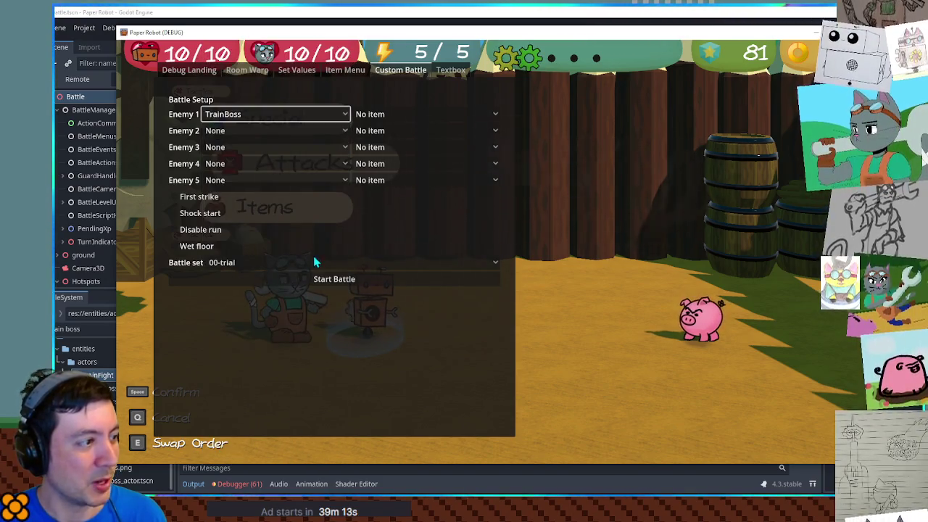
# Step: Choose the 03-train battle set, start the battle, and bring the Paper Robot window forward
pyautogui.click(315, 262)
pyautogui.click(303, 449)
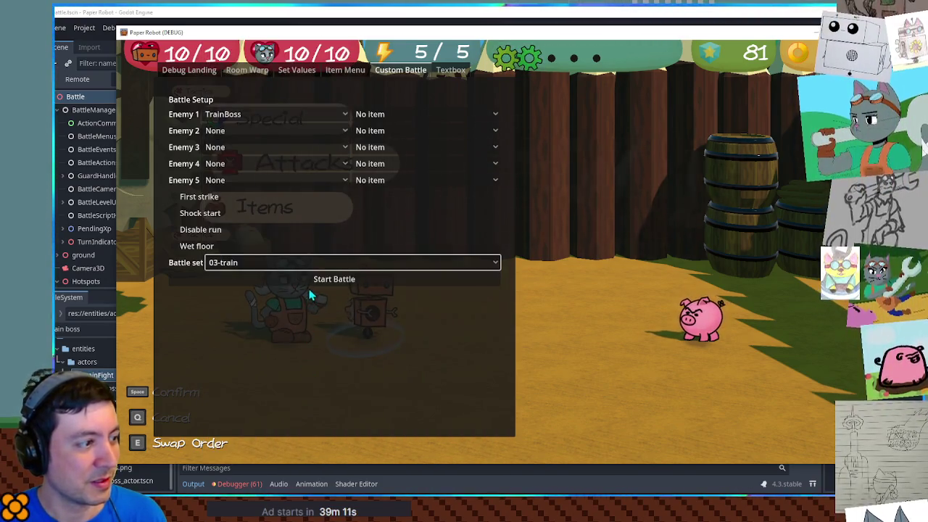
pyautogui.click(332, 279)
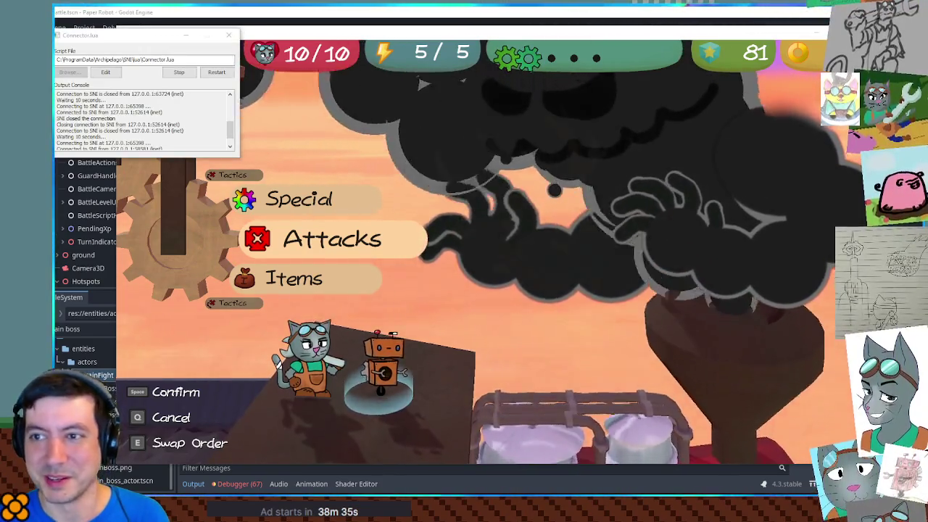
pyautogui.hotkey('alt', 'Tab')
pyautogui.click(217, 87)
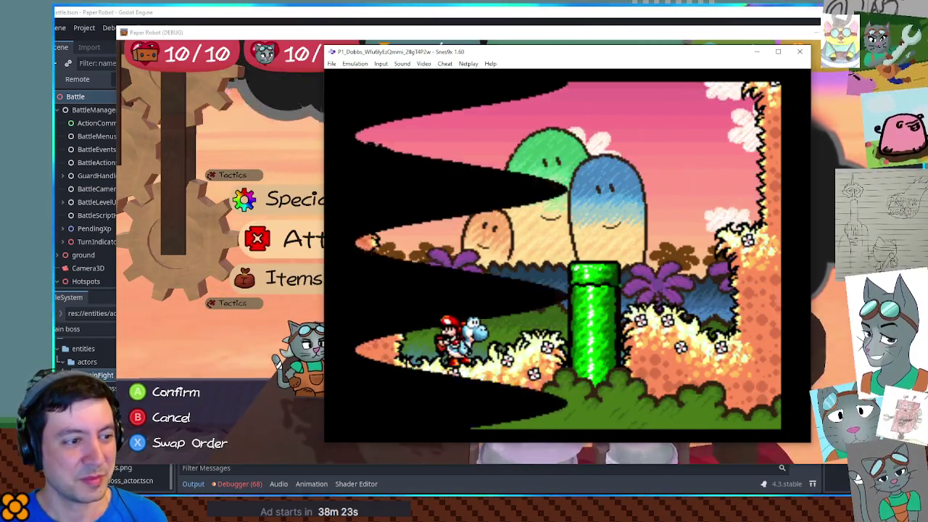
# Step: Pause the Yoshi's Island level in Snes9x and switch back to the Paper Robot battle
pyautogui.press('Return')
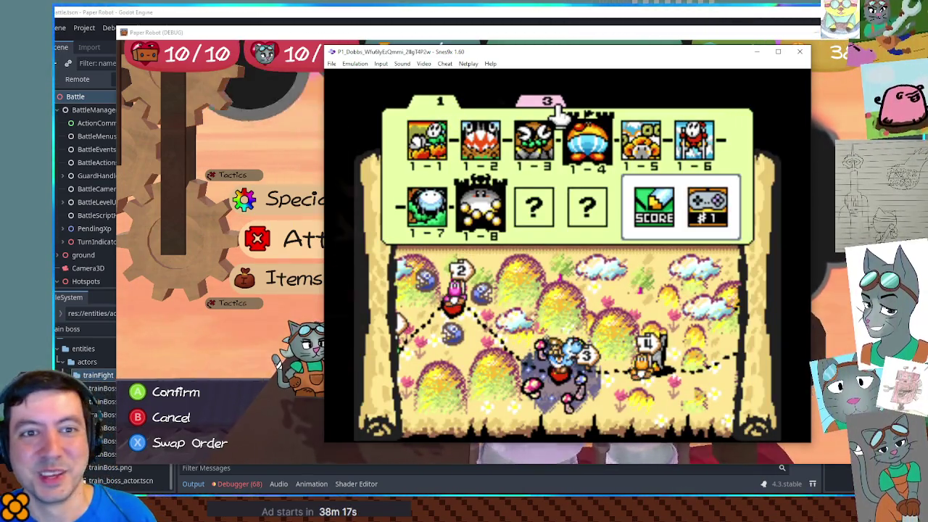
pyautogui.hotkey('alt', 'Tab')
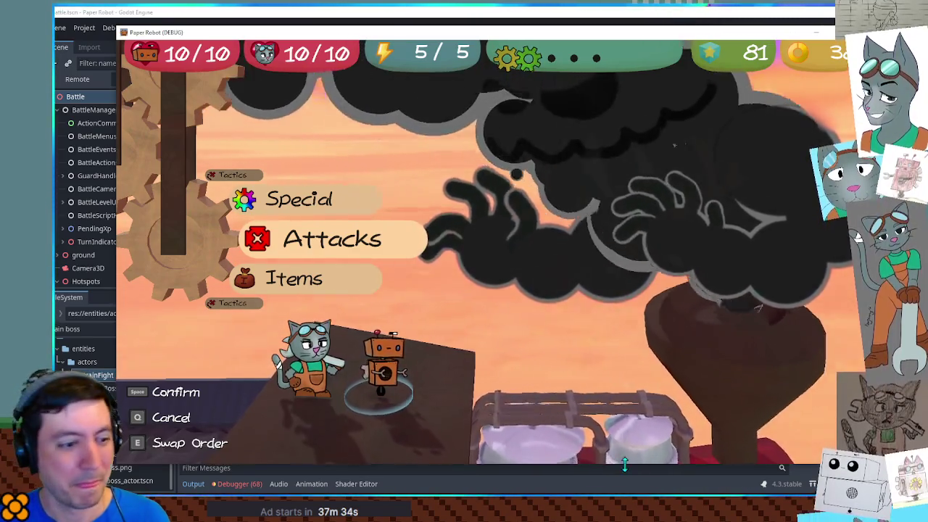
# Step: Bring the Godot editor forward and return to the script editor on ch3_moves.gd
pyautogui.click(655, 13)
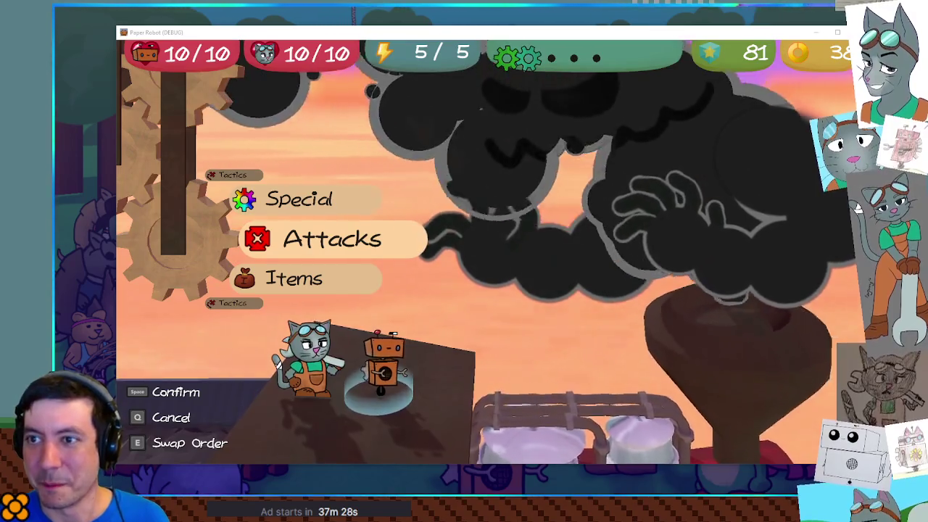
pyautogui.click(527, 12)
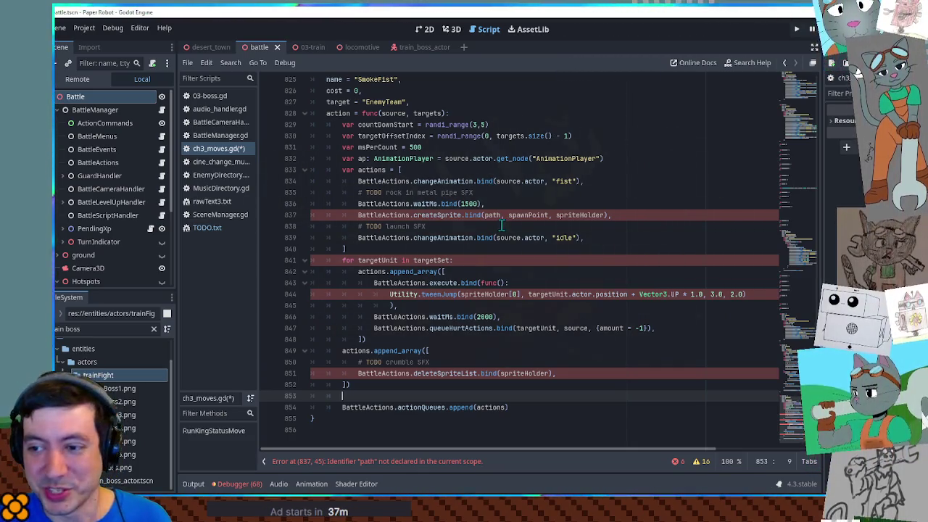
# Step: Delete the rock SFX comment, the 1500 ms wait and the sprite, launch SFX and idle lines from SmokeFist's actions
pyautogui.click(443, 192)
pyautogui.hotkey('ctrl', 'shift', 'k')
pyautogui.hotkey('ctrl', 'shift', 'k')
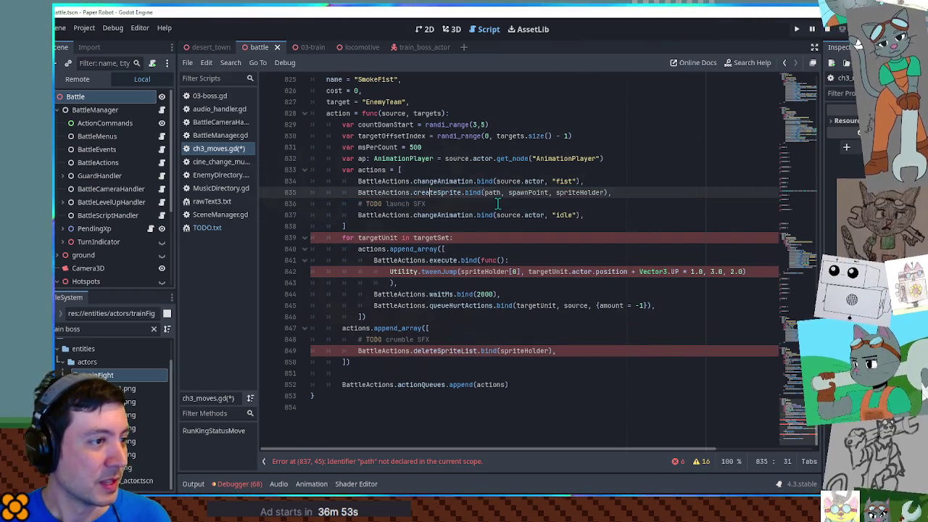
pyautogui.hotkey('ctrl', 'shift', 'k')
pyautogui.hotkey('ctrl', 'shift', 'k')
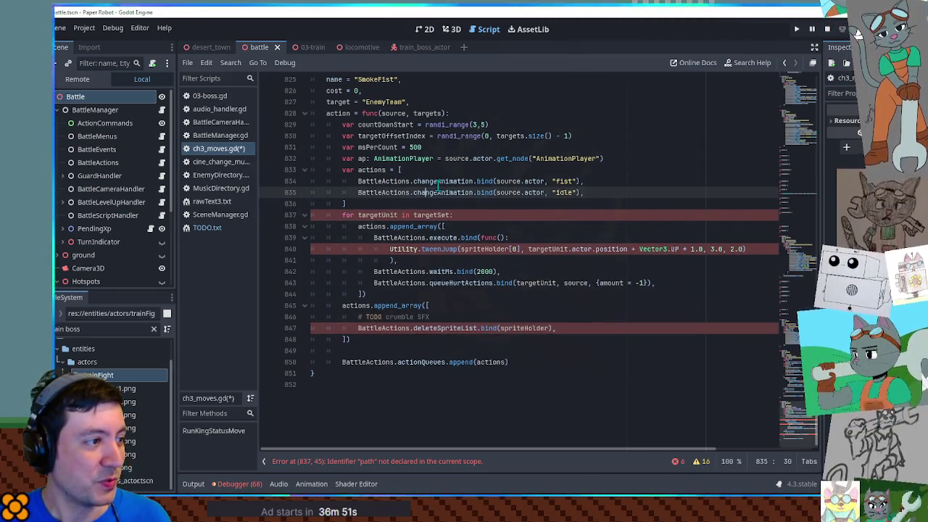
pyautogui.hotkey('ctrl', 'shift', 'k')
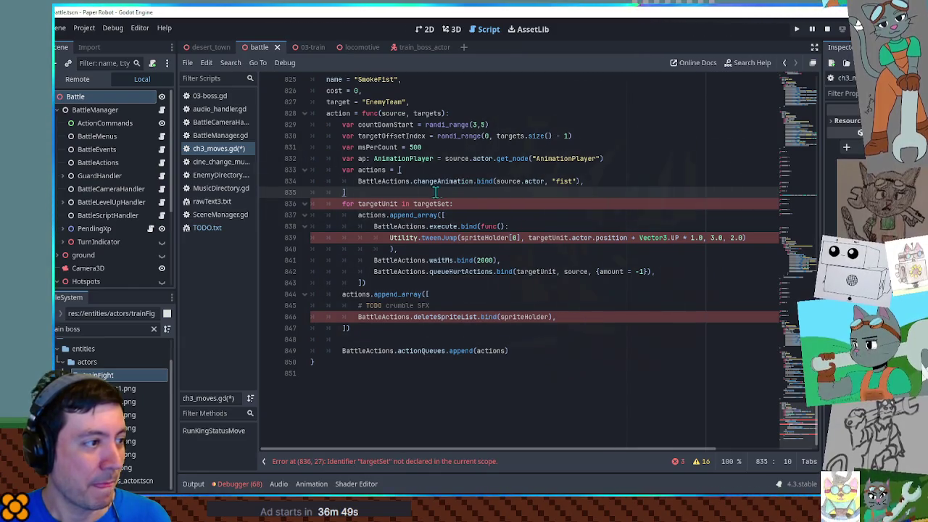
pyautogui.press('Return')
# Step: Insert a BattleActions.setFlag line after the fist animation call, then search the script for setFlag
pyautogui.click(433, 170)
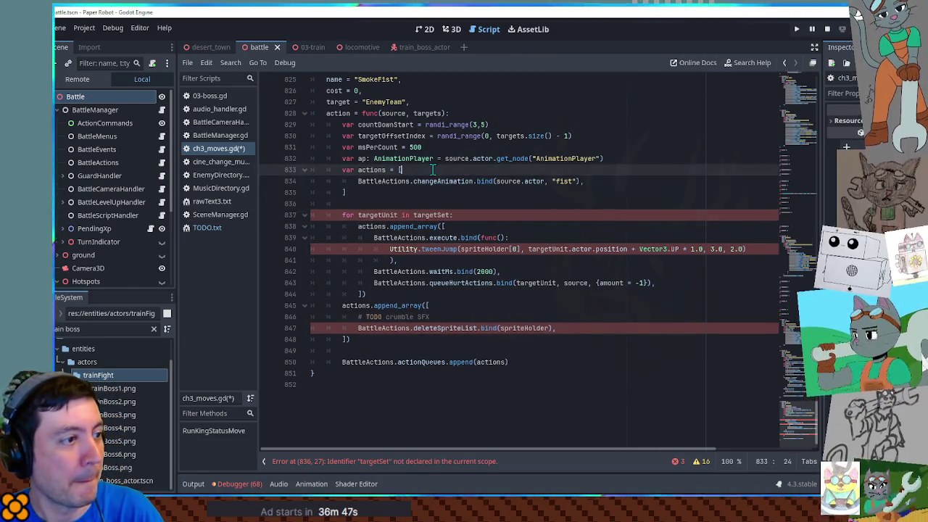
pyautogui.press('Return')
pyautogui.click(599, 191)
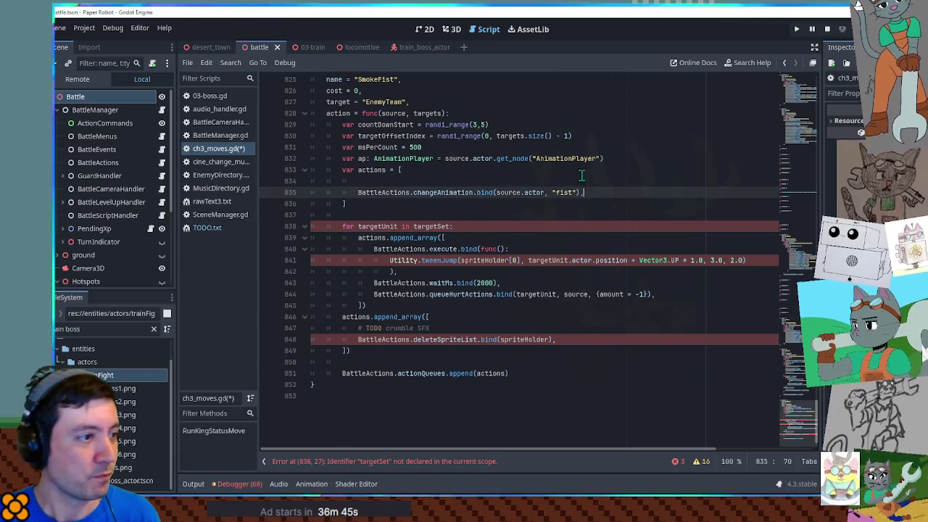
pyautogui.press('Up')
pyautogui.hotkey('ctrl', 'shift', 'k')
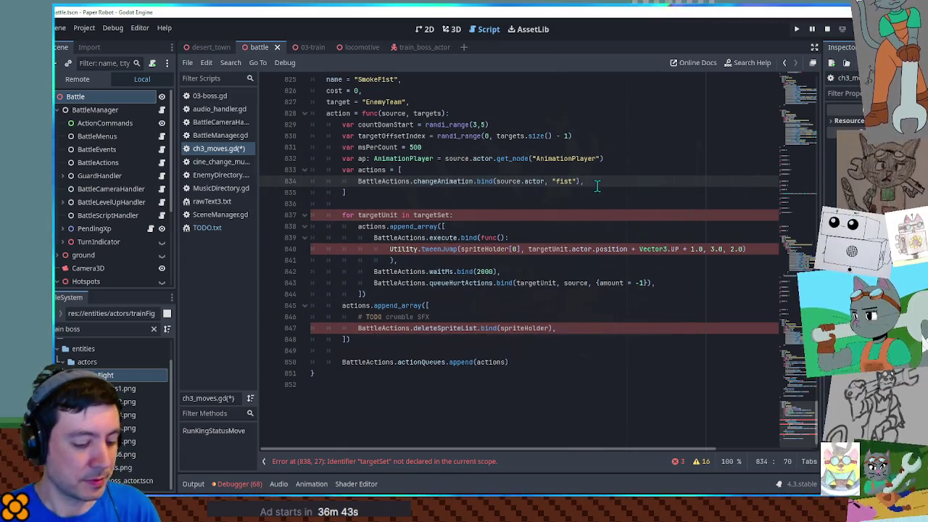
pyautogui.press('Return')
pyautogui.write('BattleActions')
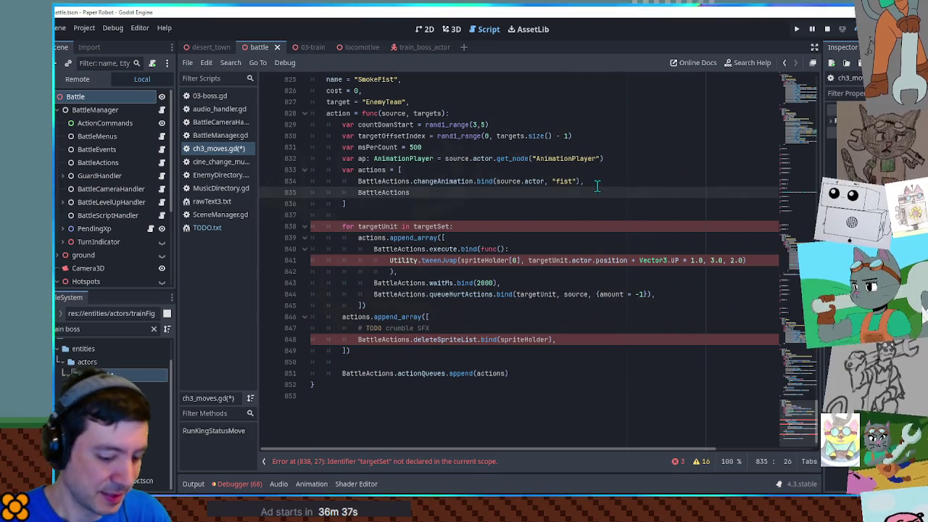
pyautogui.write('.setFlag(')
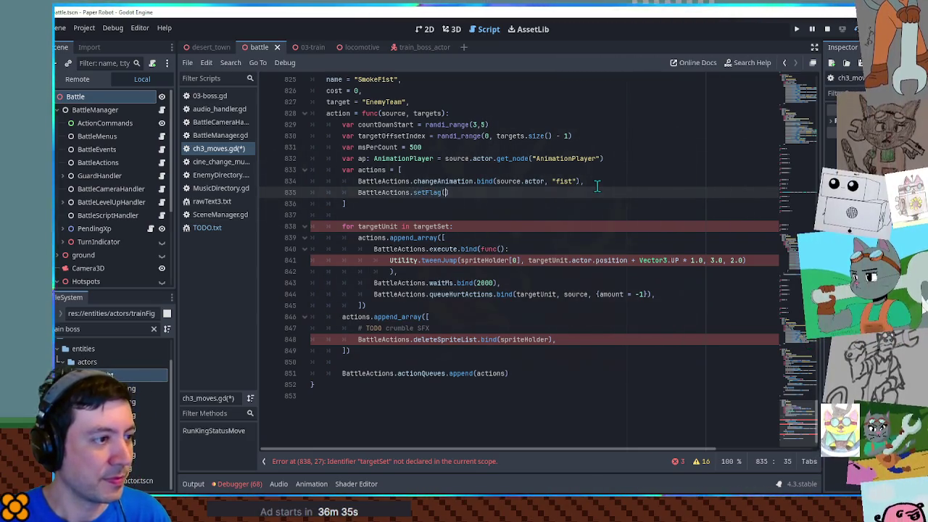
pyautogui.doubleClick(428, 192)
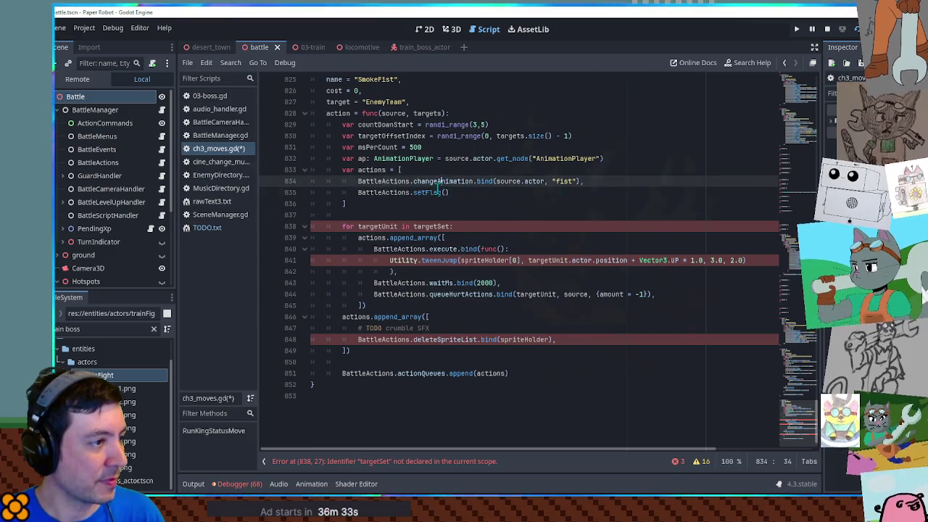
pyautogui.hotkey('ctrl', 'f')
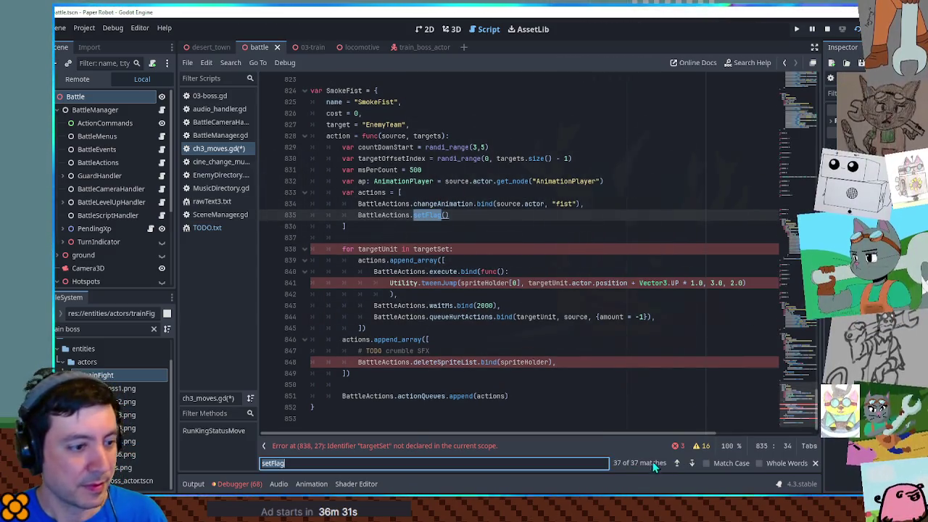
# Step: Copy the setFlag bind arguments from line 737 onto the setFlag call on line 835
pyautogui.click(677, 463)
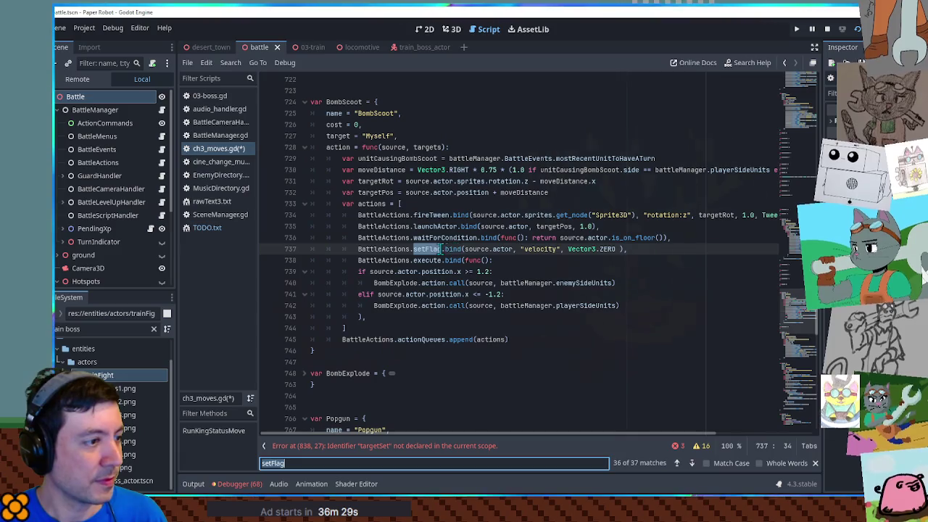
pyautogui.click(443, 249)
pyautogui.keyDown('shift'); pyautogui.click(649, 248); pyautogui.keyUp('shift')
pyautogui.scroll(-3, 522, 311)
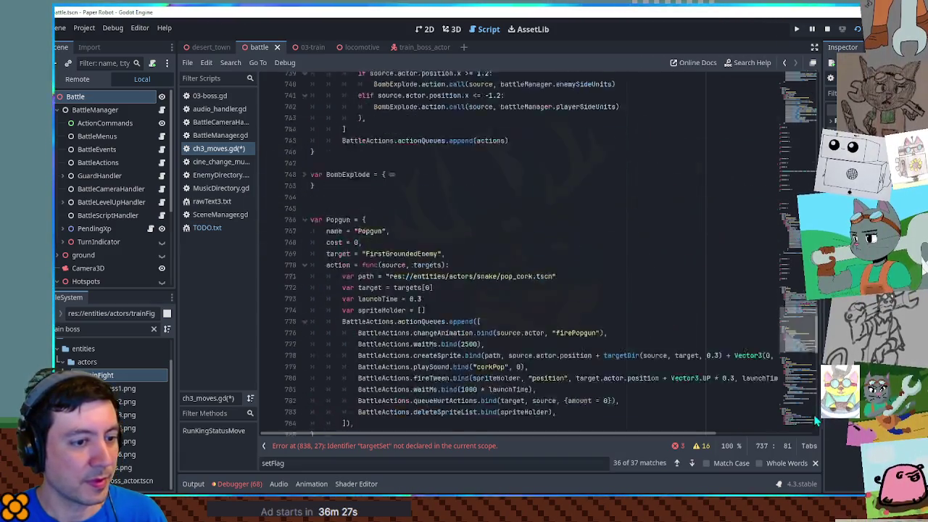
pyautogui.scroll(-20, 522, 310)
pyautogui.doubleClick(426, 211)
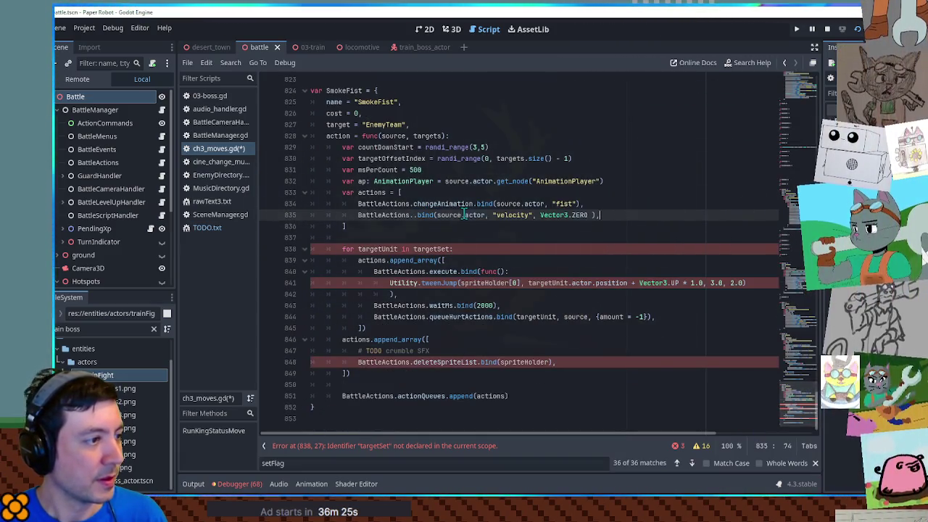
pyautogui.write('.bind(source.actor, "velocity", Vector3.ZERO ),')
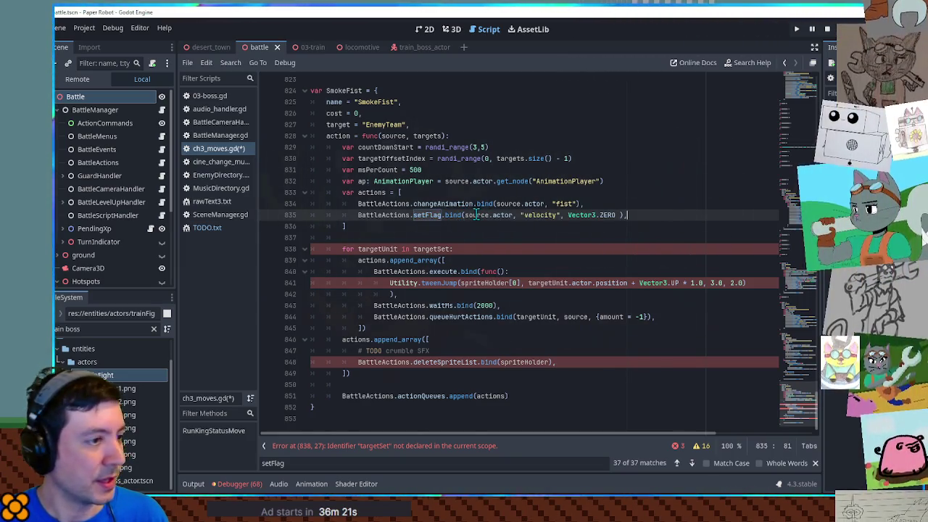
# Step: Replace line 835 with BattleActions.execute.bind(func(): ap.seek(1.0)) and open the train_boss_actor 3D scene
pyautogui.click(367, 182)
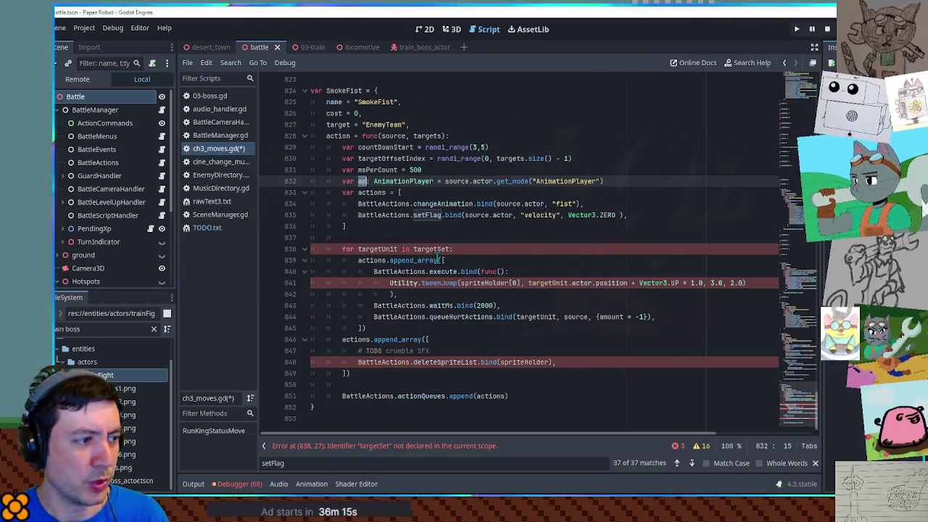
pyautogui.moveTo(374, 271); pyautogui.dragTo(519, 273)
pyautogui.hotkey('ctrl', 'c')
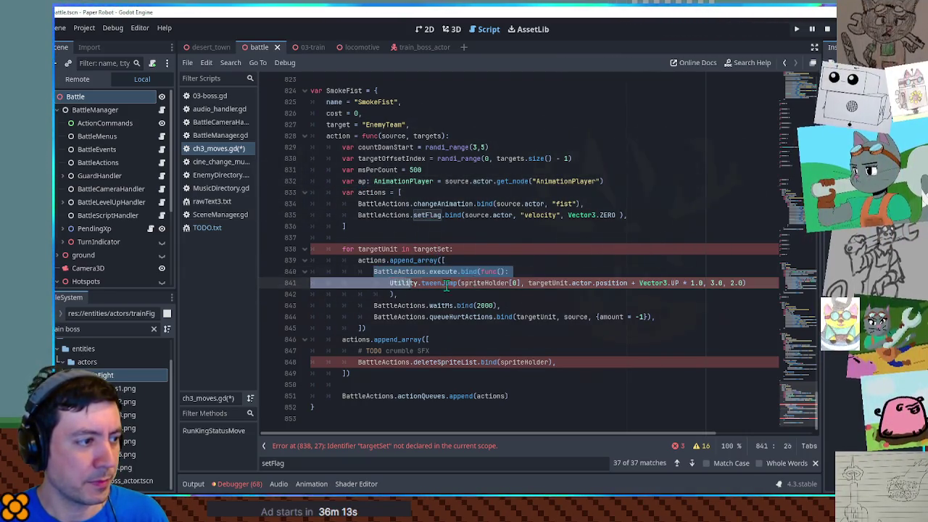
pyautogui.moveTo(358, 214); pyautogui.dragTo(662, 216)
pyautogui.hotkey('ctrl', 'v')
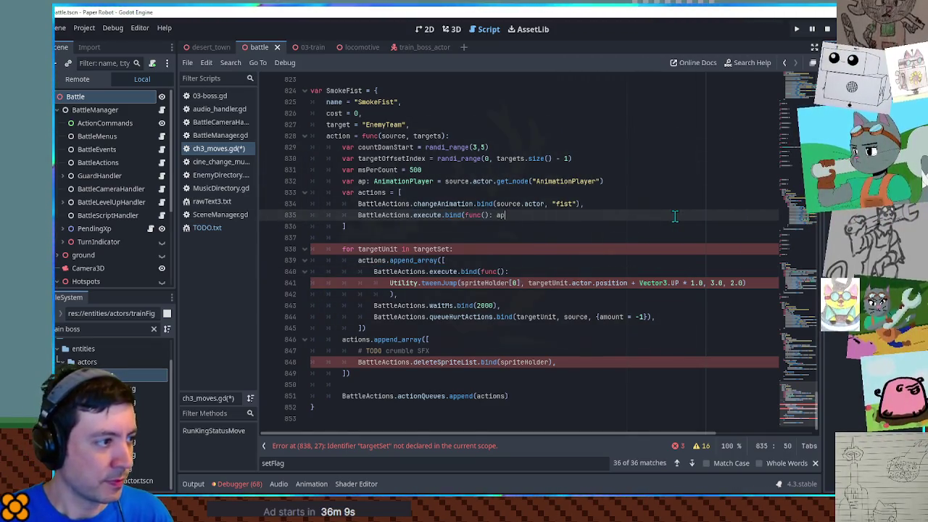
pyautogui.write('.seek(')
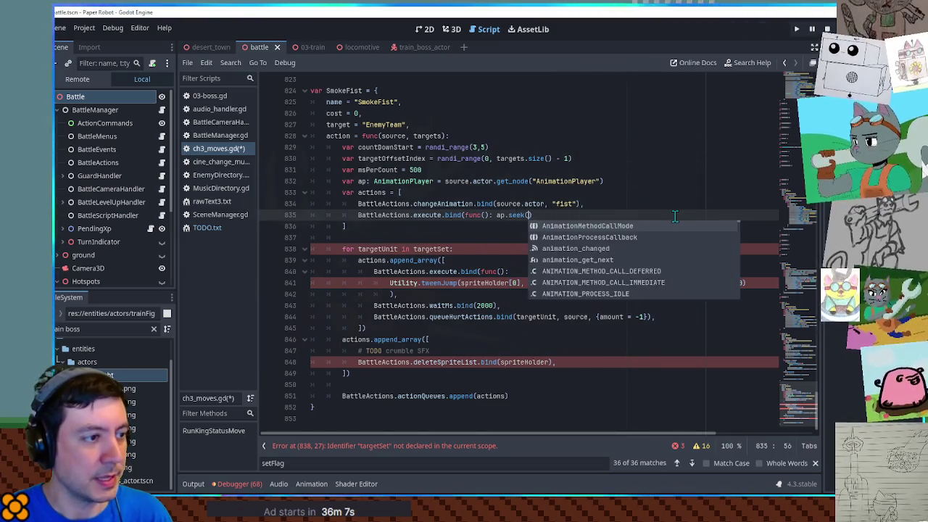
pyautogui.press('Escape')
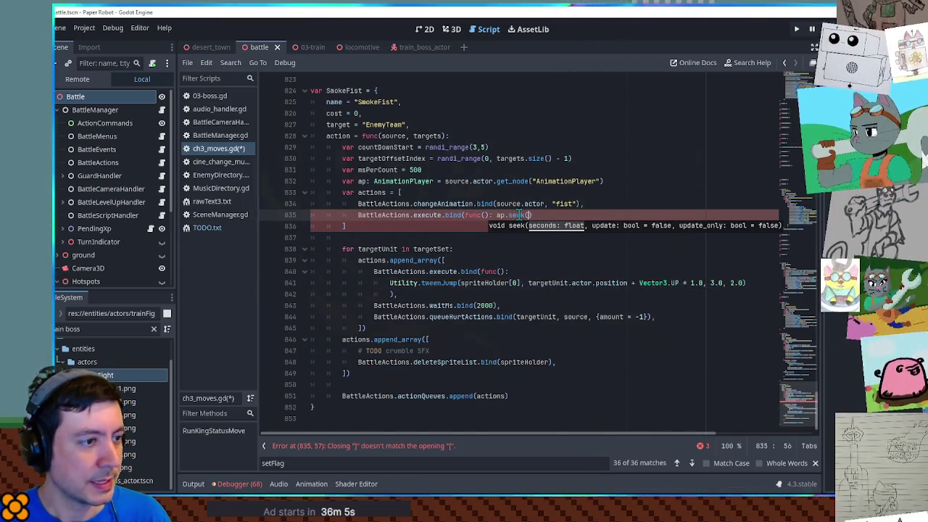
pyautogui.click(549, 216)
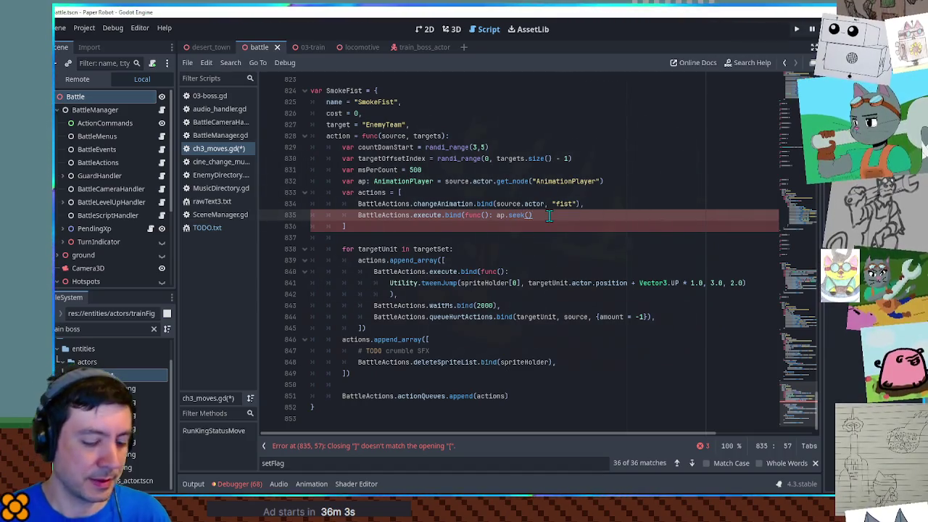
pyautogui.write(']')
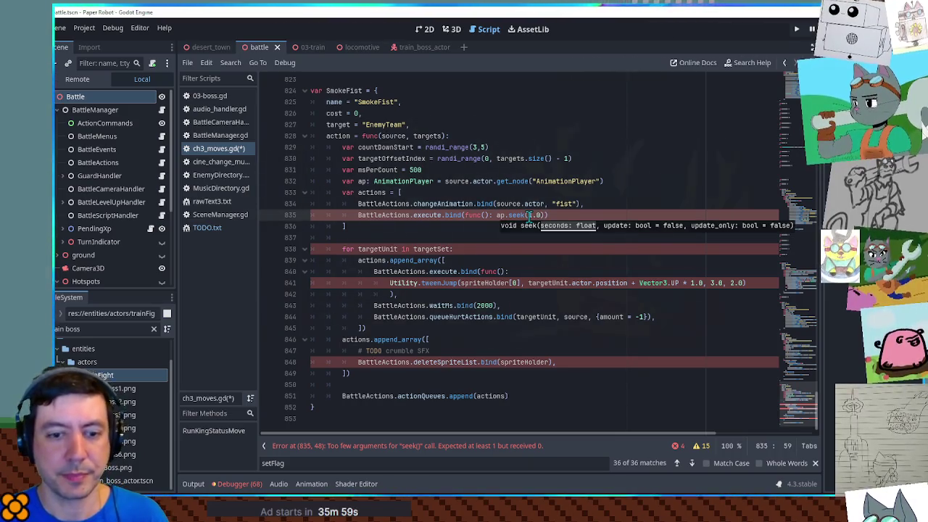
pyautogui.click(452, 29)
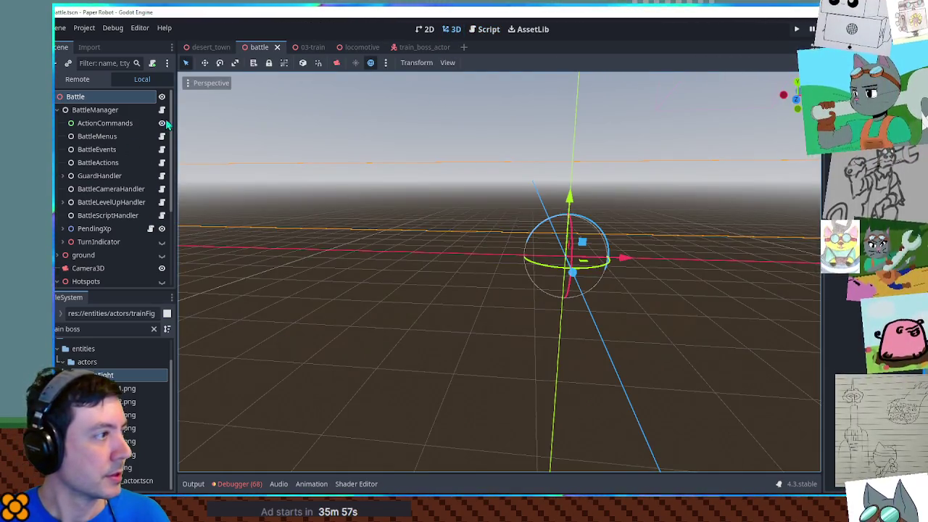
pyautogui.click(421, 46)
# Step: Scrub the train boss's fist animation between 0 and 1 second, then return to ch3_moves.gd
pyautogui.click(97, 190)
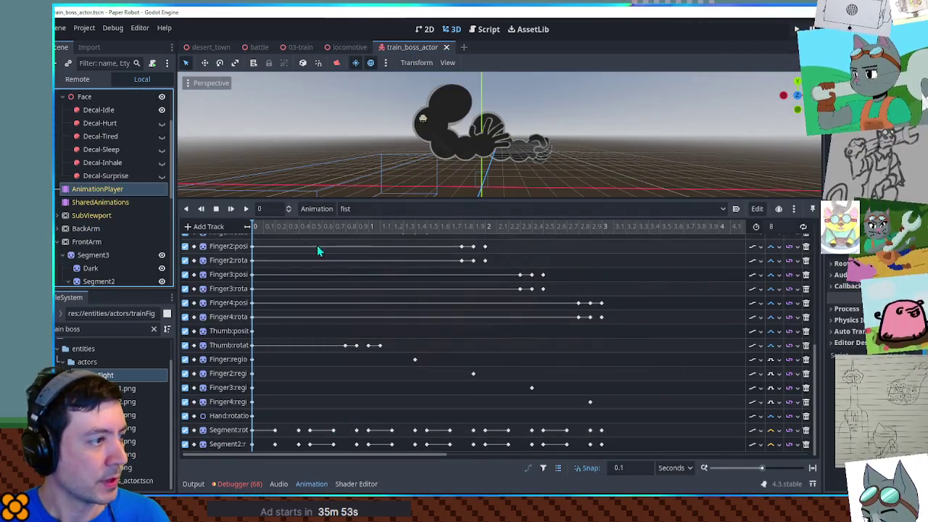
pyautogui.moveTo(323, 227); pyautogui.dragTo(309, 227)
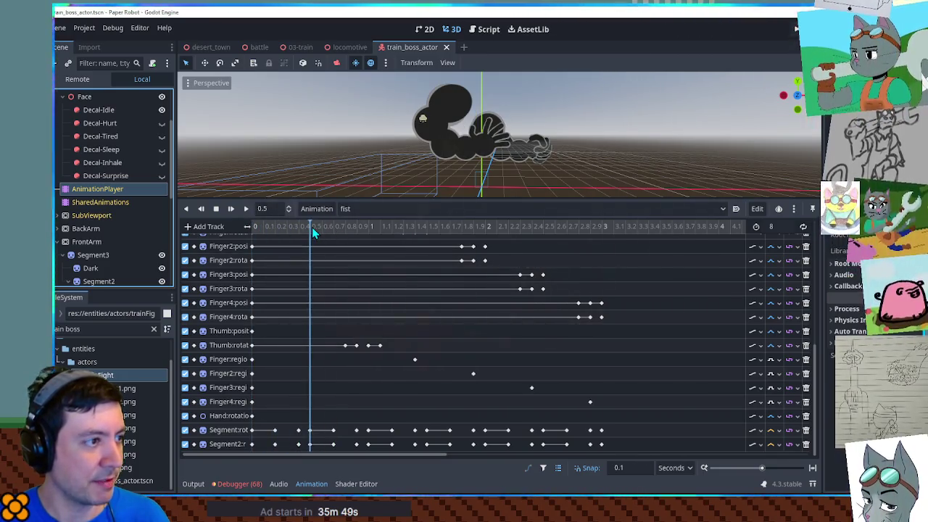
pyautogui.moveTo(311, 230)
pyautogui.mouseDown()
pyautogui.moveTo(496, 231)
pyautogui.moveTo(375, 229)
pyautogui.mouseUp()
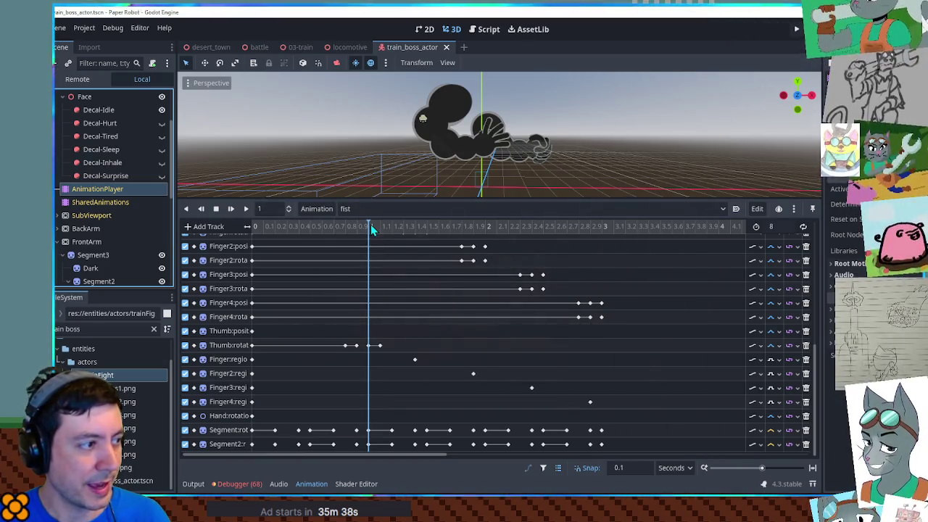
pyautogui.moveTo(371, 228); pyautogui.dragTo(247, 229)
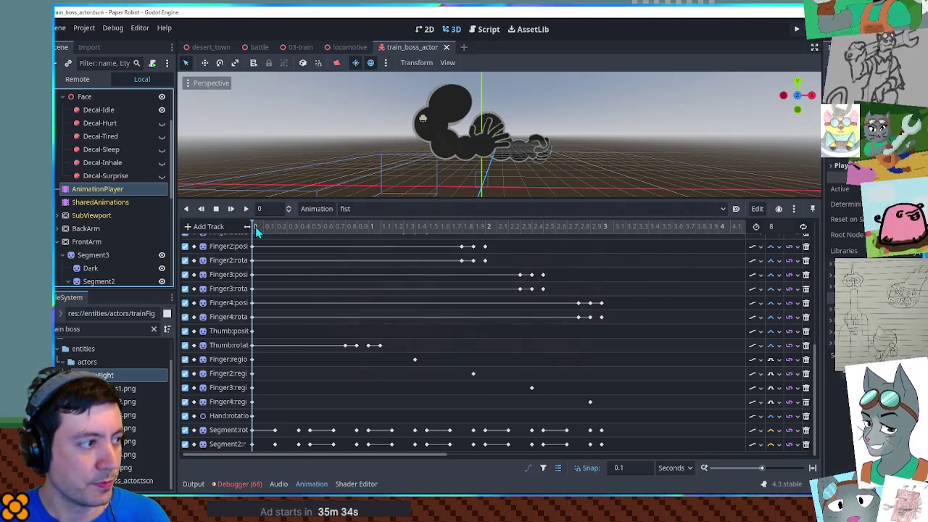
pyautogui.moveTo(255, 226); pyautogui.dragTo(311, 226)
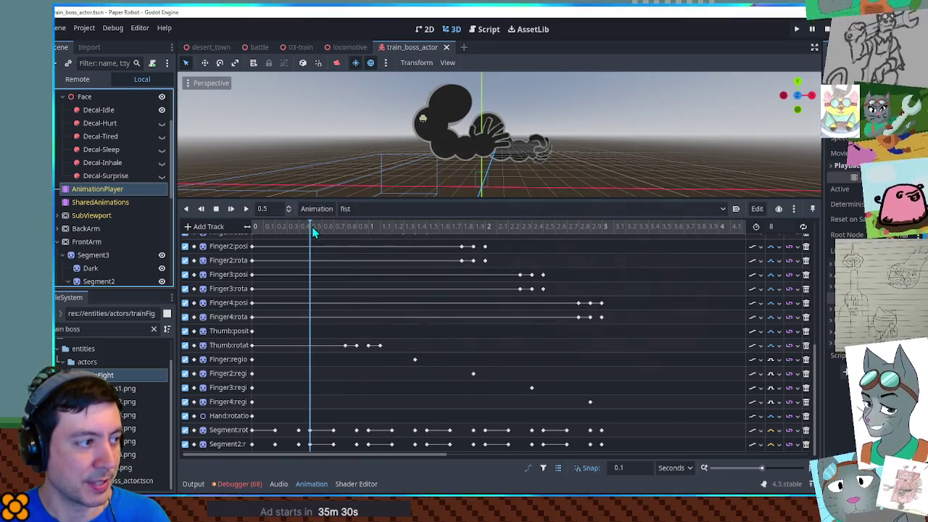
pyautogui.click(491, 30)
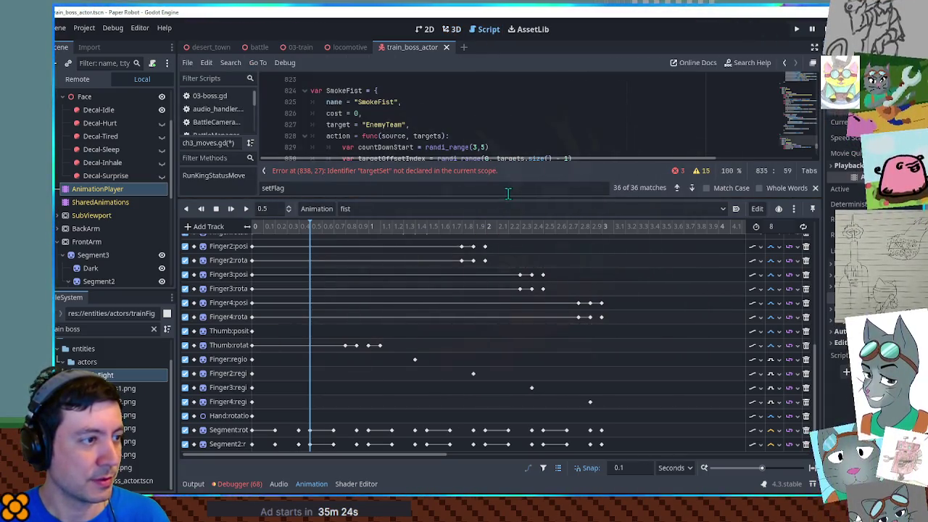
# Step: Add a startMs variable computed as (5 - countDownStart) * msPerCount below the AnimationPlayer line
pyautogui.moveTo(493, 197); pyautogui.dragTo(486, 338)
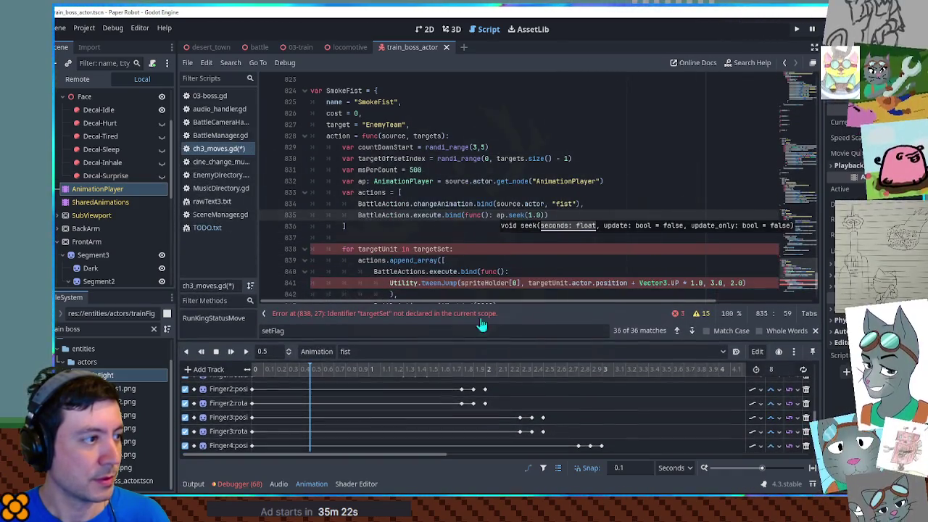
pyautogui.click(606, 181)
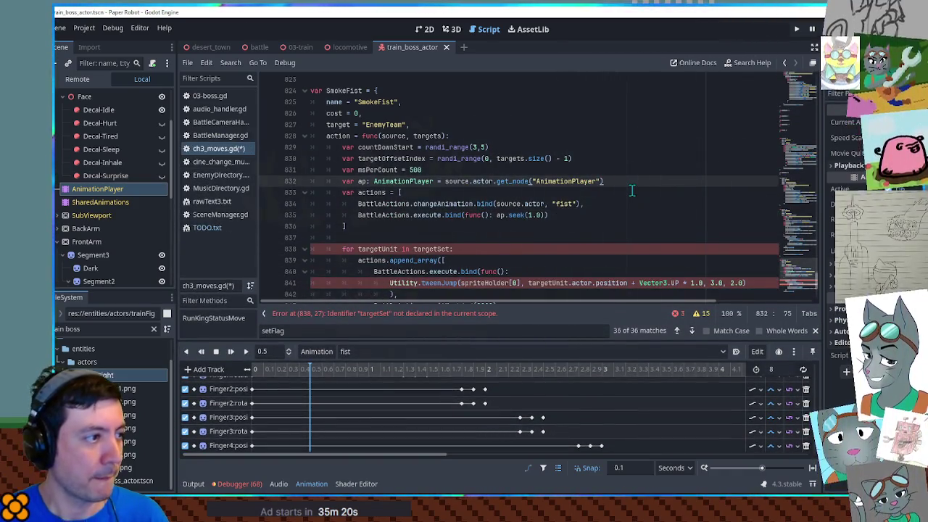
pyautogui.press('Return')
pyautogui.write('var startMs')
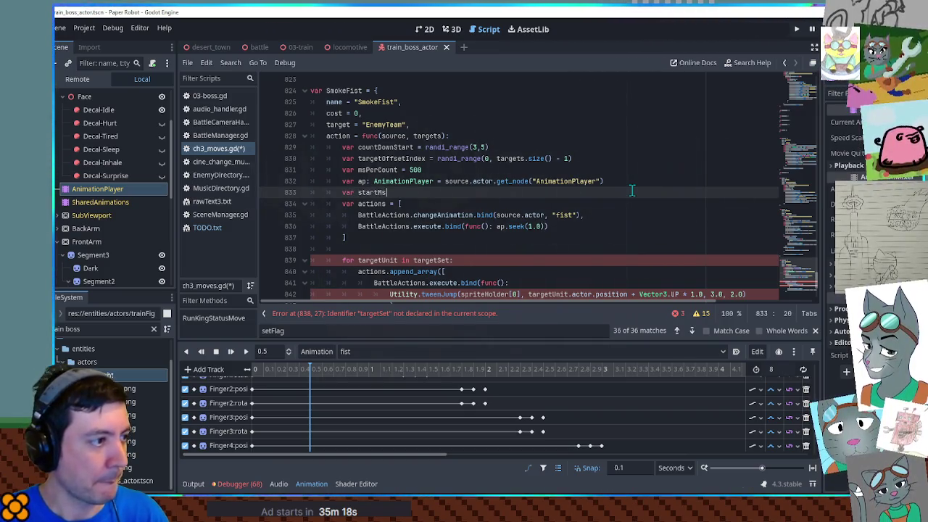
pyautogui.write(' = ')
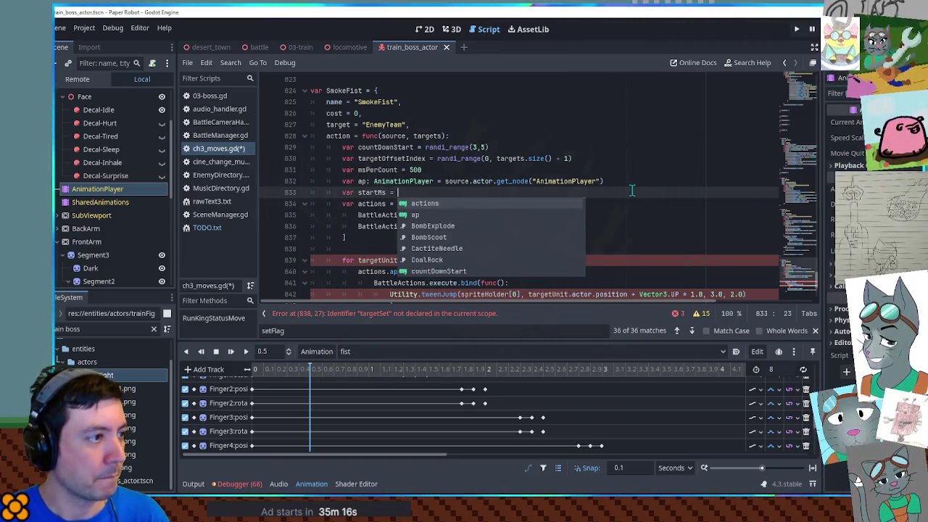
pyautogui.write('5 -')
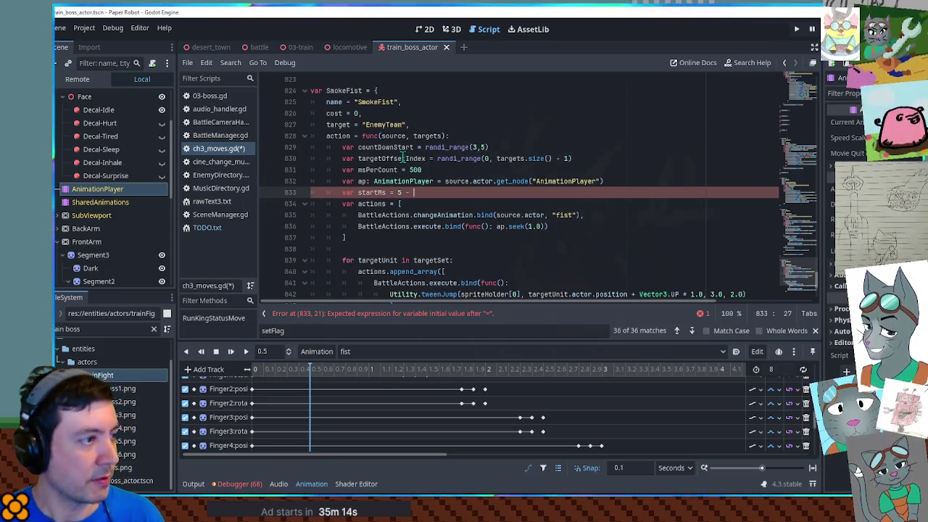
pyautogui.doubleClick(386, 148)
pyautogui.hotkey('ctrl', 'c')
pyautogui.click(428, 192)
pyautogui.hotkey('ctrl', 'v')
pyautogui.moveTo(397, 192); pyautogui.dragTo(495, 194)
pyautogui.write('(')
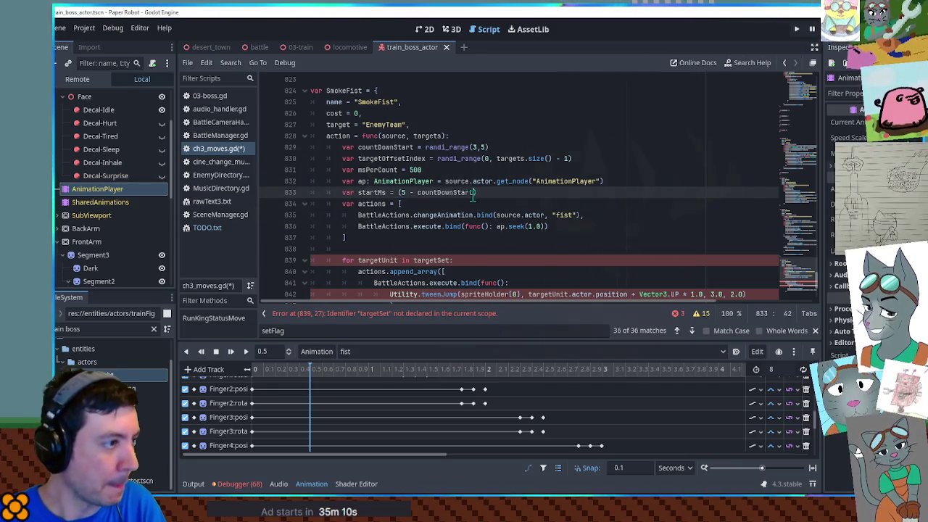
pyautogui.doubleClick(377, 170)
pyautogui.click(471, 192)
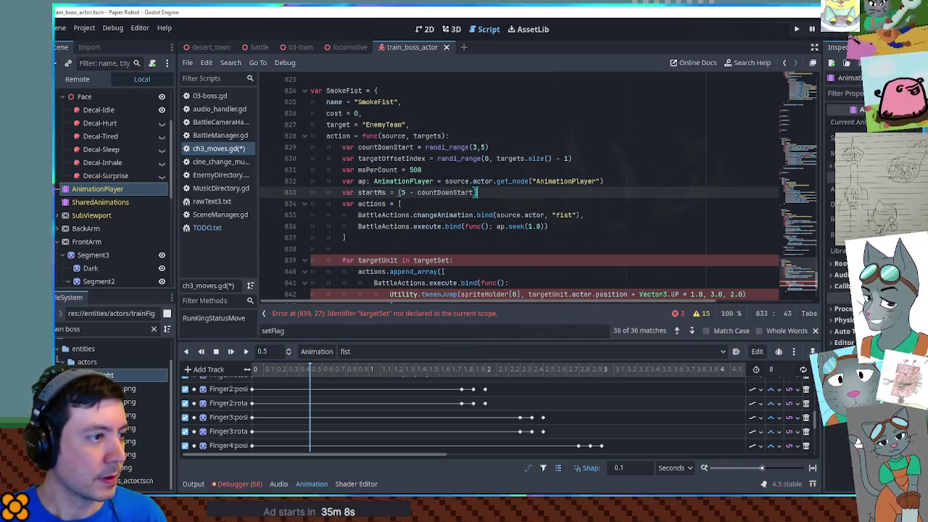
pyautogui.click(495, 193)
pyautogui.write('* msPerCount')
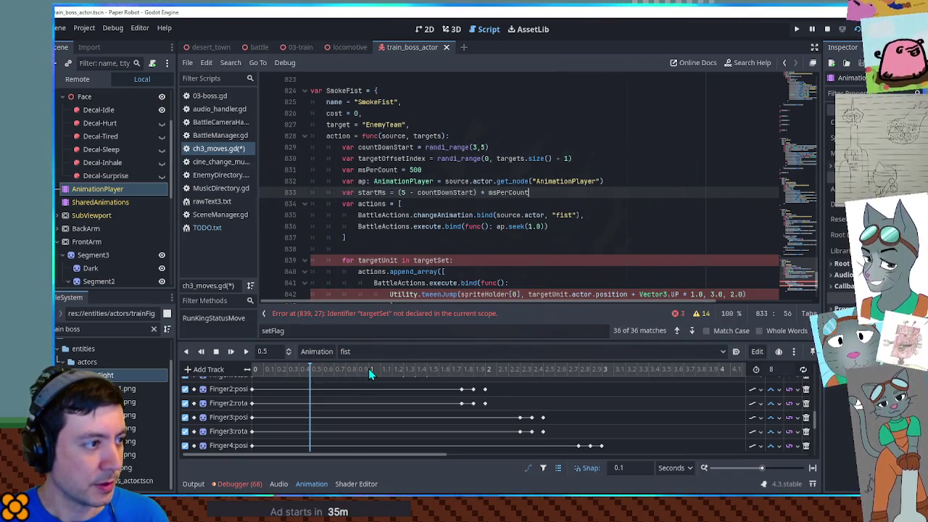
# Step: Make line 836 seek to startMs instead of 1.0 and close its bind call with '))'
pyautogui.doubleClick(377, 193)
pyautogui.moveTo(530, 227); pyautogui.dragTo(542, 229)
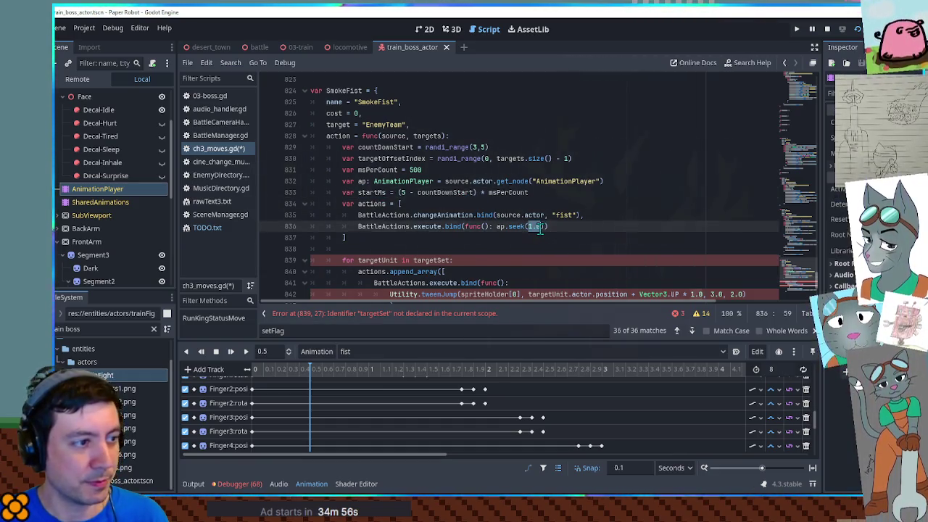
pyautogui.hotkey('ctrl', 'v')
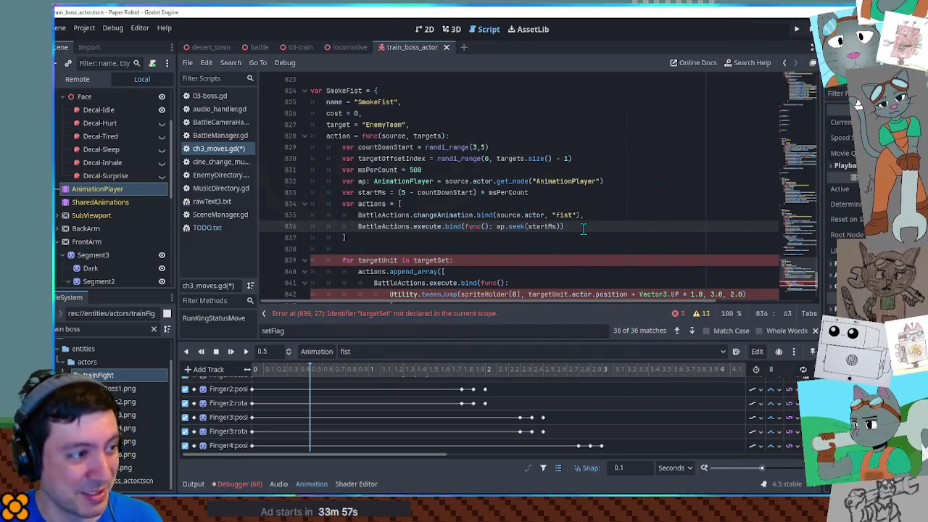
pyautogui.write('))')
pyautogui.scroll(-2, 457, 226)
pyautogui.scroll(2, 457, 226)
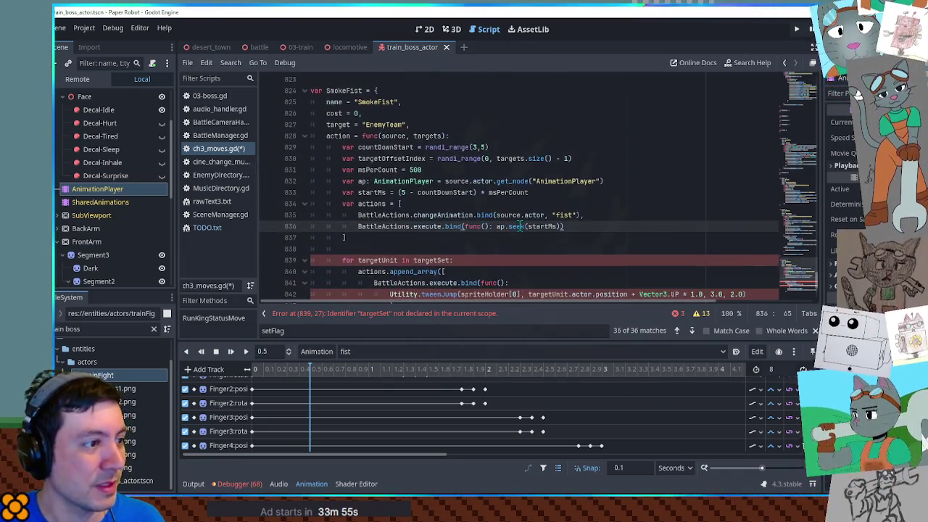
pyautogui.moveTo(443, 226)
pyautogui.mouseDown()
pyautogui.moveTo(578, 227)
pyautogui.moveTo(369, 227)
pyautogui.mouseUp()
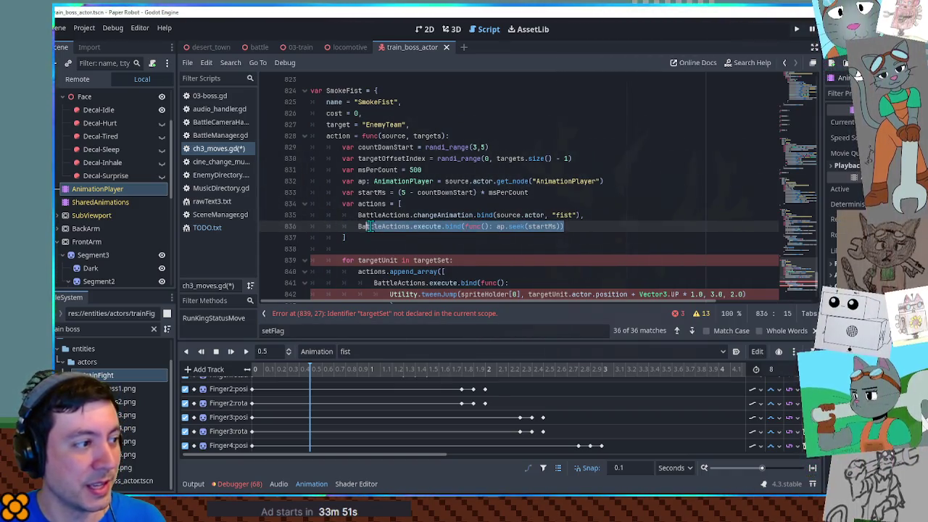
pyautogui.click(397, 227)
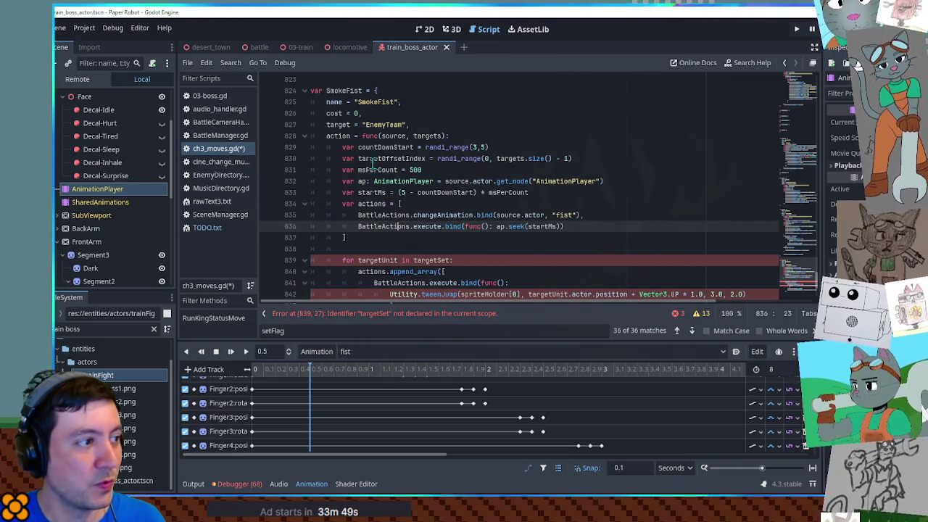
pyautogui.doubleClick(378, 260)
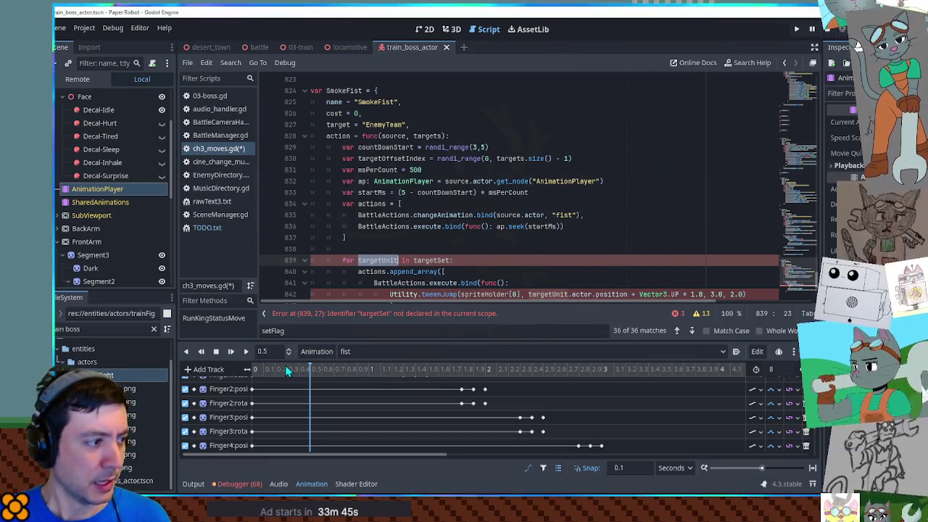
# Step: Rewind the fist animation to 0 and scrub its timeline forward in the 3D view to preview the hand poses
pyautogui.click(249, 370)
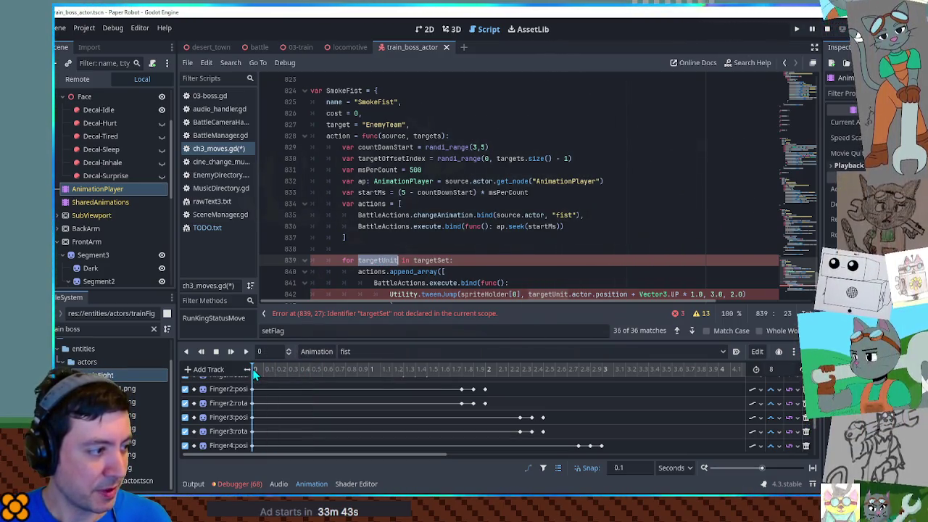
pyautogui.click(450, 29)
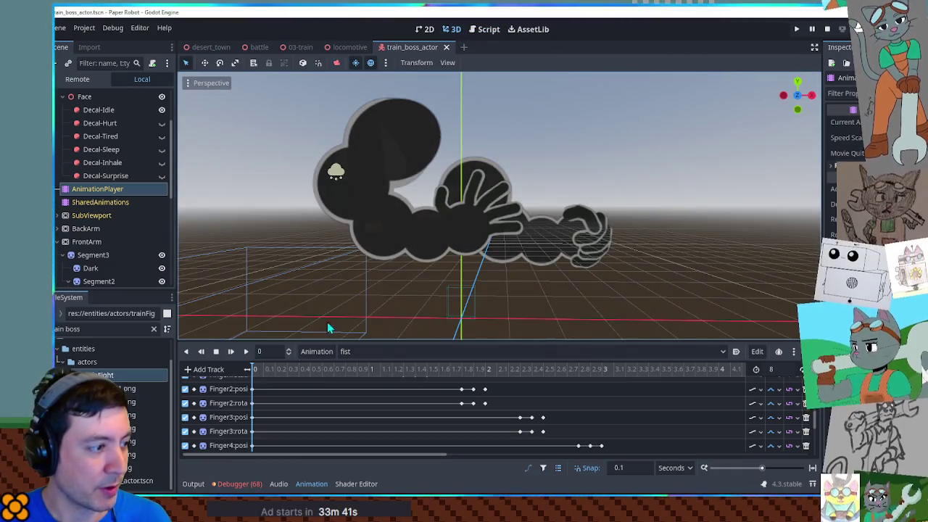
pyautogui.moveTo(255, 371)
pyautogui.mouseDown()
pyautogui.moveTo(310, 370)
pyautogui.moveTo(245, 373)
pyautogui.mouseUp()
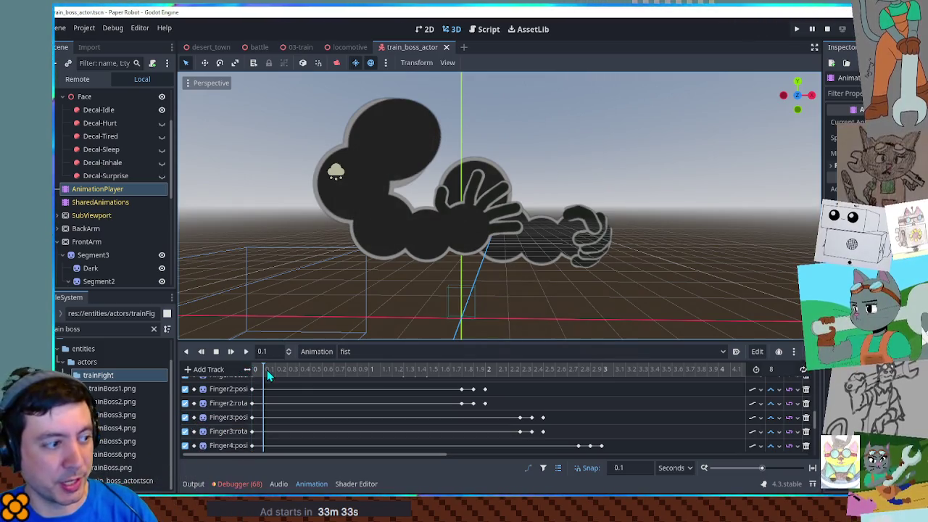
pyautogui.moveTo(245, 373); pyautogui.dragTo(309, 372)
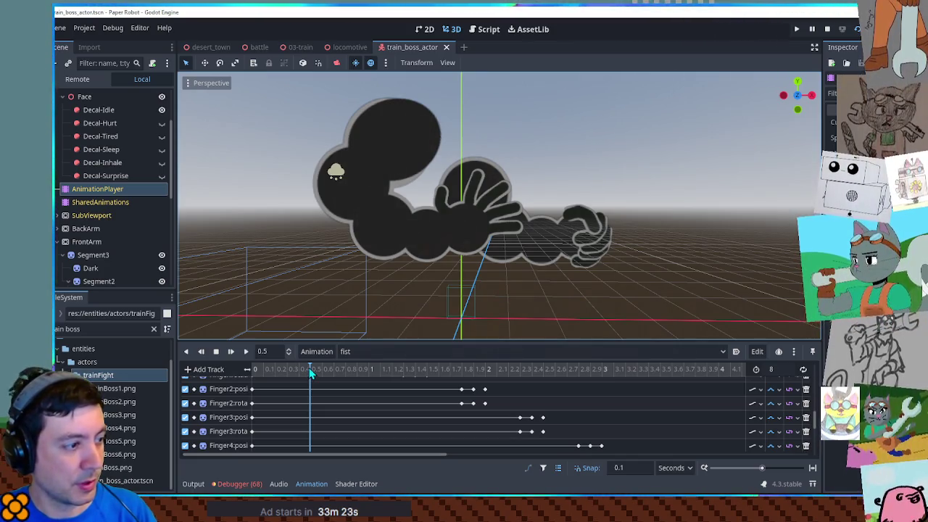
pyautogui.moveTo(310, 371); pyautogui.dragTo(600, 370)
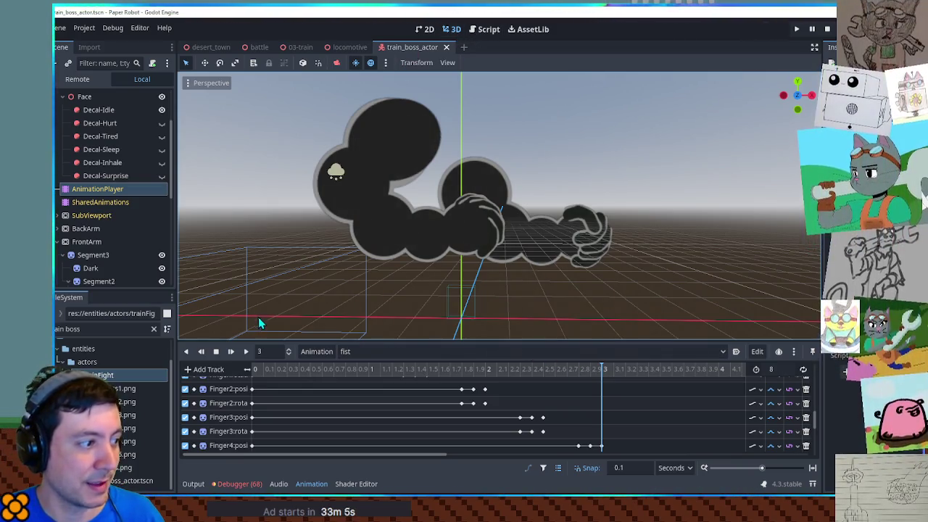
pyautogui.click(482, 29)
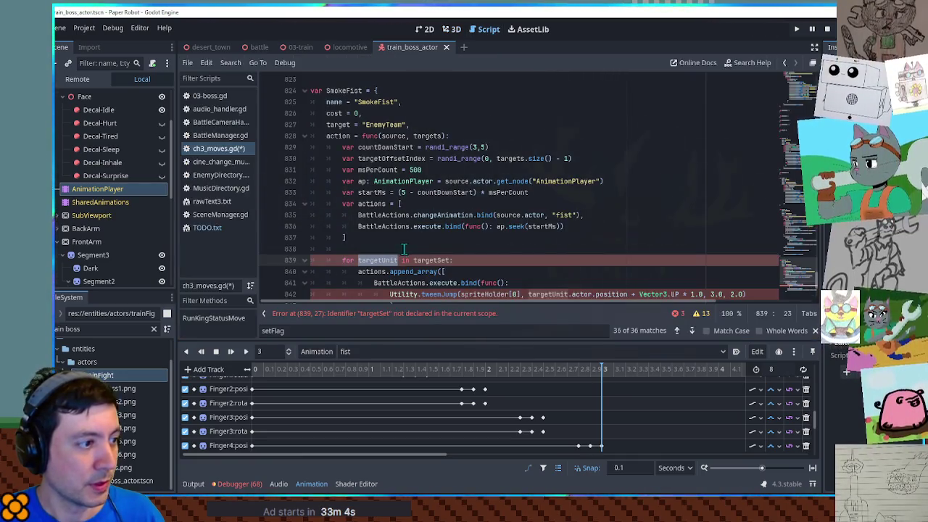
# Step: Change the loop to iterate countDown over countDownStart instead of targetUnit over targetSet
pyautogui.doubleClick(386, 147)
pyautogui.hotkey('ctrl', 'c')
pyautogui.doubleClick(433, 260)
pyautogui.hotkey('ctrl', 'v')
pyautogui.doubleClick(377, 259)
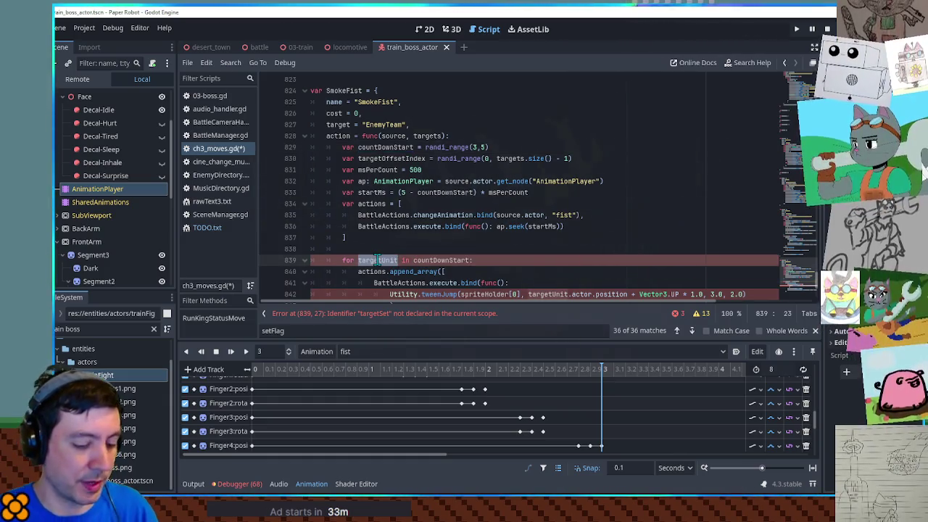
pyautogui.write('countDown')
pyautogui.press('End')
pyautogui.scroll(-3, 395, 189)
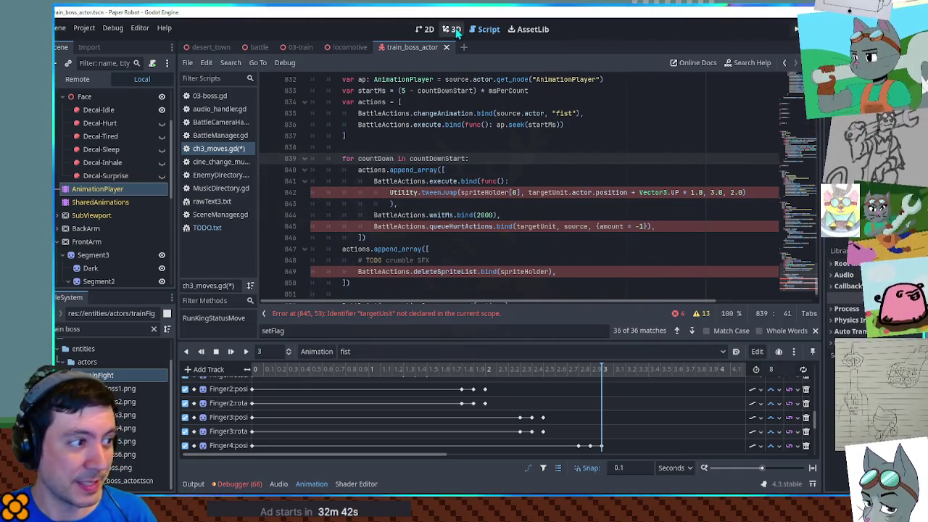
pyautogui.scroll(2, 486, 211)
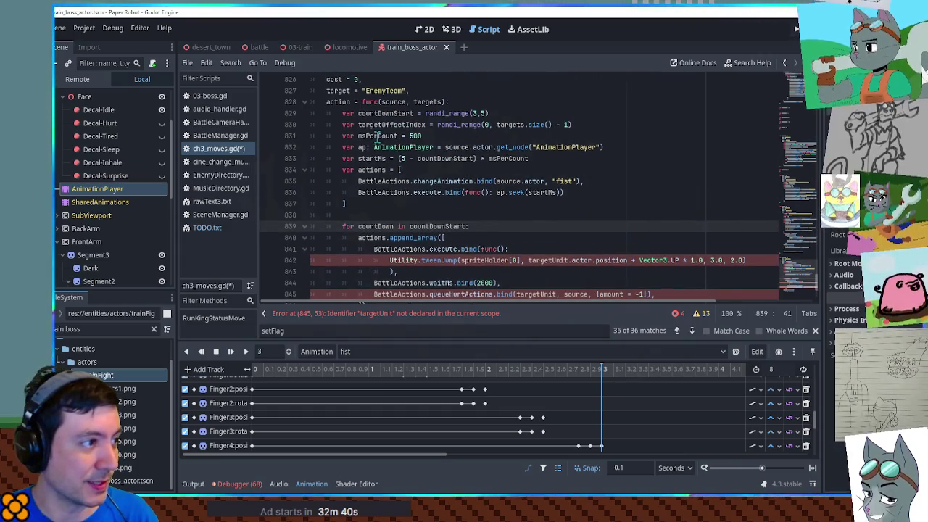
# Step: Launch the game to test and orbit the 3D view around the arm model
pyautogui.doubleClick(378, 136)
pyautogui.hotkey('ctrl', 'F2')
pyautogui.click(498, 191)
pyautogui.moveTo(497, 191)
pyautogui.mouseDown()
pyautogui.moveTo(506, 296)
pyautogui.moveTo(492, 194)
pyautogui.mouseUp()
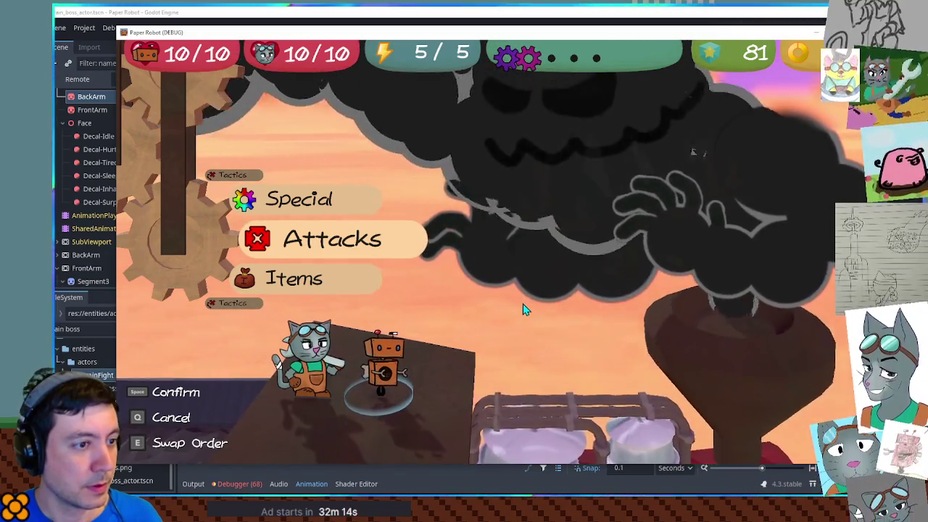
# Step: Switch between the editor and the running game, then stop the run with F8
pyautogui.click(601, 15)
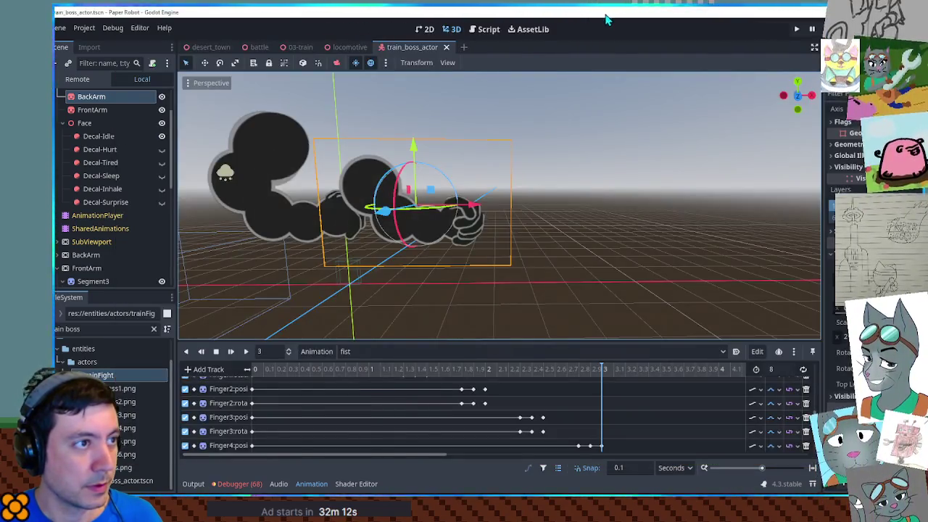
pyautogui.hotkey('alt', 'Tab')
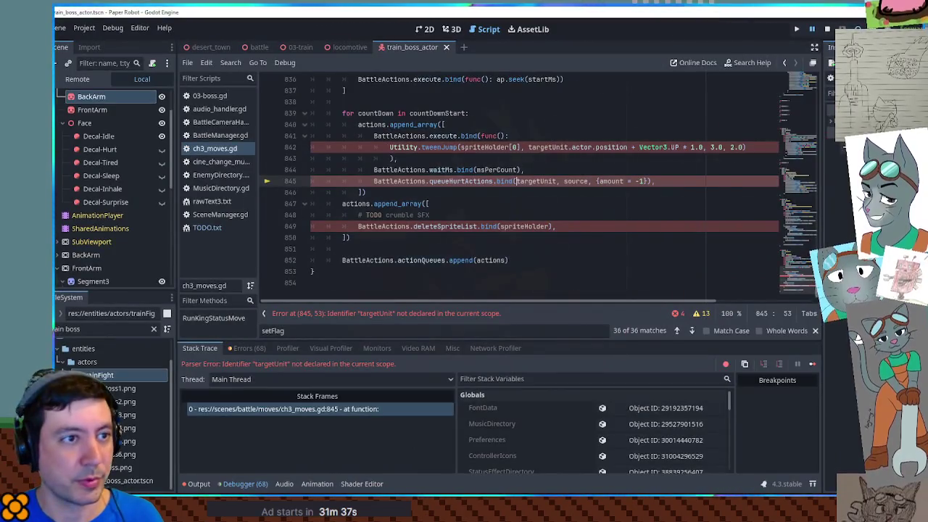
pyautogui.press('F8')
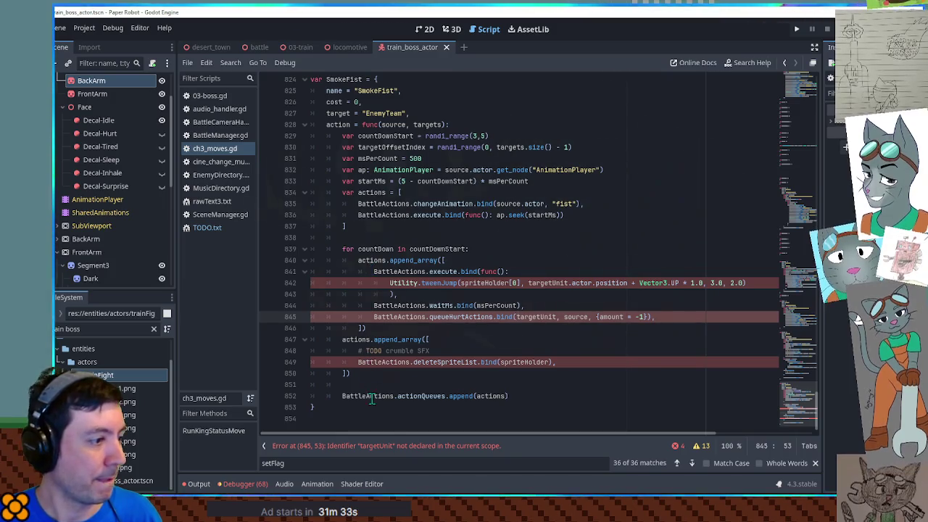
# Step: Comment out the countdown loop on lines 838–850 and run the battle scene
pyautogui.moveTo(354, 374); pyautogui.dragTo(341, 243)
pyautogui.hotkey('ctrl', 'k')
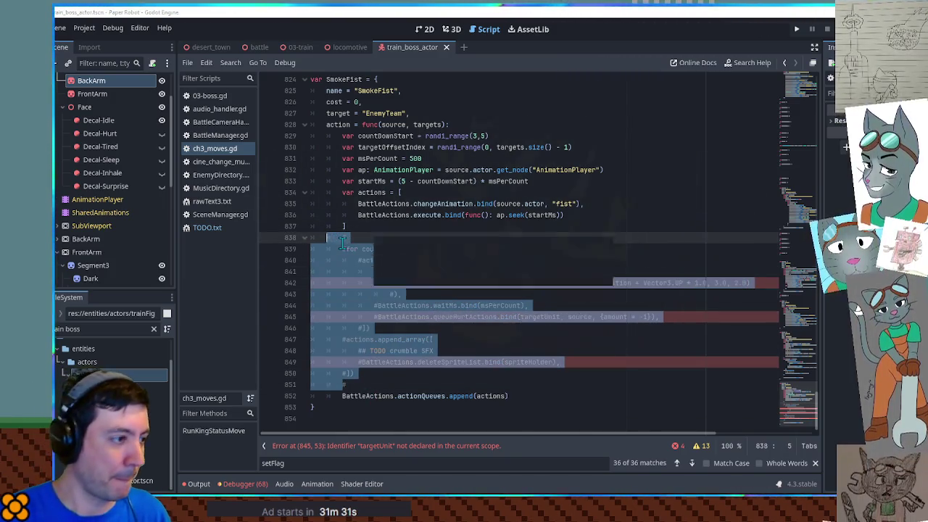
pyautogui.click(258, 47)
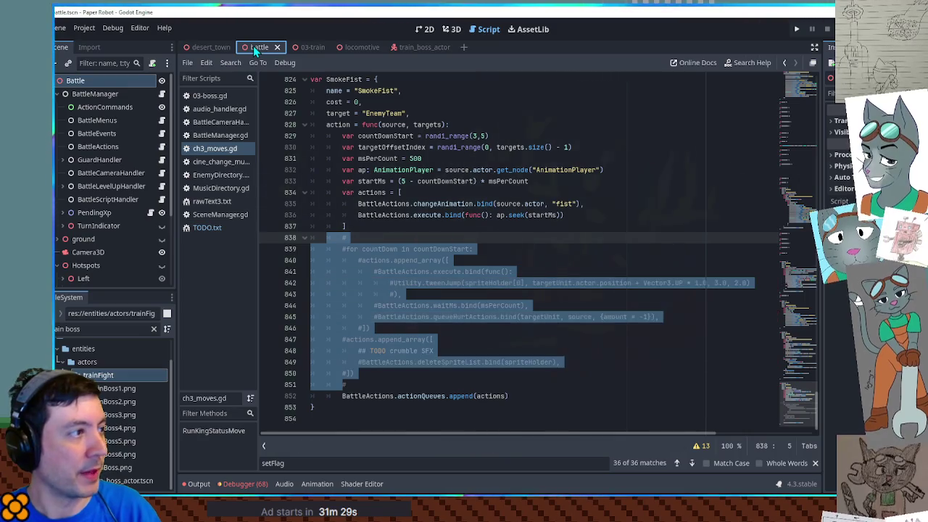
pyautogui.press('F6')
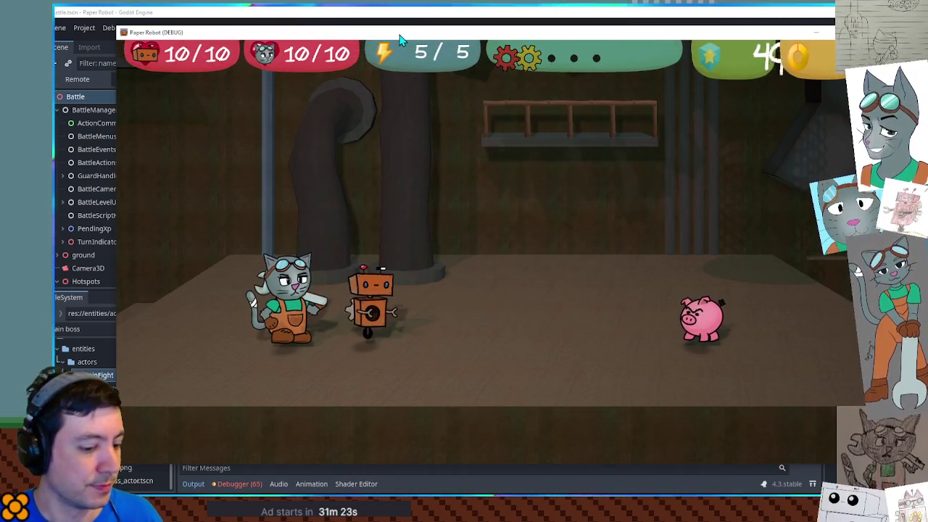
# Step: Inspect the live player node under Actors and copy its Position x value
pyautogui.press('F1')
pyautogui.press('F1')
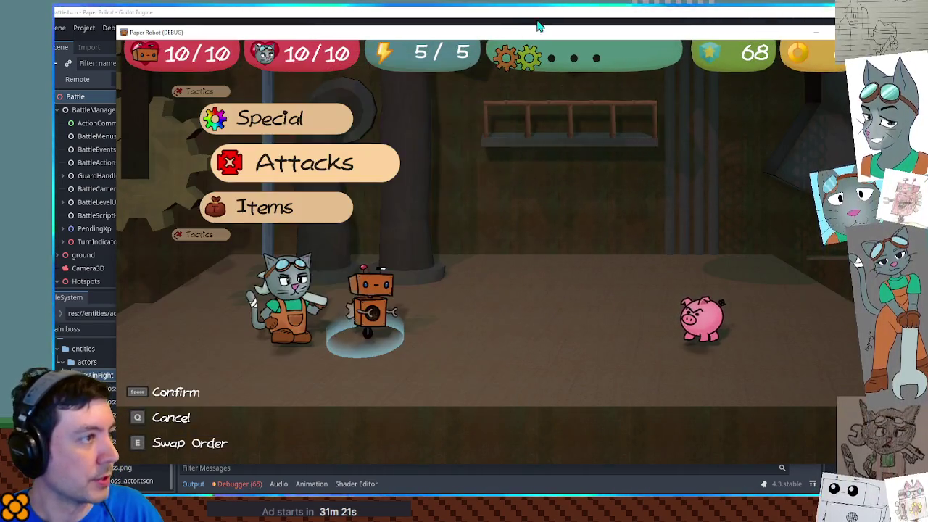
pyautogui.hotkey('alt', 'Tab')
pyautogui.scroll(-5, 106, 196)
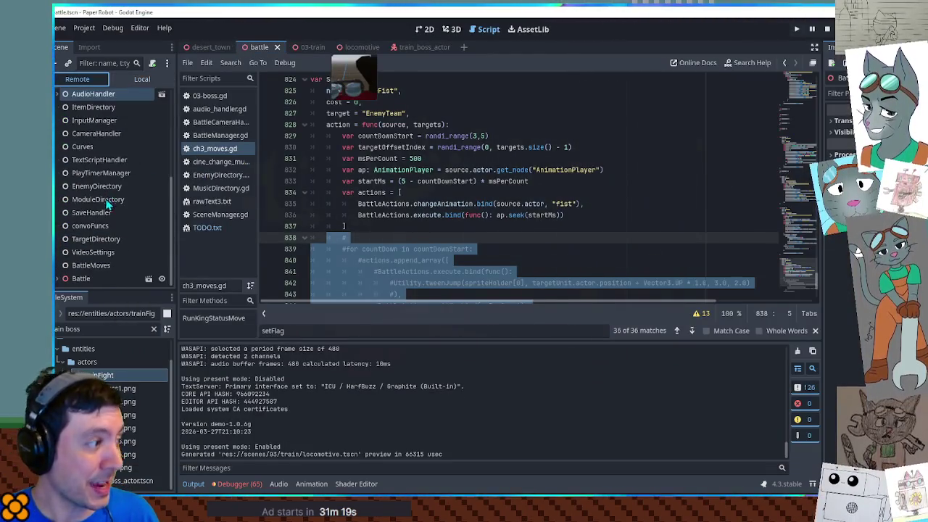
pyautogui.scroll(-3, 107, 218)
pyautogui.click(64, 265)
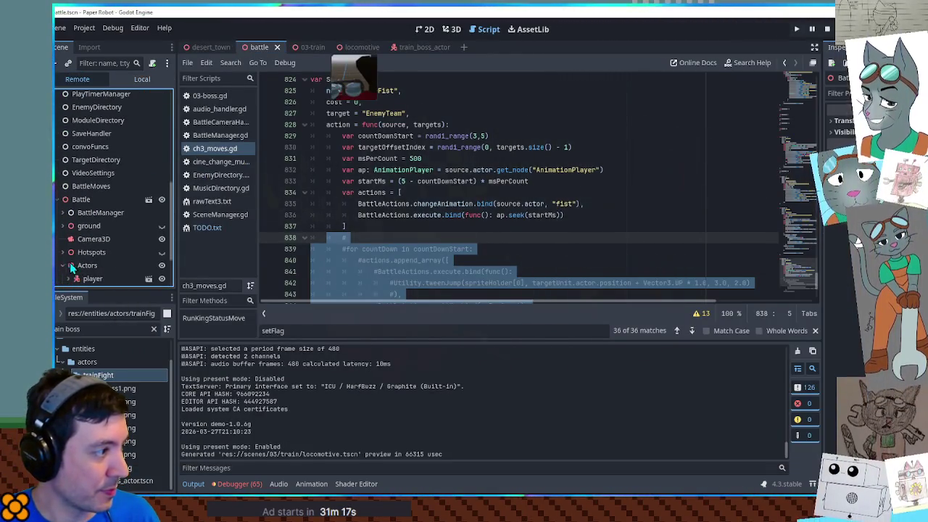
pyautogui.scroll(-2, 90, 210)
pyautogui.click(91, 212)
pyautogui.scroll(-4, 544, 189)
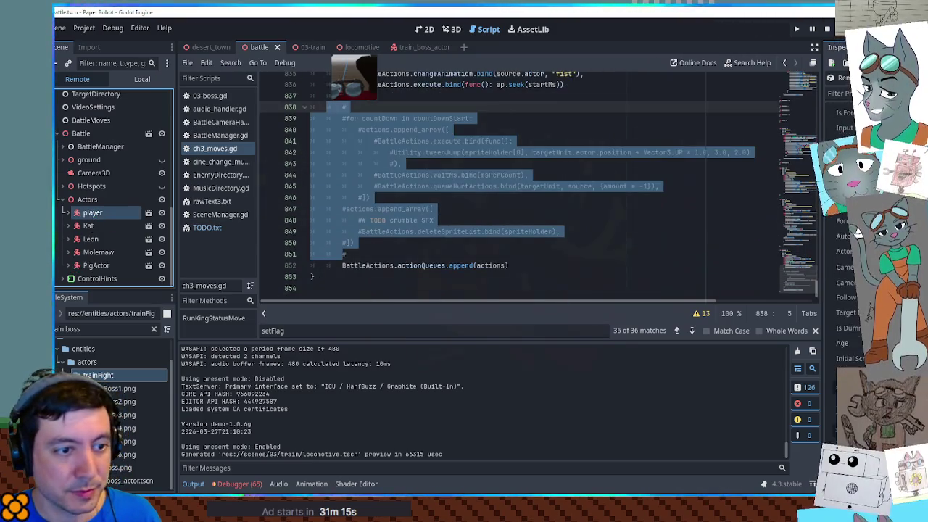
pyautogui.scroll(-5, 858, 230)
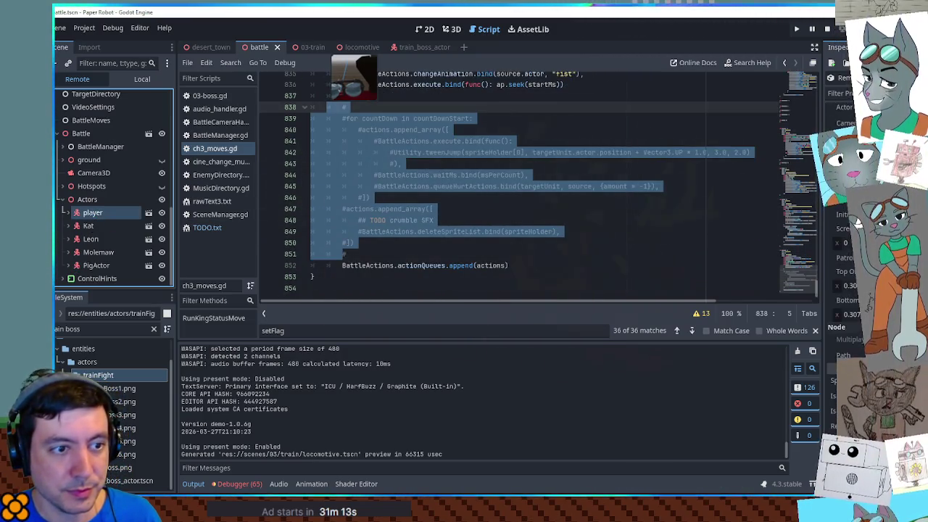
pyautogui.scroll(-5, 858, 217)
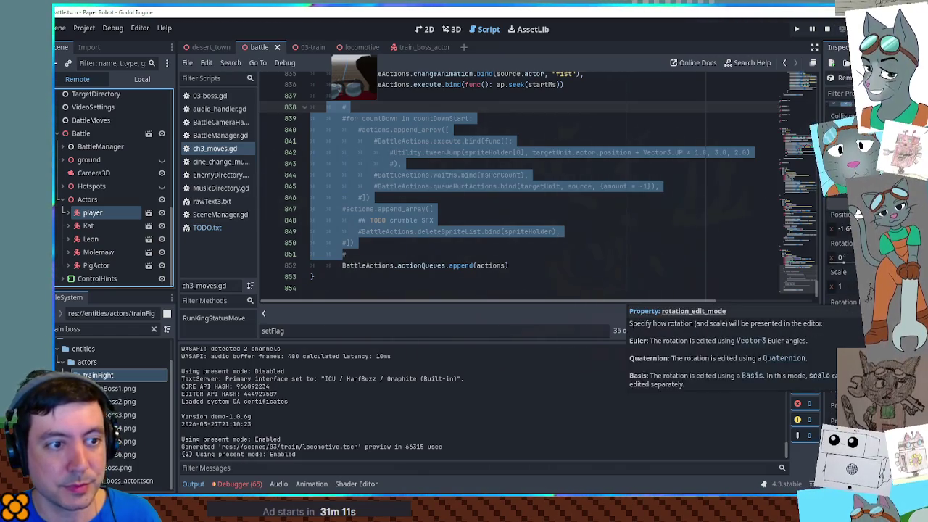
pyautogui.click(843, 228)
# Step: Add a '# -1.693 == 3' note above the commented-out loop
pyautogui.click(528, 229)
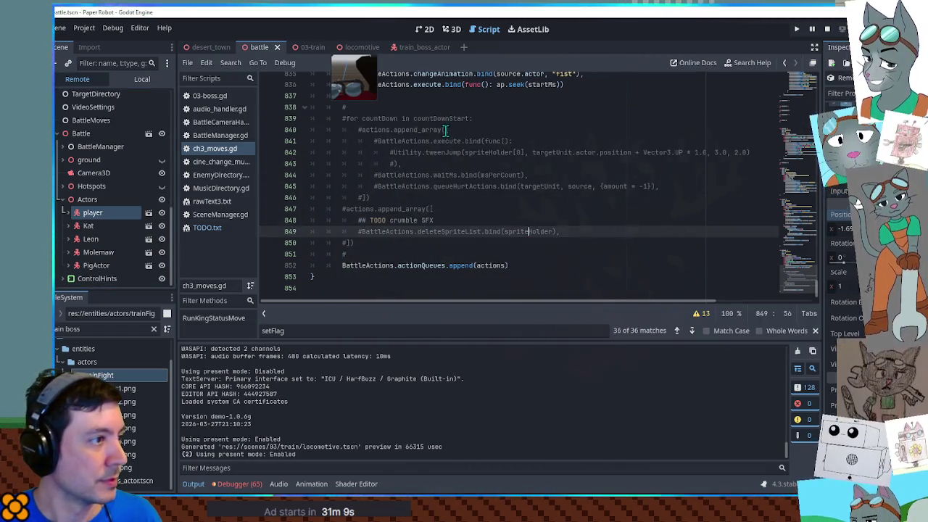
pyautogui.scroll(2, 527, 229)
pyautogui.click(398, 176)
pyautogui.hotkey('ctrl', 'v')
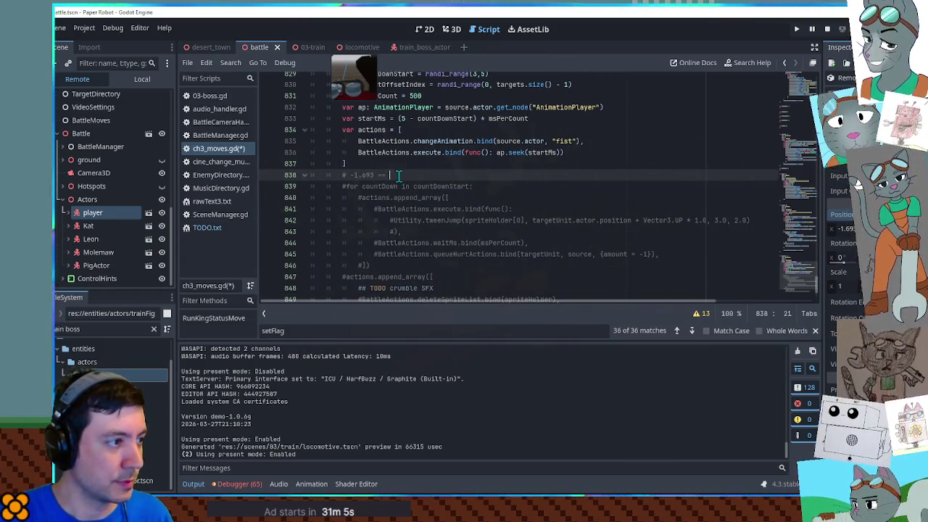
pyautogui.write('3')
pyautogui.press('Return')
pyautogui.write('#')
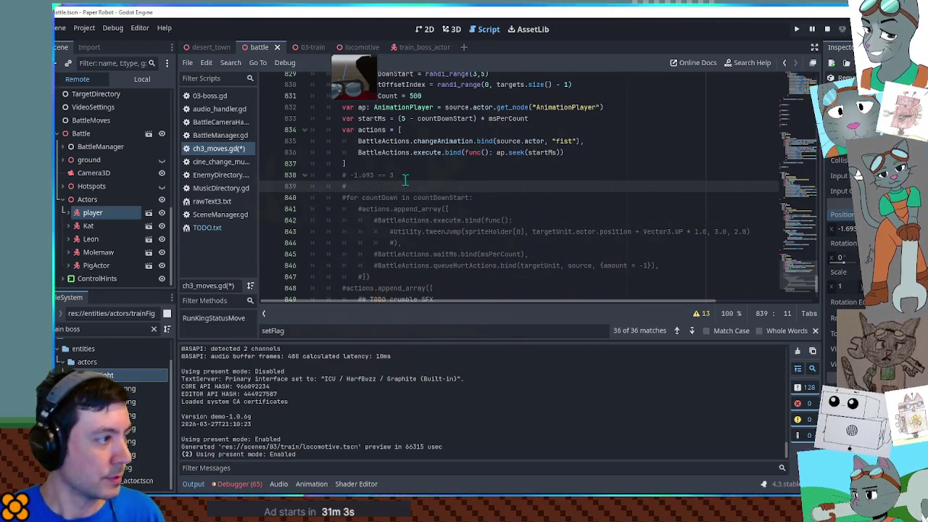
# Step: Copy the live Kat node's Position x and write '# -2.713 == 4.2' below the first note
pyautogui.click(88, 225)
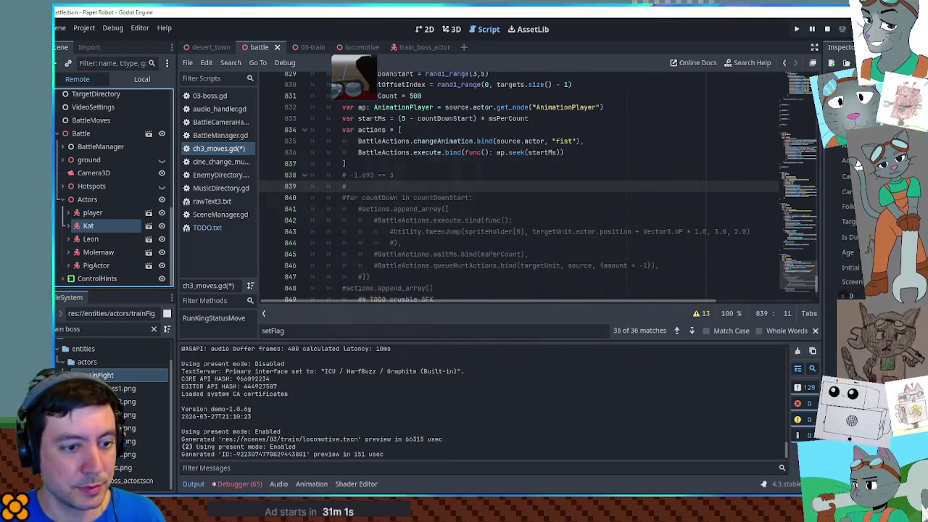
pyautogui.scroll(-5, 857, 163)
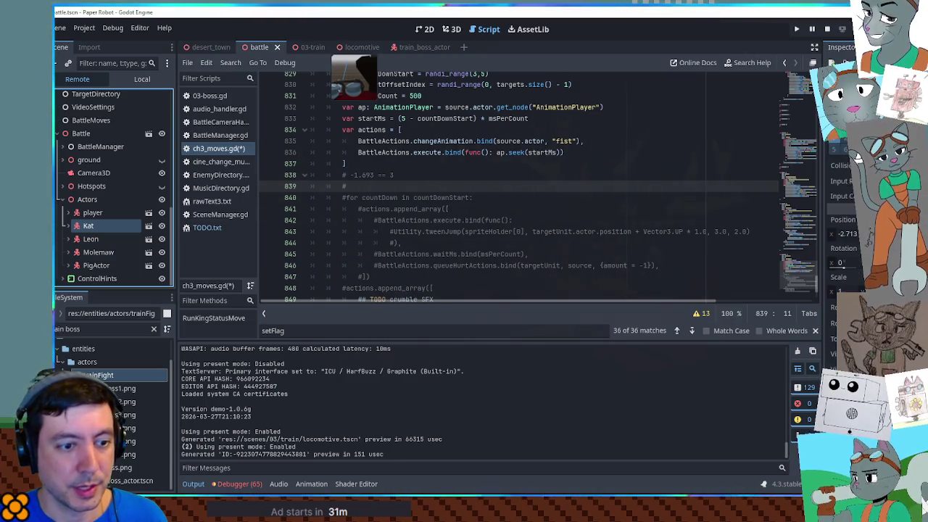
pyautogui.click(846, 234)
pyautogui.write('-2.713')
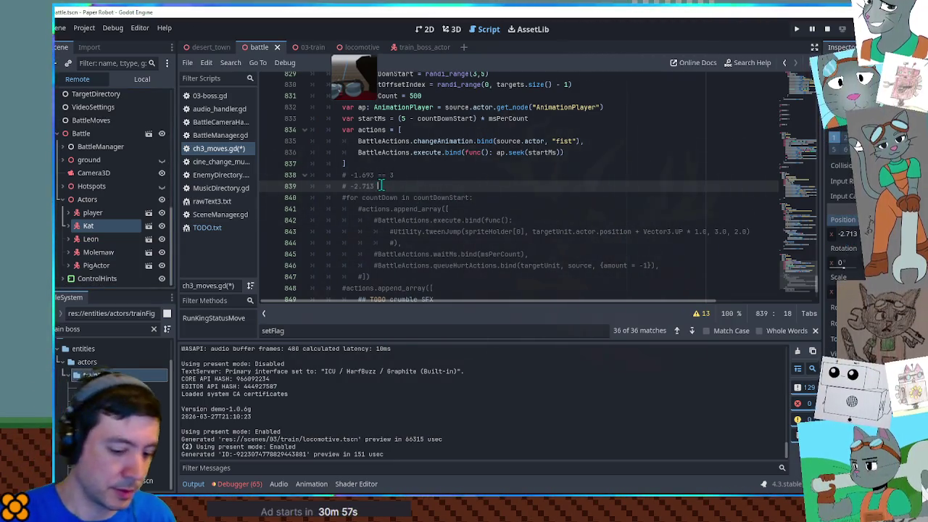
pyautogui.write('== 4.2')
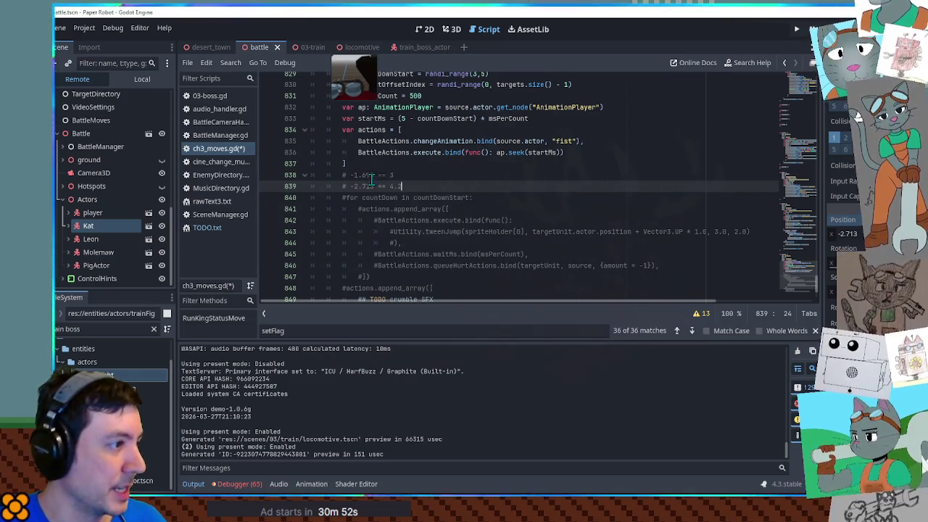
pyautogui.click(432, 177)
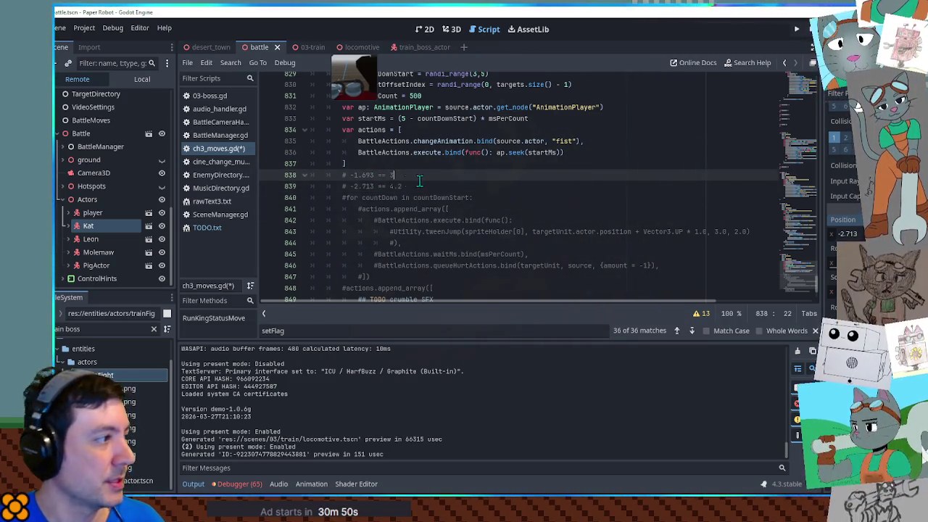
pyautogui.scroll(-1, 358, 195)
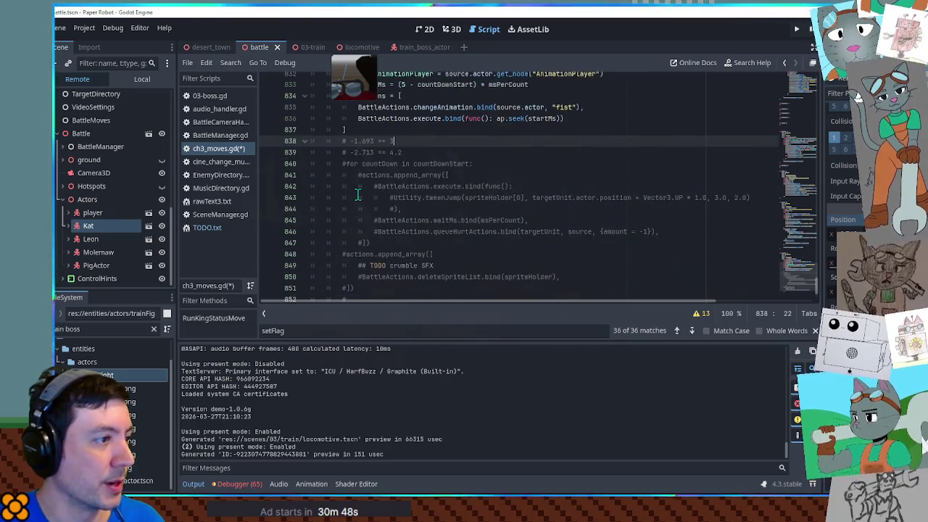
pyautogui.moveTo(340, 166); pyautogui.dragTo(399, 245)
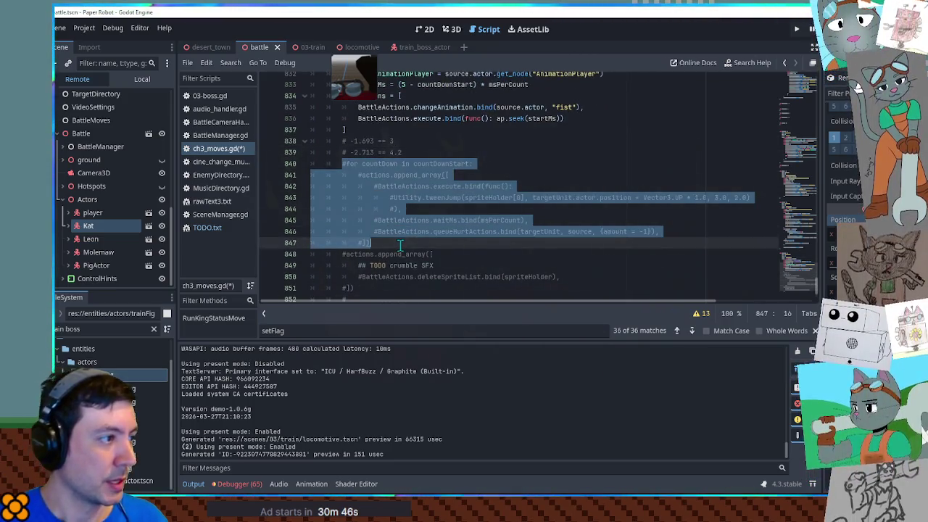
# Step: Uncomment the countdown loop and replace its tweenJump call with a startTween call
pyautogui.hotkey('ctrl', 'k')
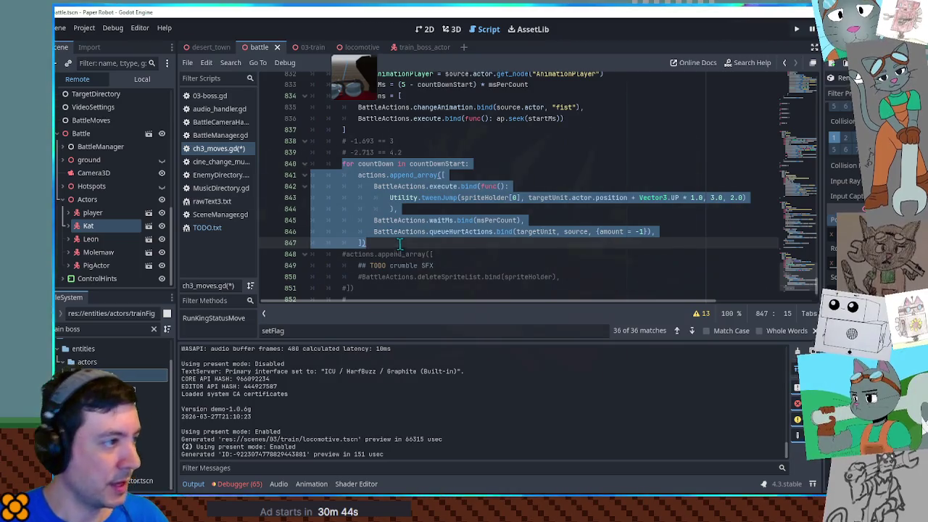
pyautogui.click(449, 141)
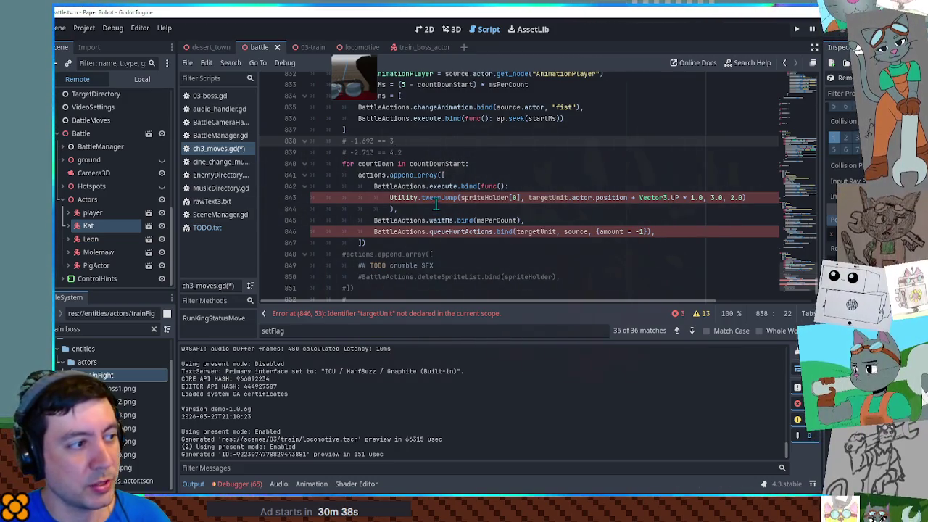
pyautogui.moveTo(374, 187); pyautogui.dragTo(400, 209)
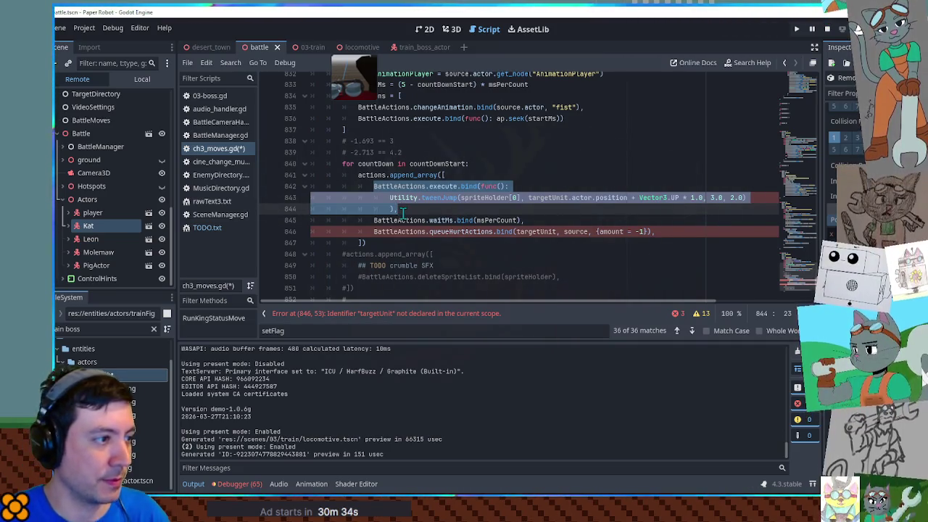
pyautogui.moveTo(431, 186); pyautogui.dragTo(443, 209)
pyautogui.press('BackSpace')
pyautogui.write('startTwe')
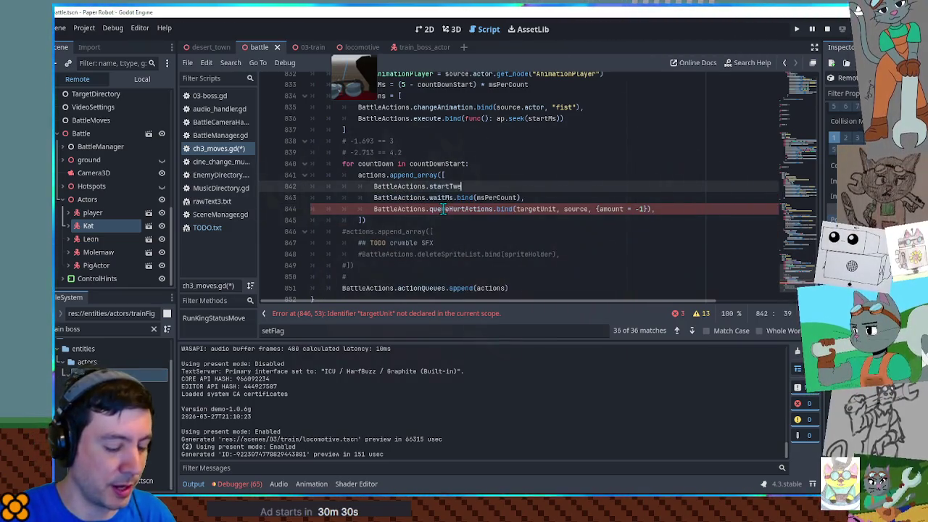
pyautogui.write('en')
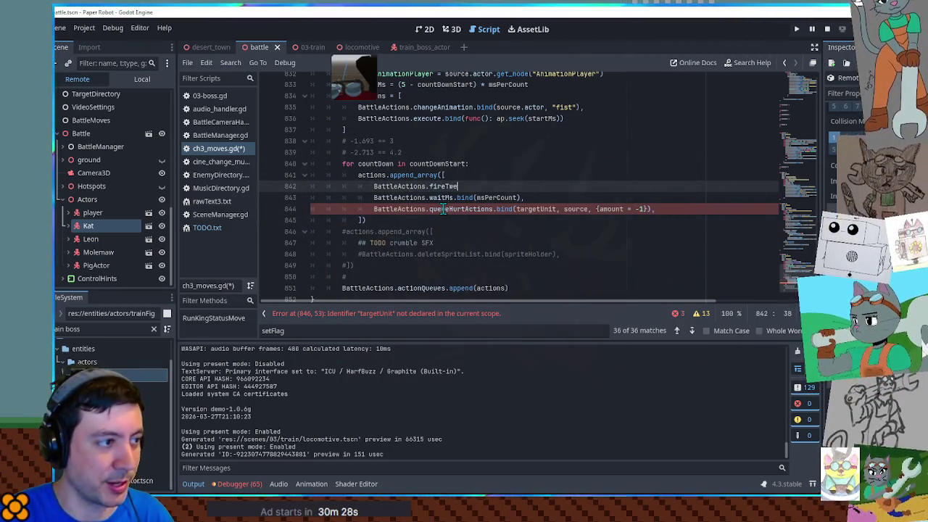
# Step: Copy the popgun move's fireTween .bind(...) arguments from line 780 onto SmokeFist's fireTween on line 842
pyautogui.doubleClick(440, 187)
pyautogui.hotkey('ctrl', 'f')
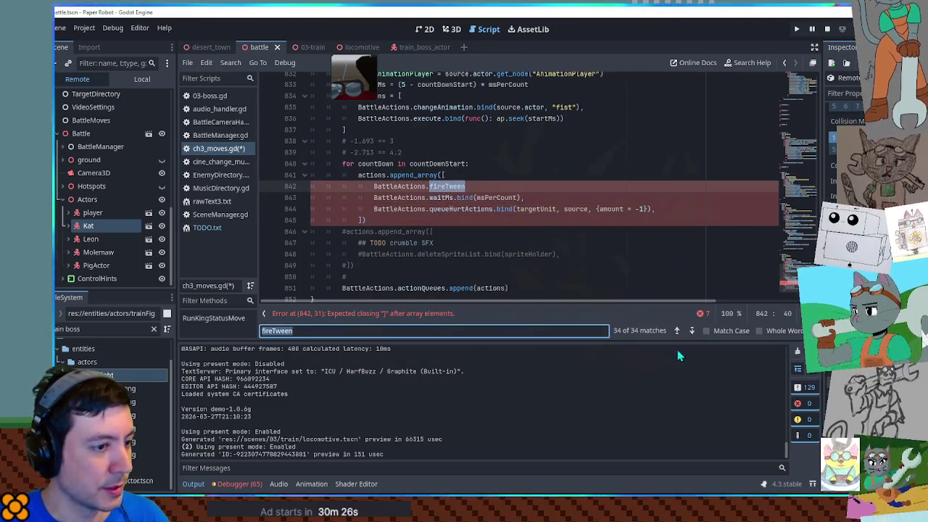
pyautogui.click(679, 331)
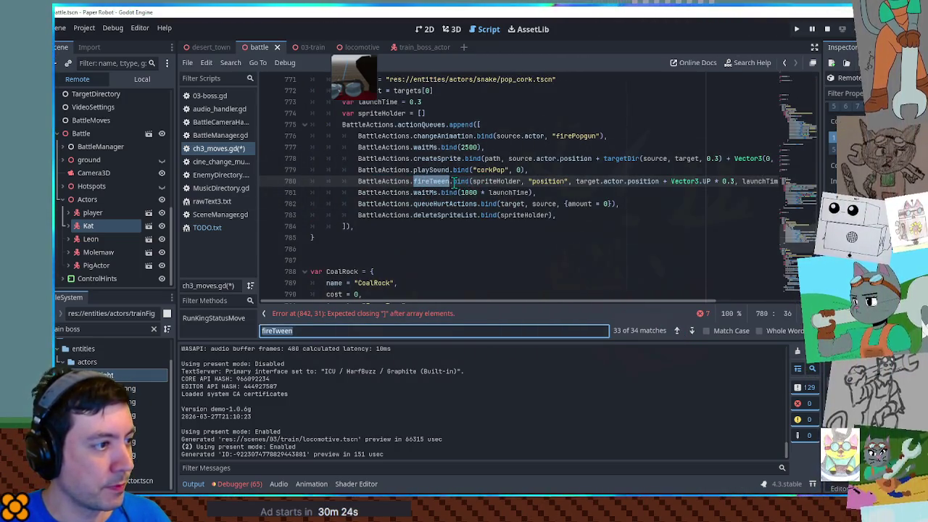
pyautogui.click(453, 182)
pyautogui.hotkey('shift', 'End')
pyautogui.hotkey('ctrl', 'c')
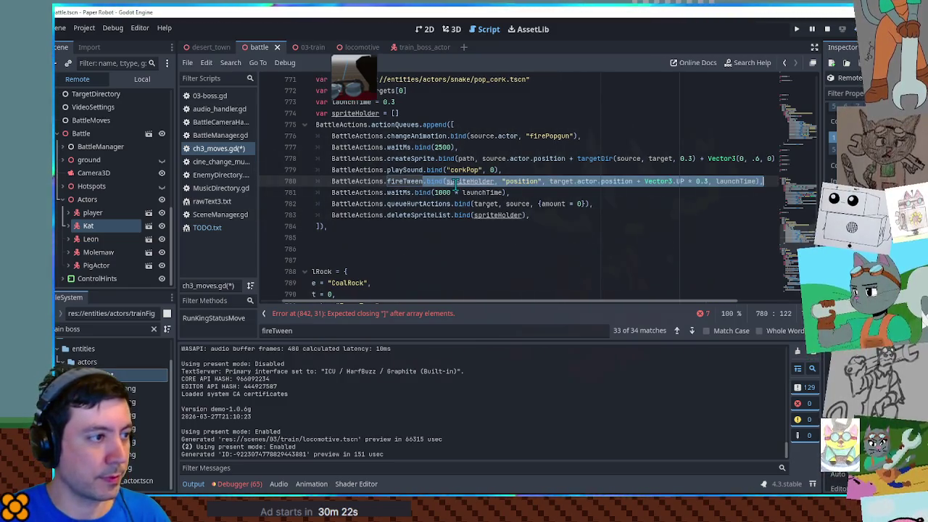
pyautogui.press('Home')
pyautogui.hotkey('ctrl', 'z')
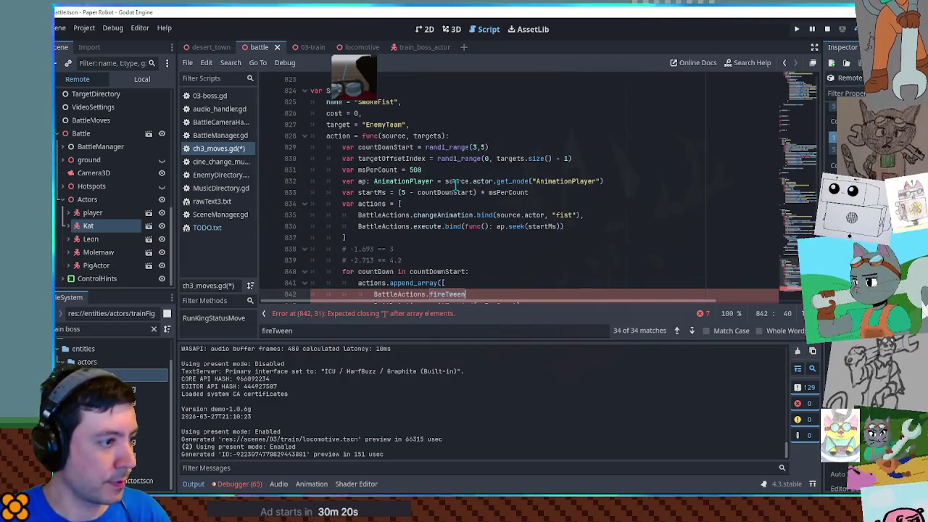
pyautogui.hotkey('ctrl', 'v')
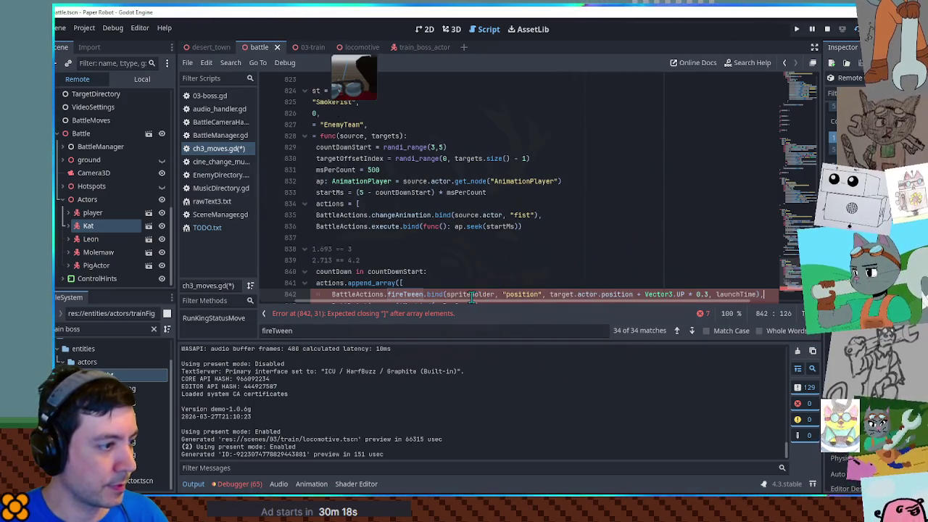
# Step: Delete the queueHurtActions and crumble SFX lines, and uncomment the second append_array block
pyautogui.scroll(-2, 472, 297)
pyautogui.scroll(-1, 572, 231)
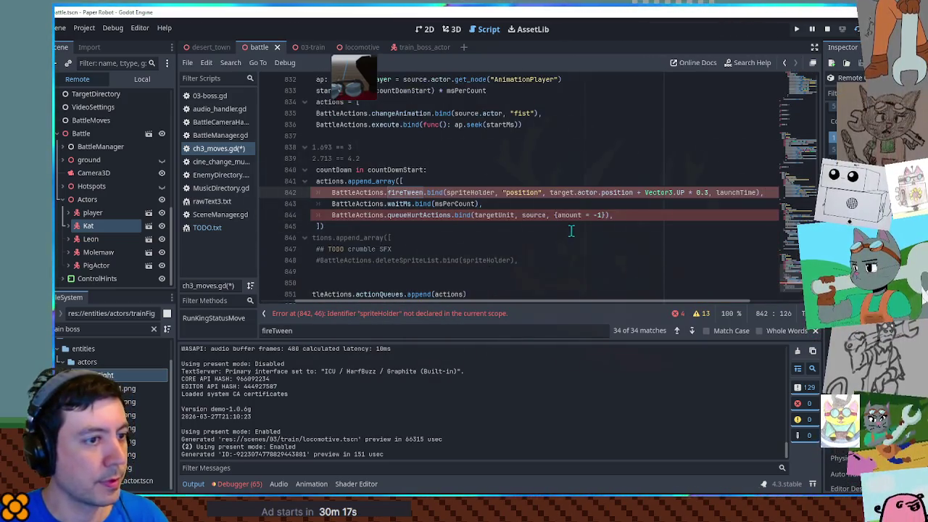
pyautogui.click(340, 216)
pyautogui.hotkey('ctrl', 'shift', 'k')
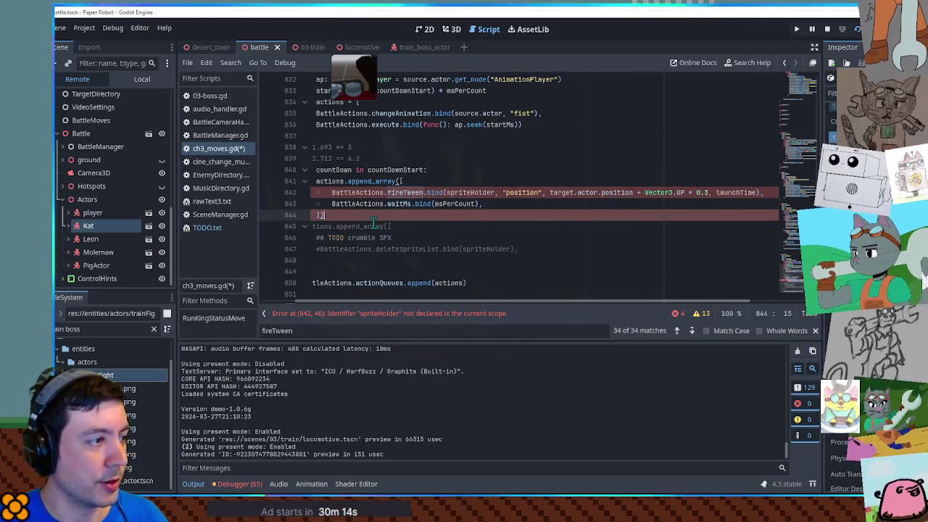
pyautogui.press('Down')
pyautogui.press('Home')
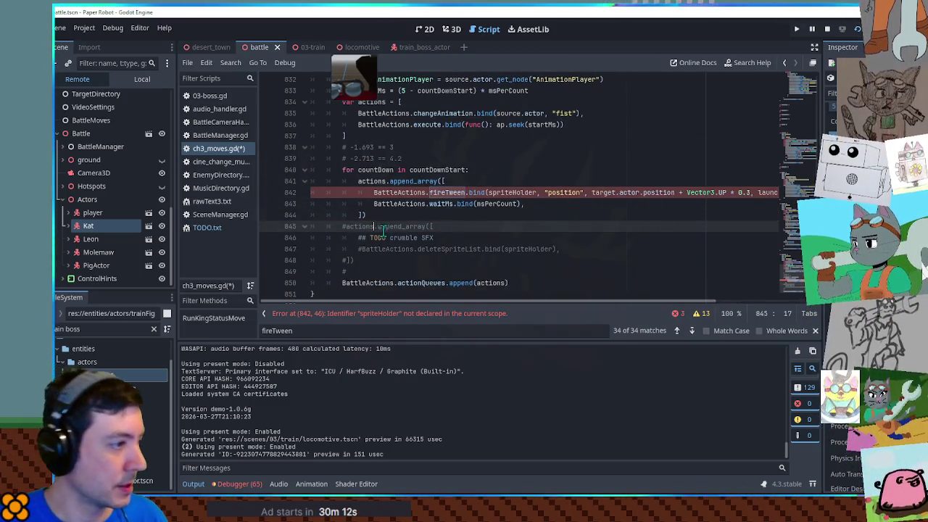
pyautogui.click(382, 234)
pyautogui.hotkey('ctrl', 'shift', 'k')
pyautogui.hotkey('ctrl', 'shift', 'k')
pyautogui.moveTo(346, 227)
pyautogui.mouseDown()
pyautogui.moveTo(358, 244)
pyautogui.moveTo(347, 248)
pyautogui.mouseUp()
pyautogui.hotkey('ctrl', 'k')
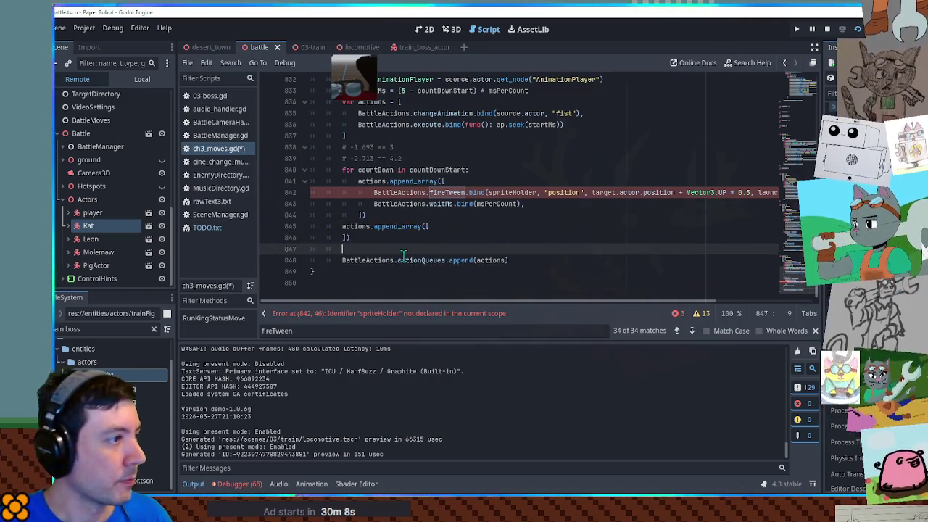
# Step: Start declaring a new variable on a line below msPerCount
pyautogui.scroll(1, 411, 215)
pyautogui.click(512, 232)
pyautogui.scroll(2, 516, 217)
pyautogui.scroll(1, 522, 203)
pyautogui.click(575, 207)
pyautogui.press('Return')
pyautogui.write('var armSprite =')
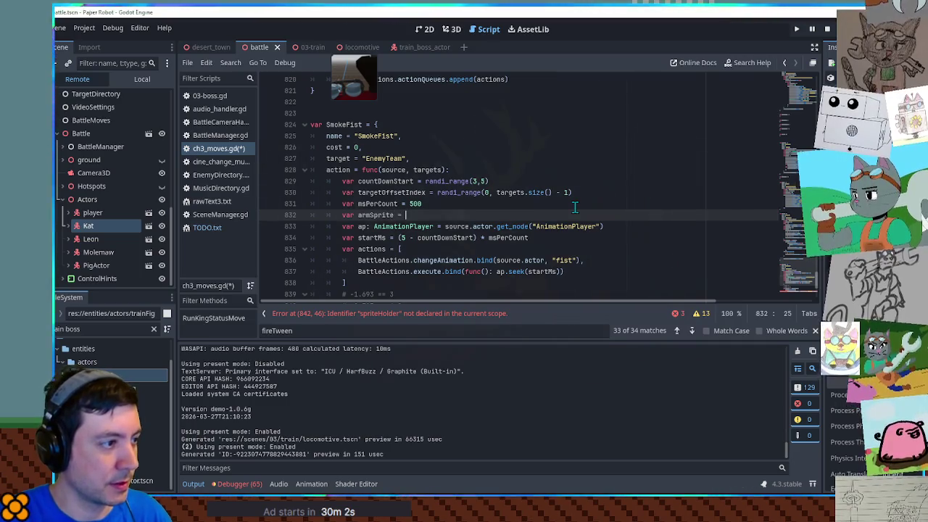
# Step: Declare var armSprite = source.actor.get_node("AnimationPlayer") and switch to the train boss actor scene
pyautogui.press('Escape')
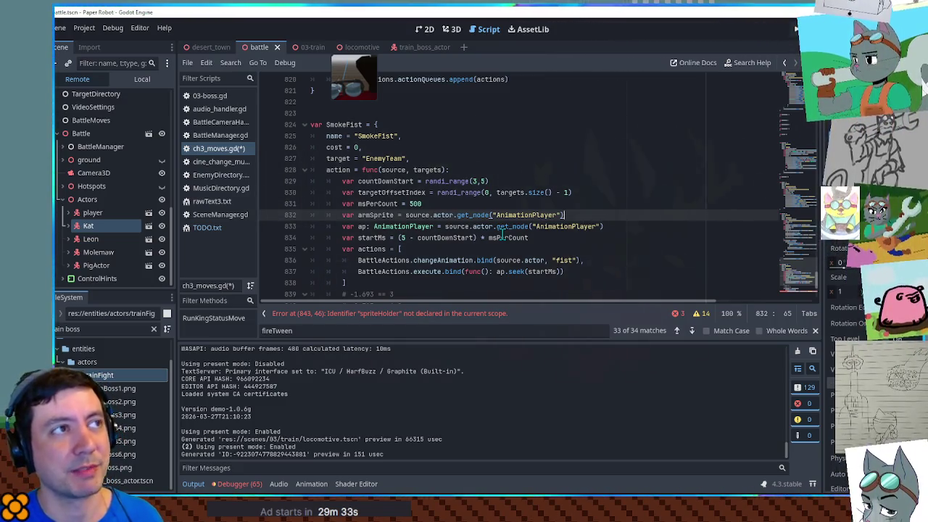
pyautogui.click(426, 47)
# Step: Launch Paper Robot with F5, then return to the editor showing ch3_moves.gd at SmokeFist
pyautogui.press('F5')
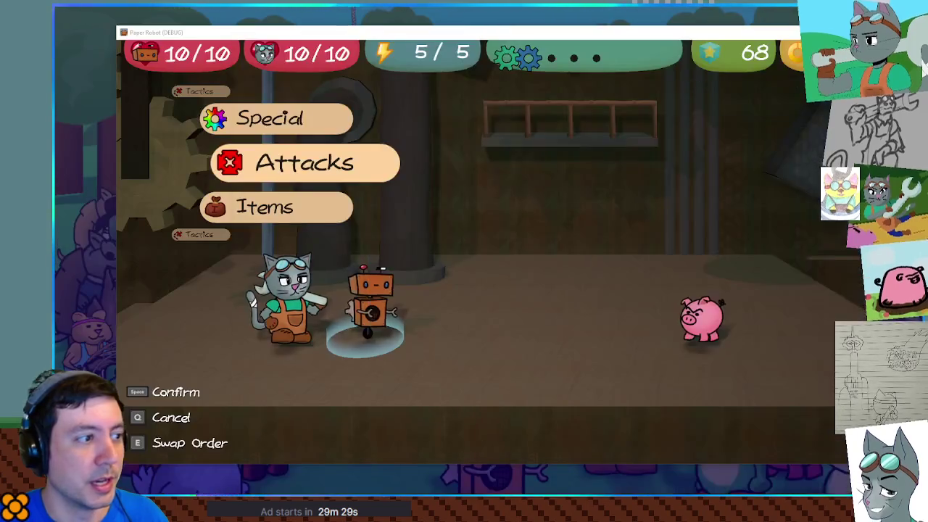
pyautogui.hotkey('alt', 'Tab')
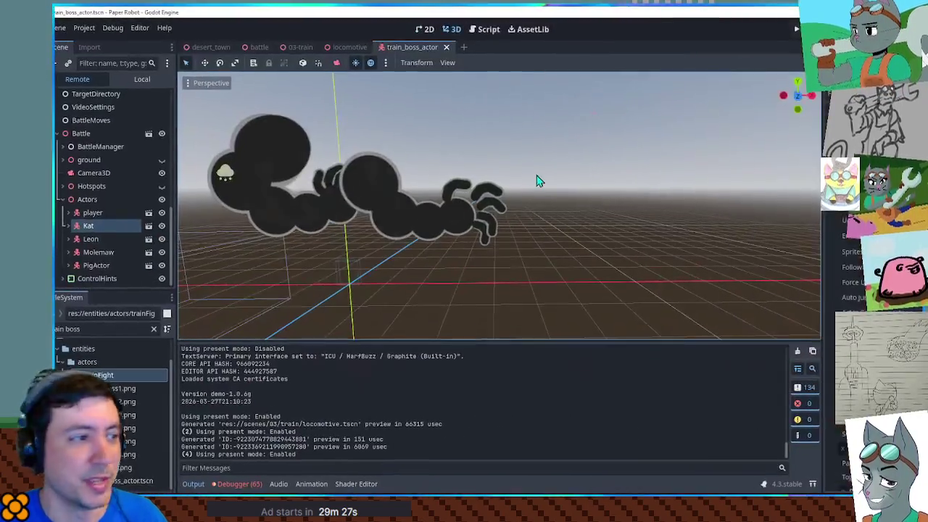
pyautogui.click(488, 37)
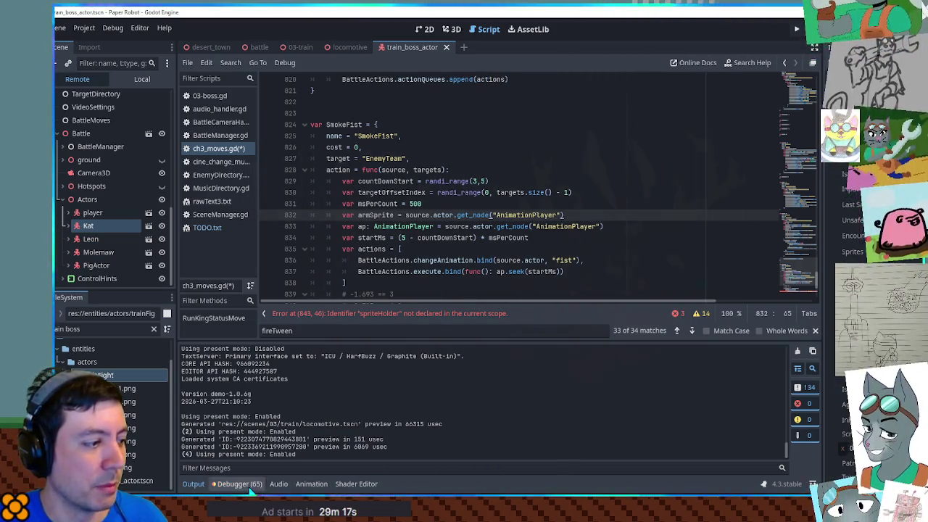
# Step: Point armSprite at the boss actor's Sprites/BackArm node instead of AnimationPlayer
pyautogui.click(238, 484)
pyautogui.click(246, 486)
pyautogui.click(620, 294)
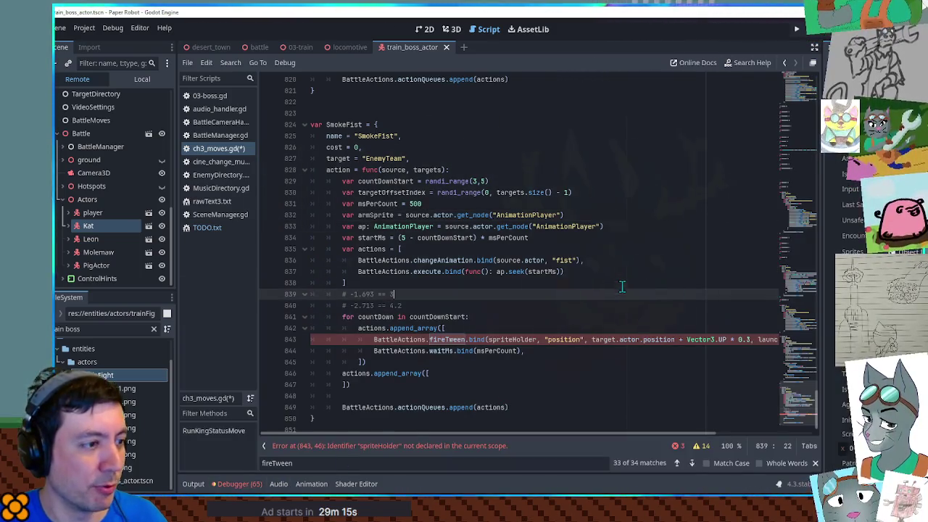
pyautogui.click(434, 282)
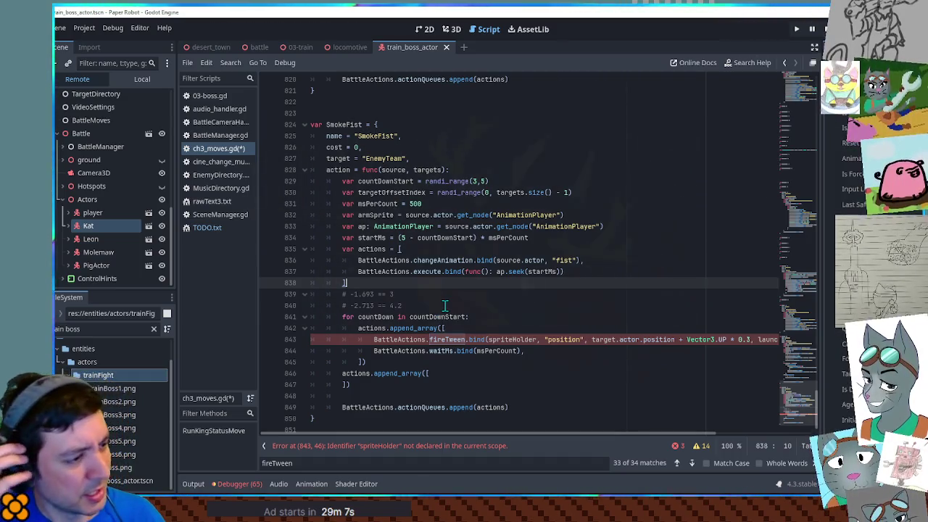
pyautogui.scroll(1, 445, 306)
pyautogui.scroll(-1, 446, 305)
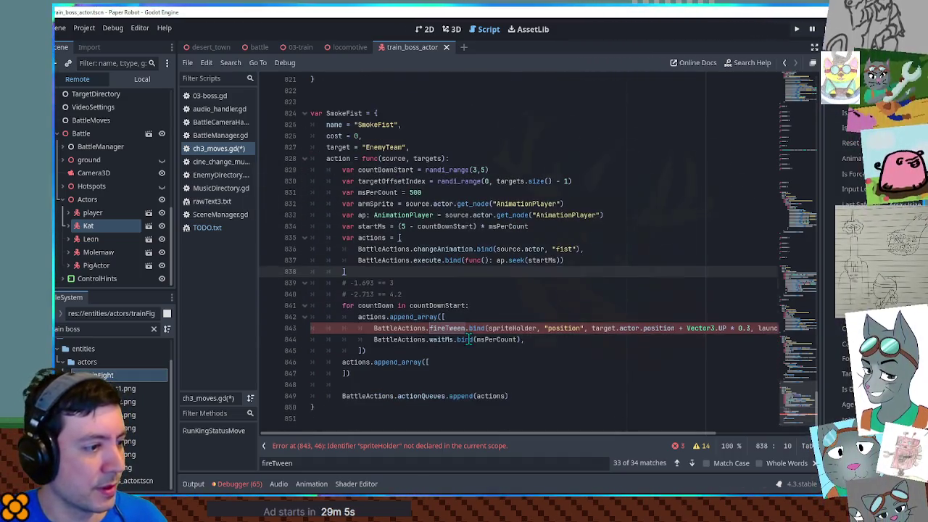
pyautogui.doubleClick(385, 204)
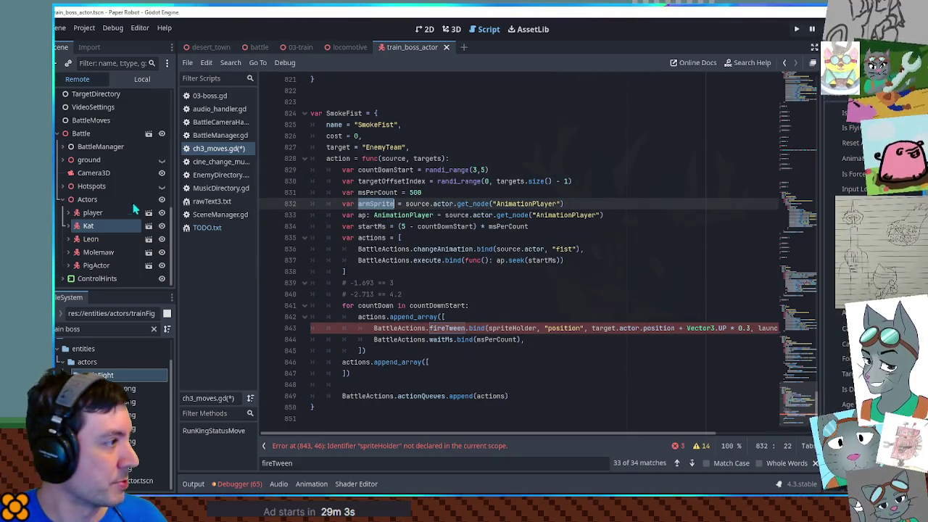
pyautogui.click(141, 79)
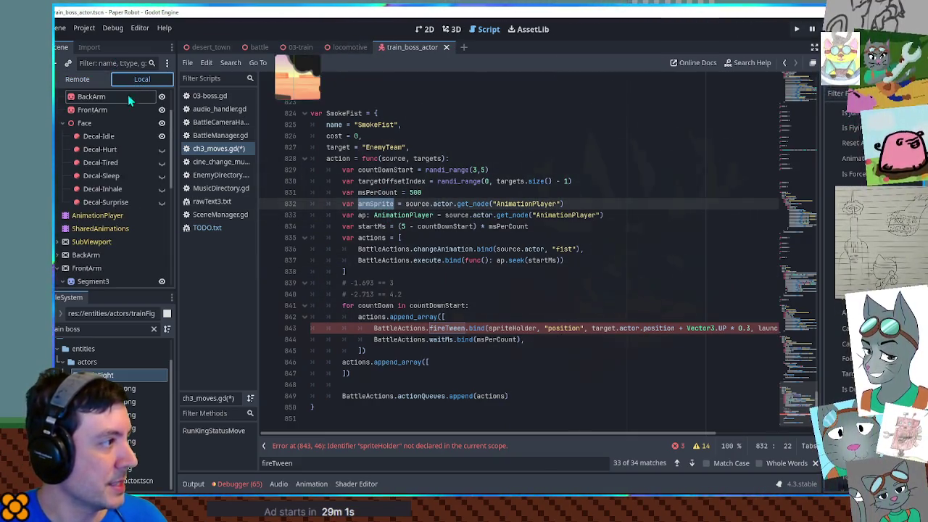
pyautogui.scroll(2, 111, 109)
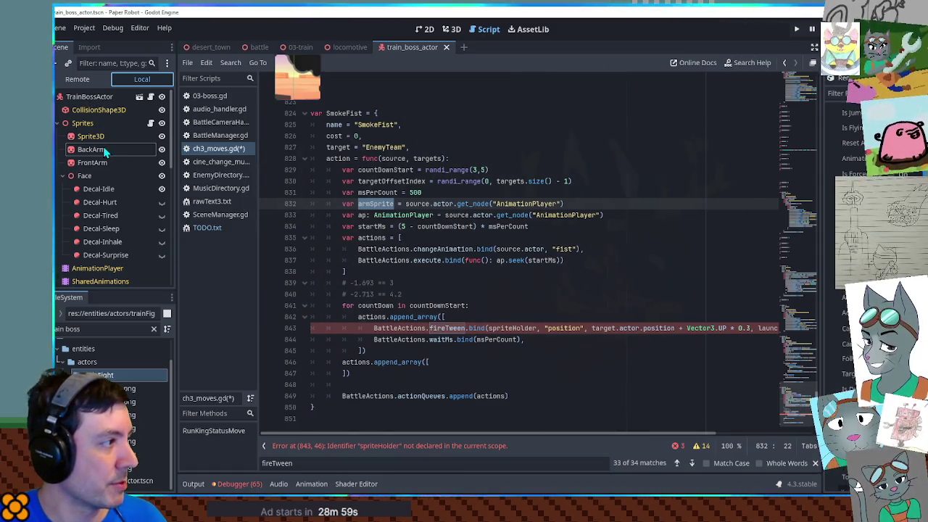
pyautogui.click(101, 150)
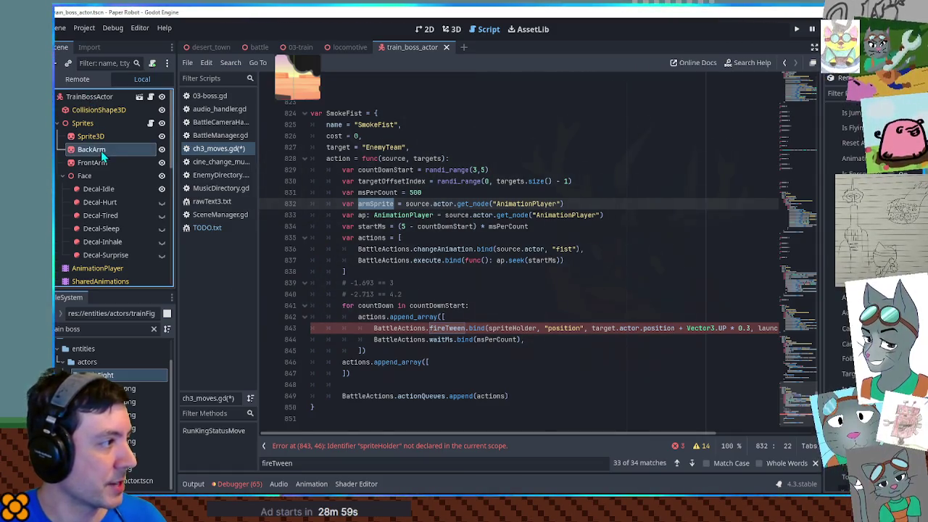
pyautogui.doubleClick(527, 204)
pyautogui.write('Sprites/BackArm')
# Step: Replace spriteHolder with armSprite in the fireTween call
pyautogui.doubleClick(376, 204)
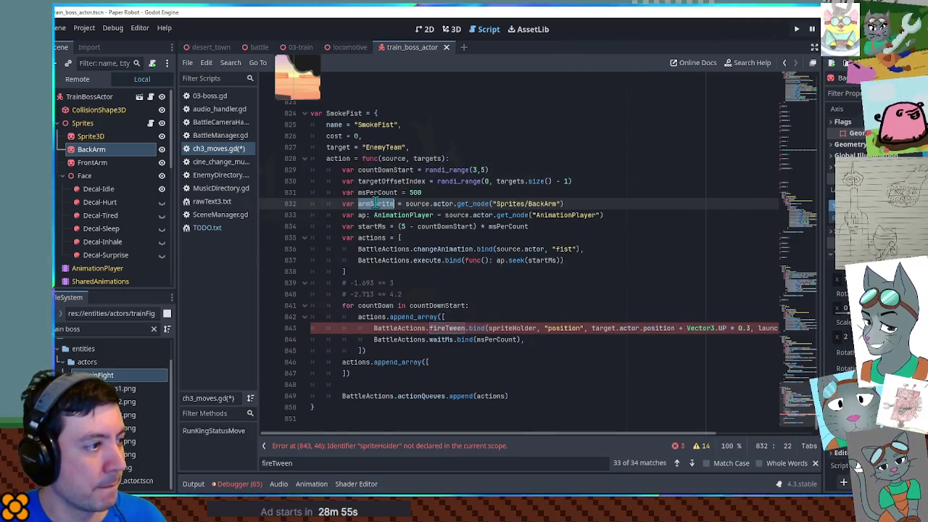
pyautogui.hotkey('ctrl', 'c')
pyautogui.doubleClick(507, 328)
pyautogui.hotkey('ctrl', 'v')
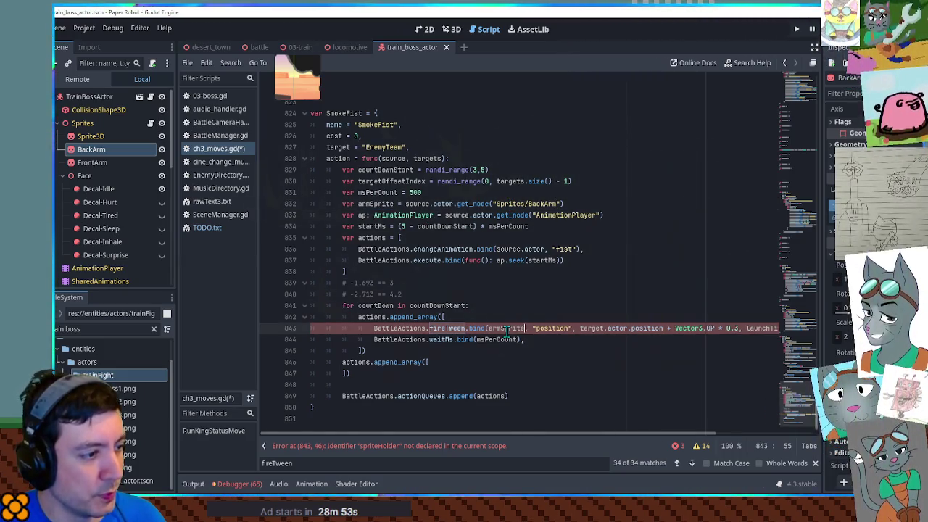
# Step: Limit the tween to "position:x" and declare var targetX = 0.0 inside the countdown loop
pyautogui.click(567, 328)
pyautogui.write(':x')
pyautogui.click(517, 306)
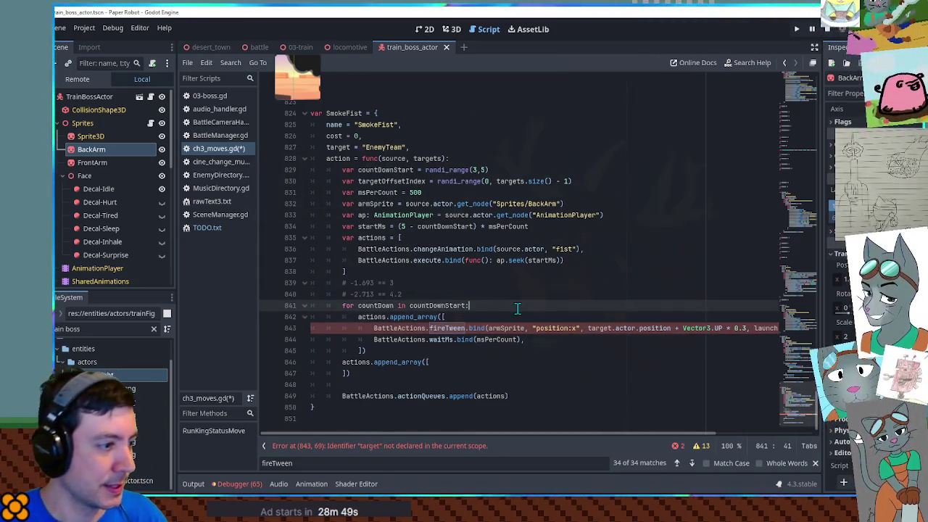
pyautogui.press('Return')
pyautogui.write('var ')
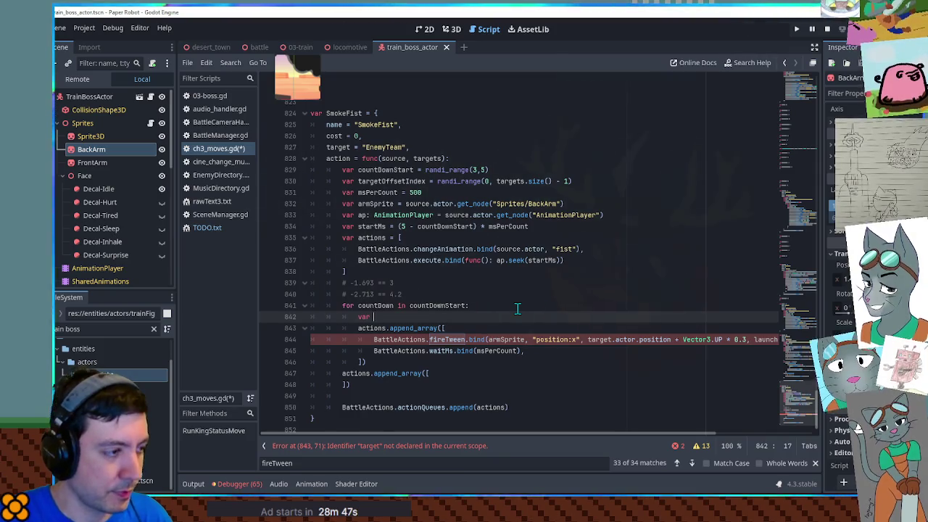
pyautogui.write('targetX = ')
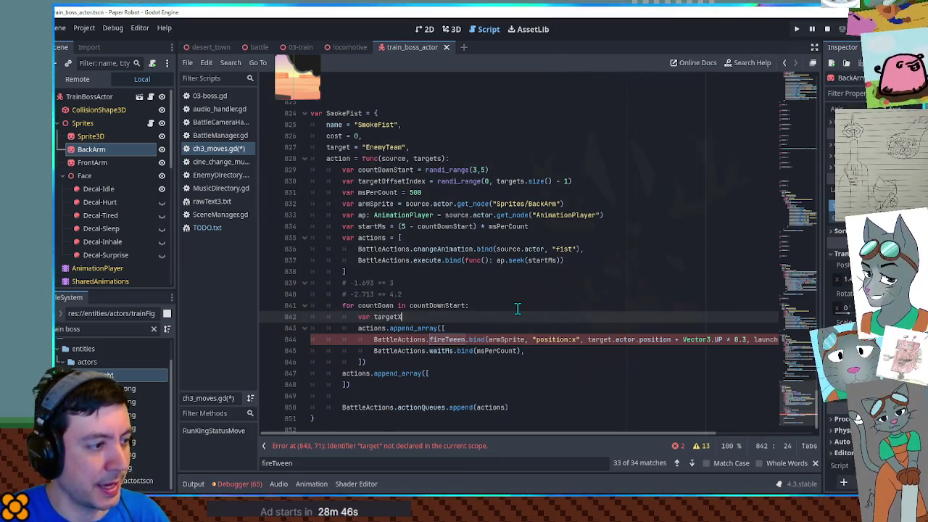
pyautogui.write('0.0')
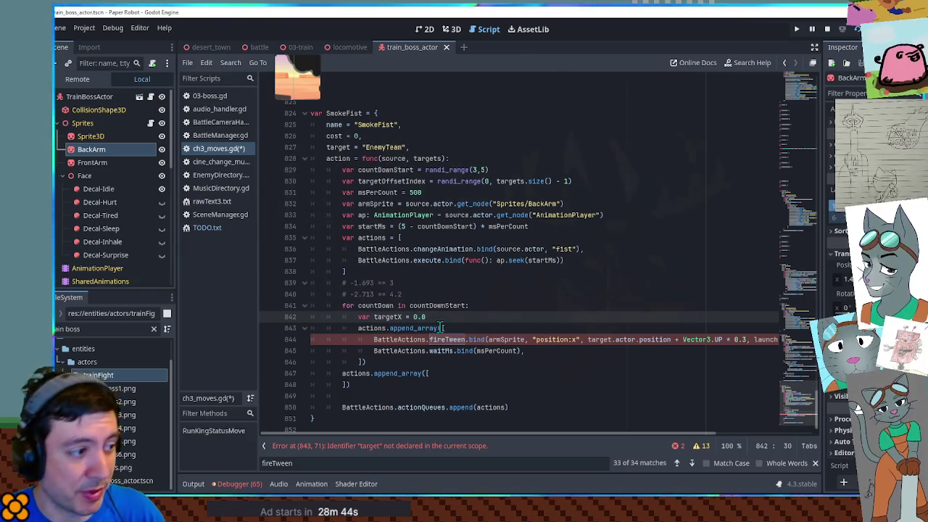
# Step: Pass targetX as the tween target and msPerCount as its duration instead of launchTime
pyautogui.doubleClick(388, 317)
pyautogui.moveTo(587, 340); pyautogui.dragTo(743, 340)
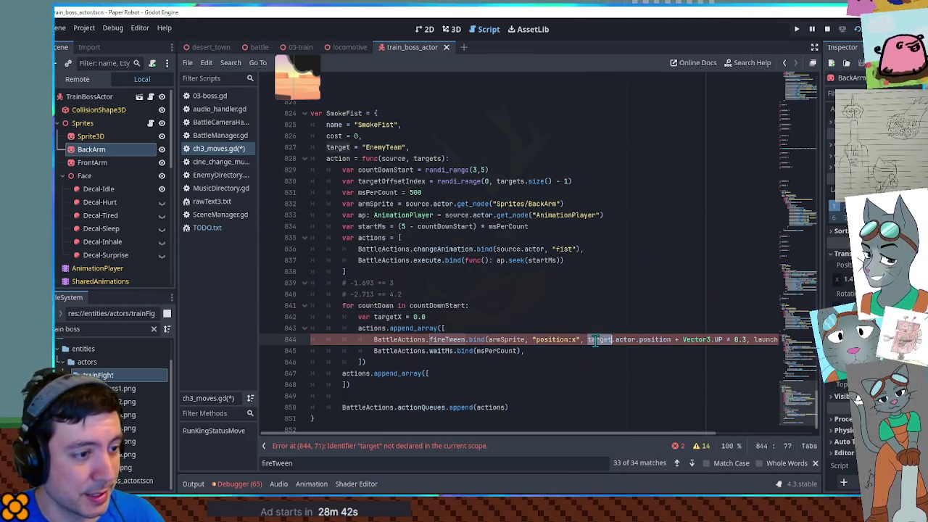
pyautogui.scroll(1, 797, 376)
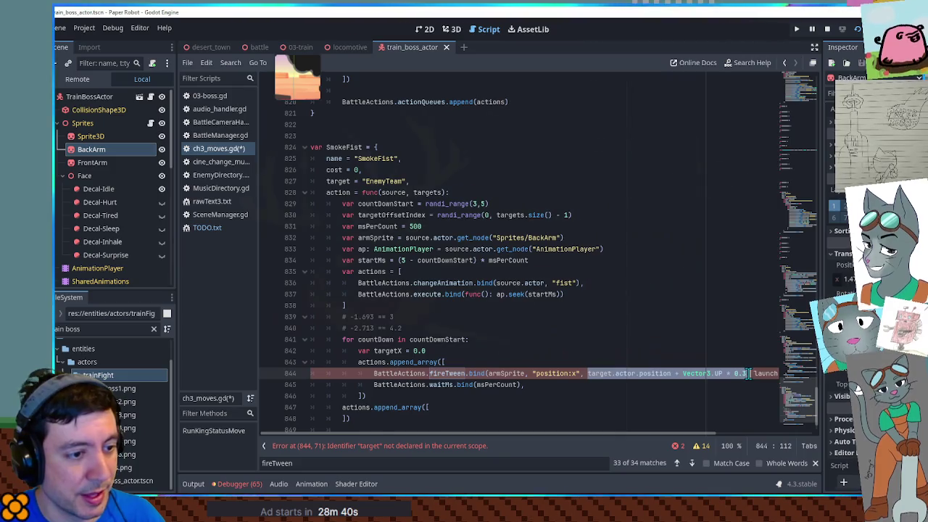
pyautogui.write('targetX')
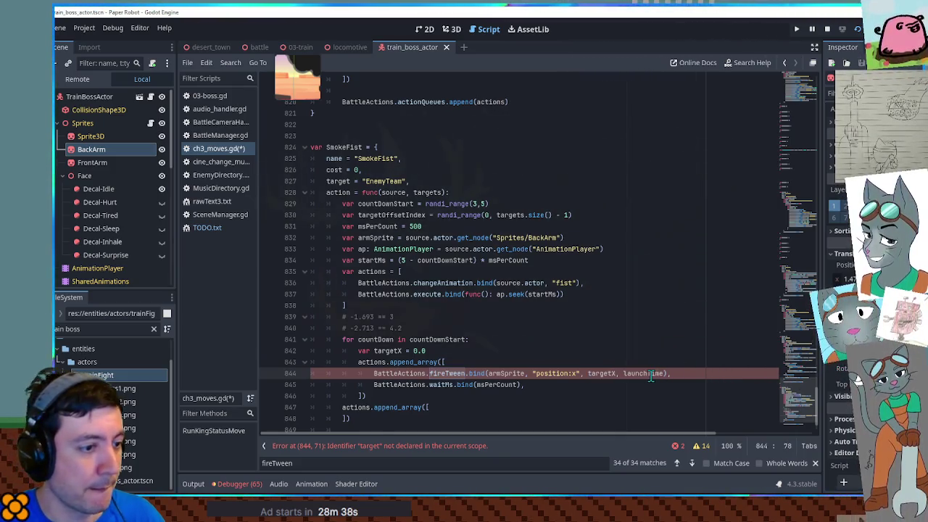
pyautogui.doubleClick(643, 373)
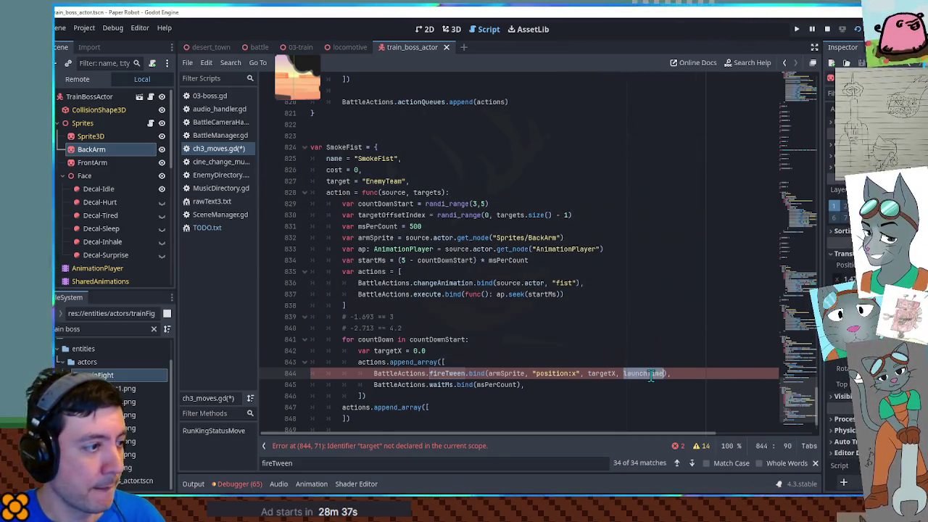
pyautogui.doubleClick(370, 260)
pyautogui.doubleClick(644, 374)
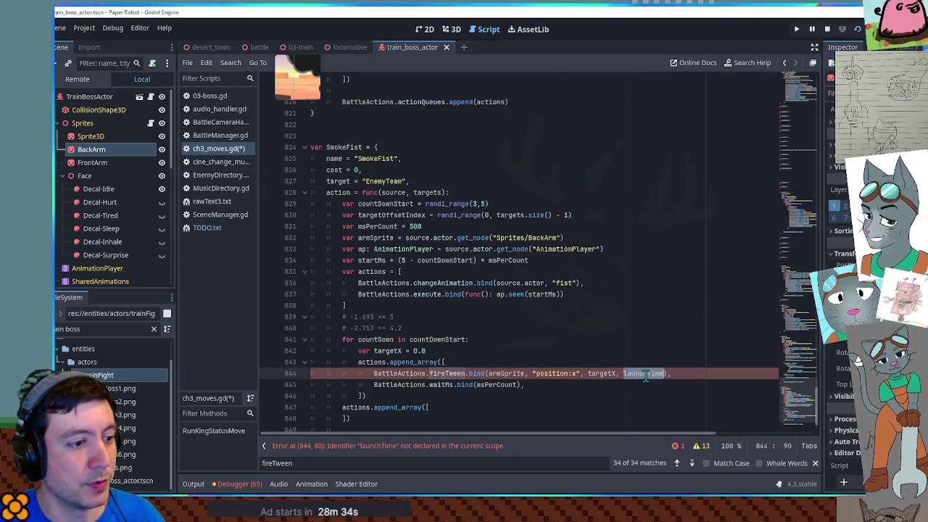
pyautogui.doubleClick(378, 226)
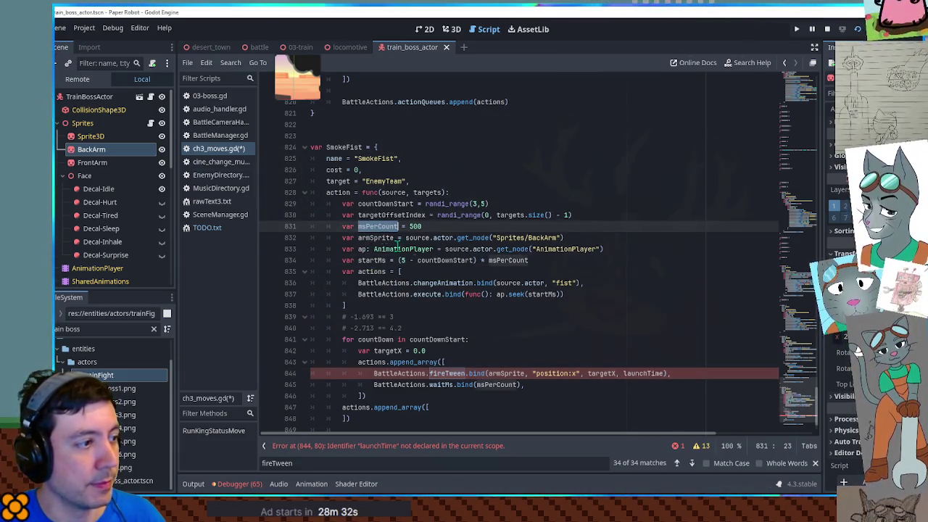
pyautogui.doubleClick(632, 373)
pyautogui.hotkey('ctrl', 'v')
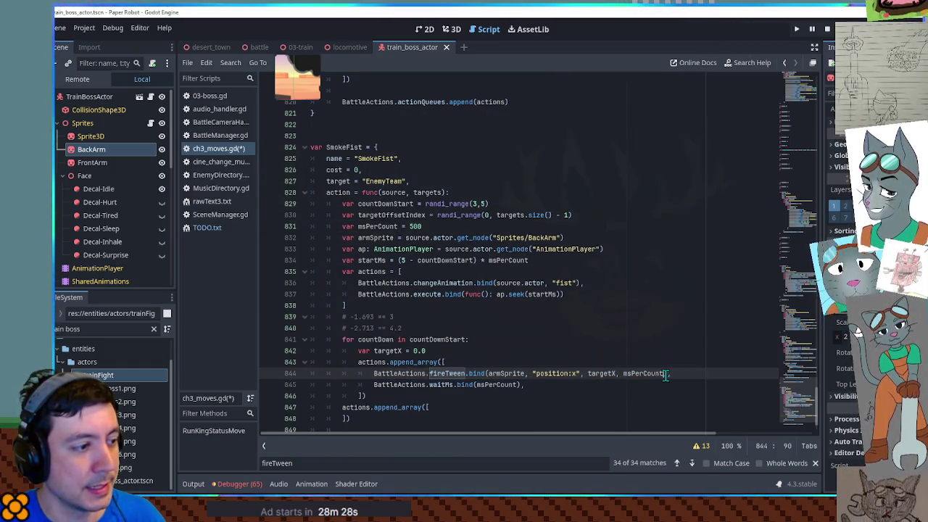
pyautogui.write(', ),')
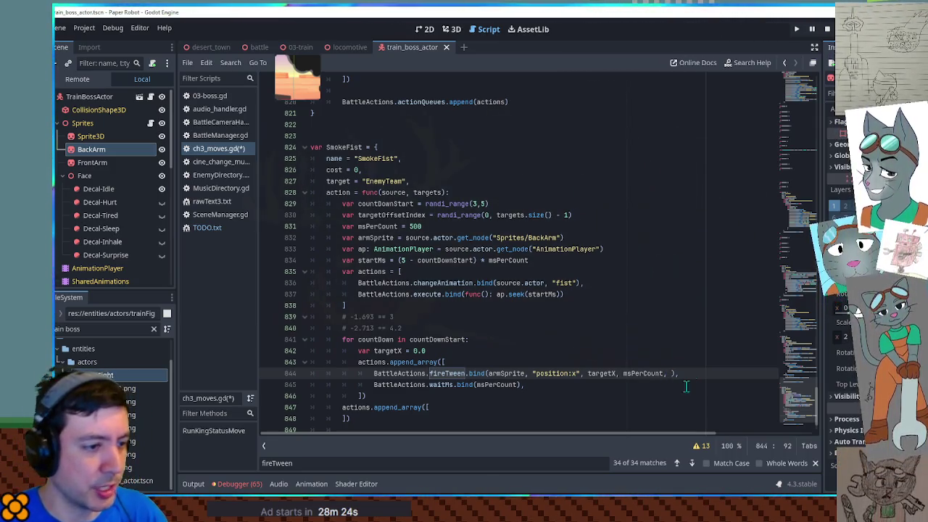
# Step: Filter the FileSystem for "ce actions" to locate fireTween's script
pyautogui.doubleClick(446, 373)
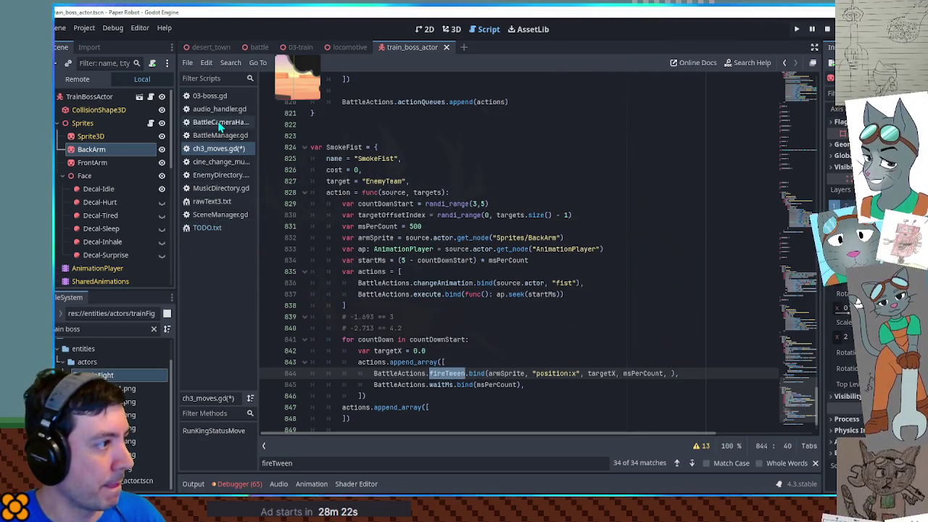
pyautogui.tripleClick(108, 329)
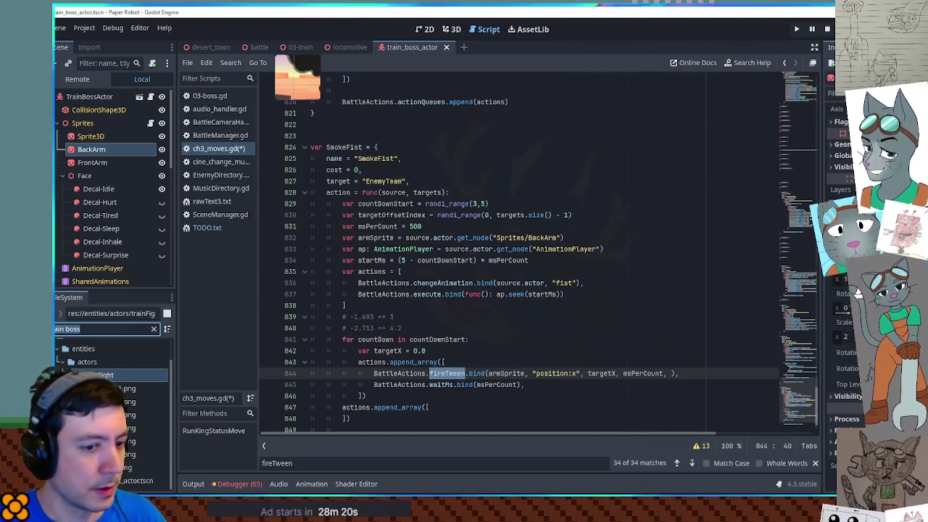
pyautogui.write('ce actions')
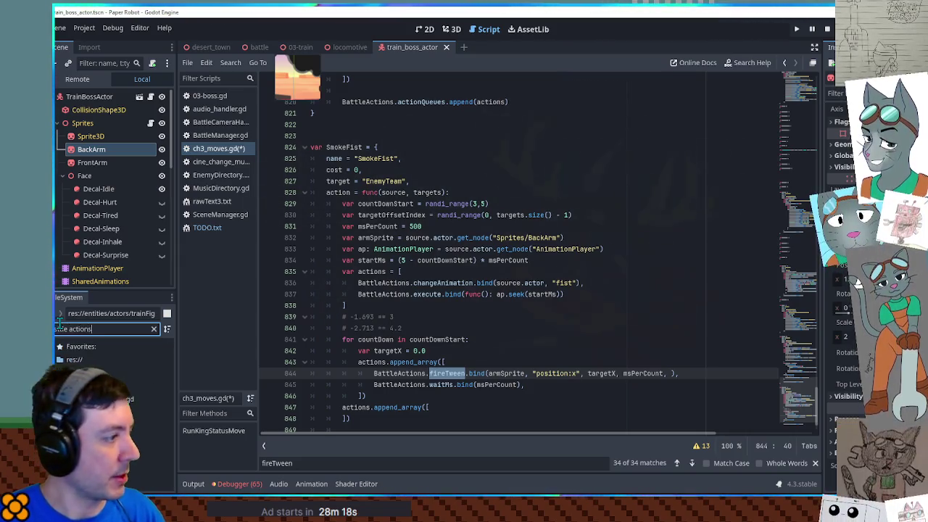
# Step: Open BattleActions.gd and copy fireTween's default transition and easing parameters
pyautogui.press('Return')
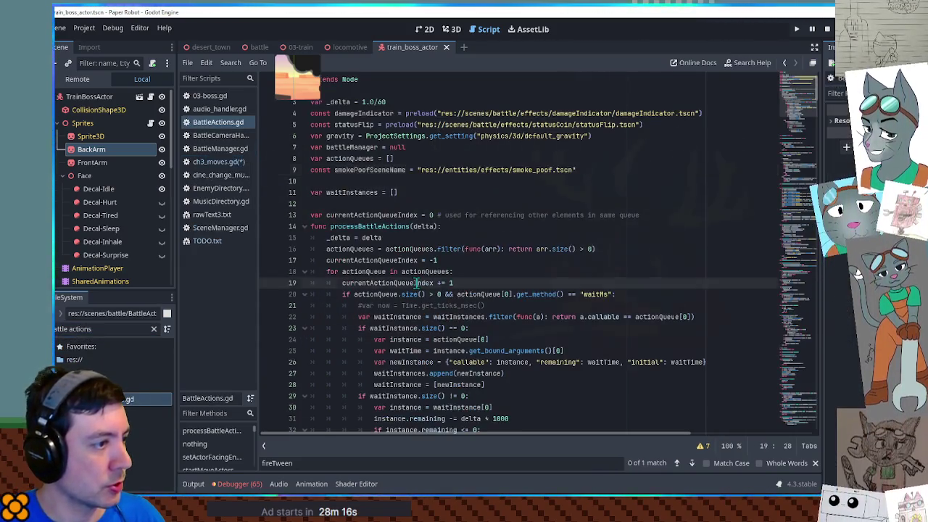
pyautogui.hotkey('ctrl', 'f')
pyautogui.doubleClick(629, 249)
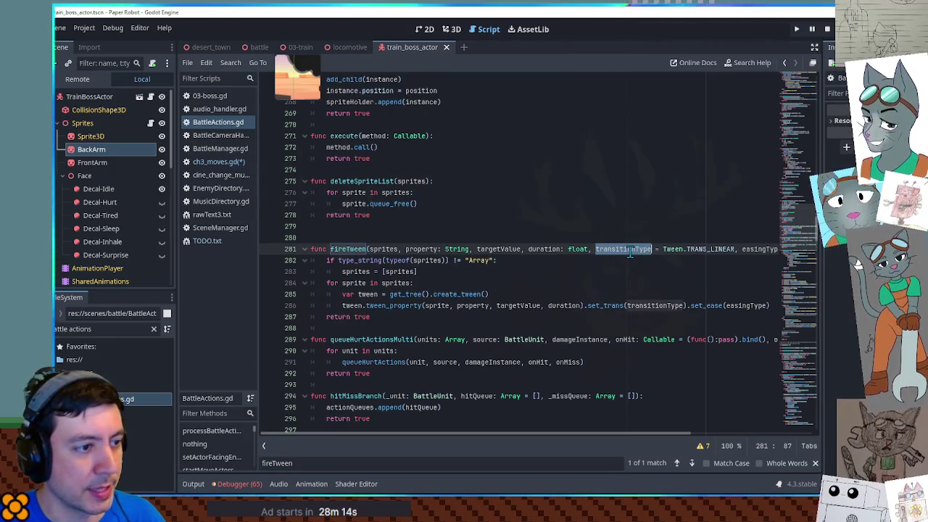
pyautogui.moveTo(677, 251); pyautogui.dragTo(805, 258)
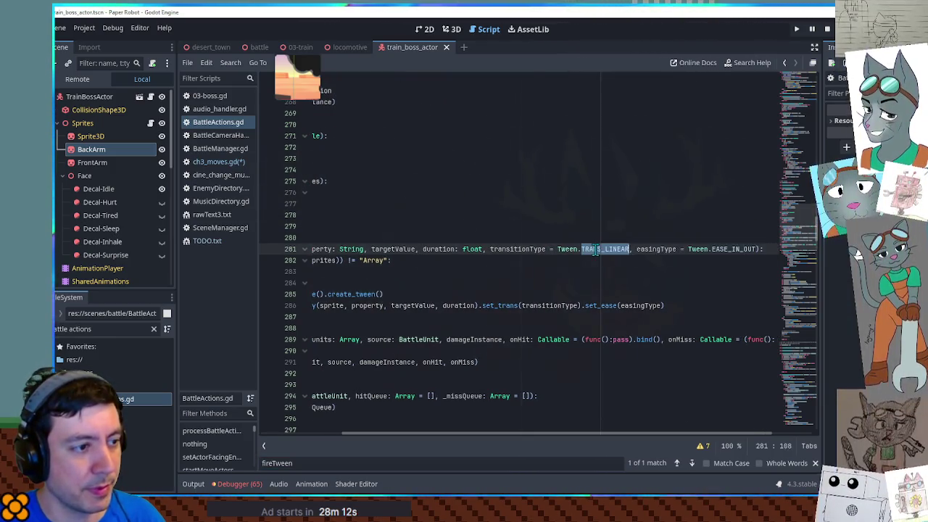
pyautogui.click(553, 250)
pyautogui.moveTo(556, 250); pyautogui.dragTo(758, 250)
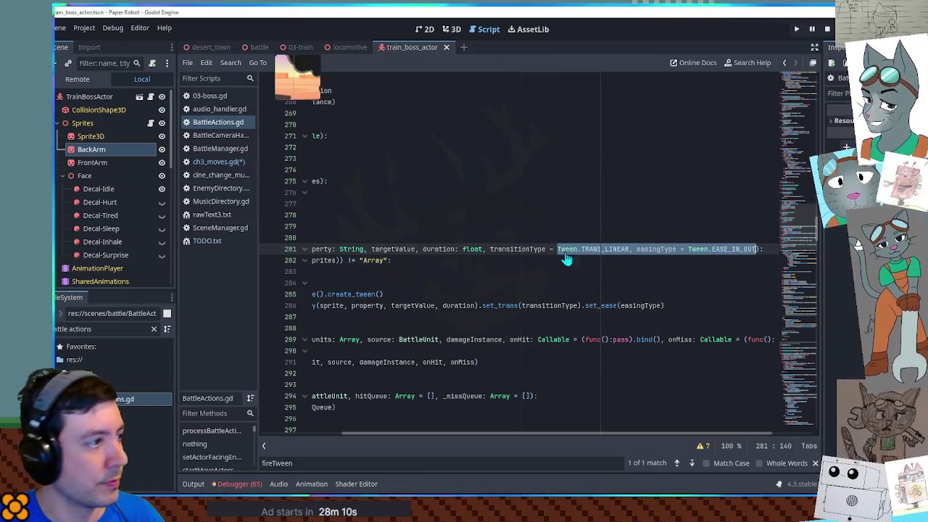
# Step: Add transition and easing arguments to SmokeFist's fireTween call, using TRANS_QUAD
pyautogui.click(207, 163)
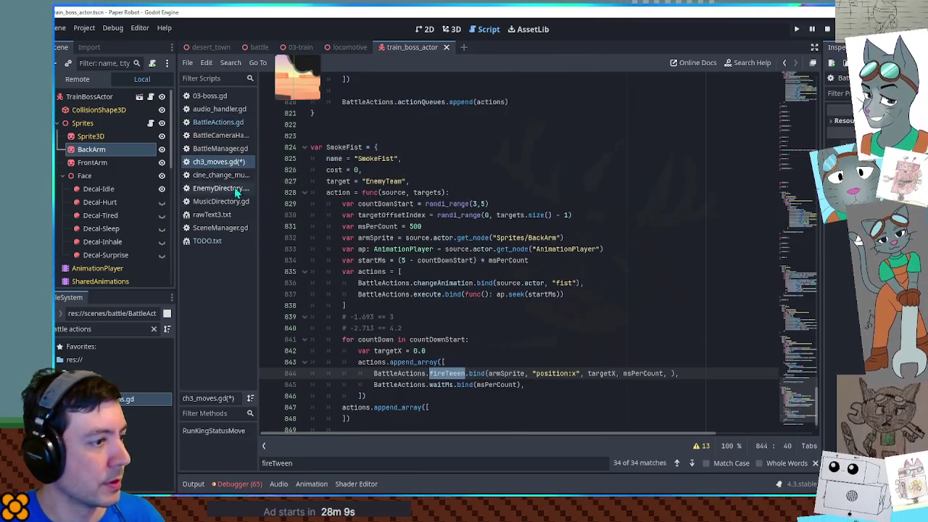
pyautogui.click(671, 374)
pyautogui.hotkey('ctrl', 'v')
pyautogui.doubleClick(656, 373)
pyautogui.press('Delete')
pyautogui.press('Delete')
pyautogui.press('Delete')
pyautogui.doubleClick(628, 373)
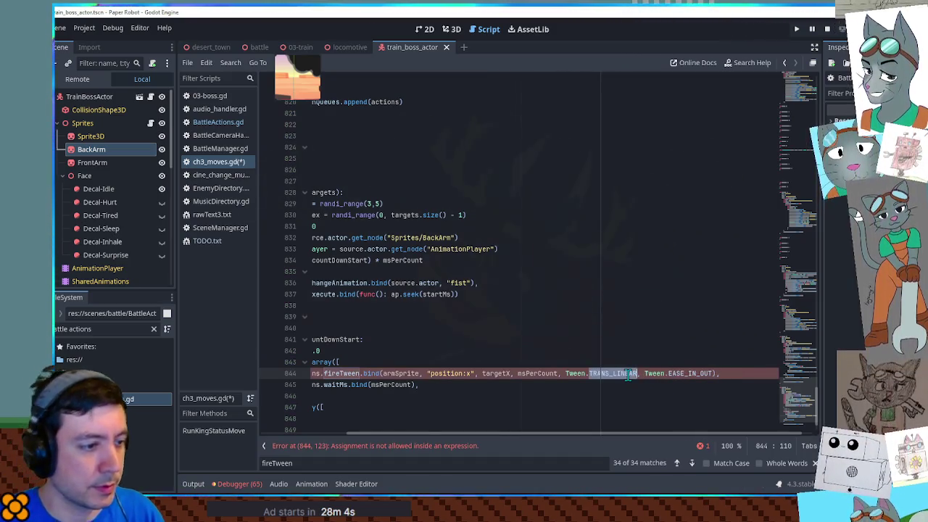
pyautogui.write('TRANS_QU')
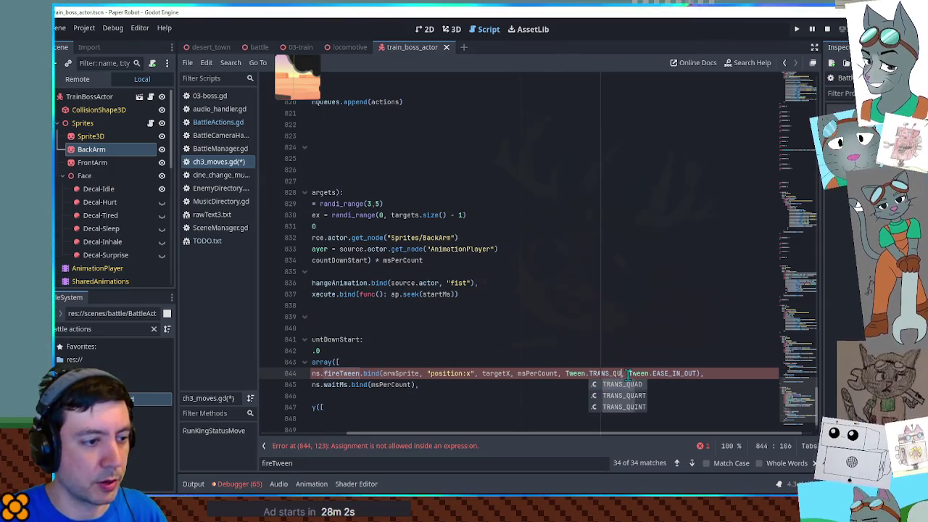
pyautogui.press('Return')
pyautogui.press('Right')
pyautogui.press('Right')
pyautogui.press('Right')
pyautogui.press('Right')
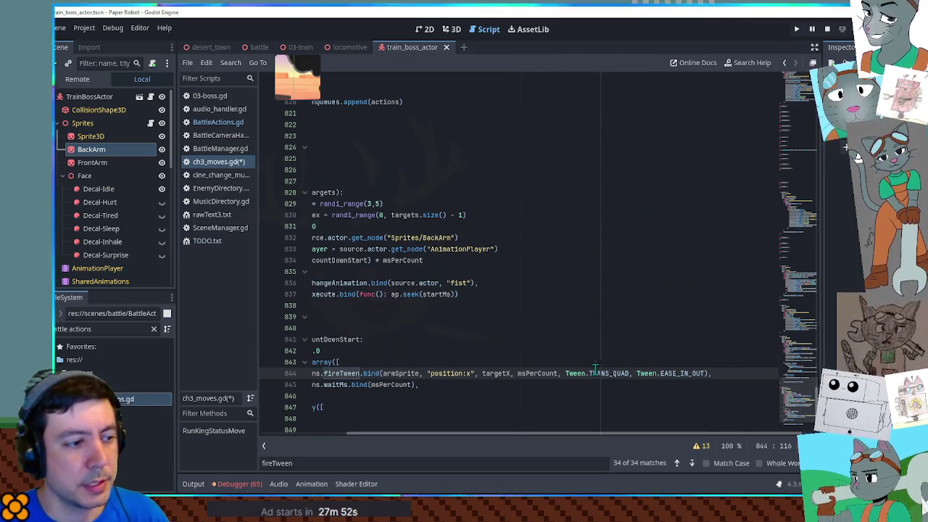
# Step: Remove the transition and easing arguments from the fireTween call again
pyautogui.click(714, 372)
pyautogui.moveTo(707, 373); pyautogui.dragTo(557, 373)
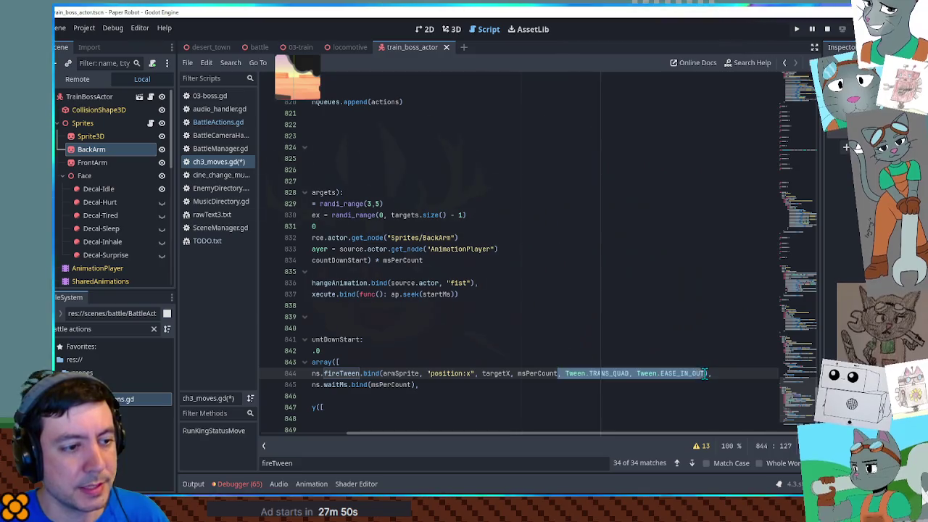
pyautogui.press('BackSpace')
pyautogui.press('Home')
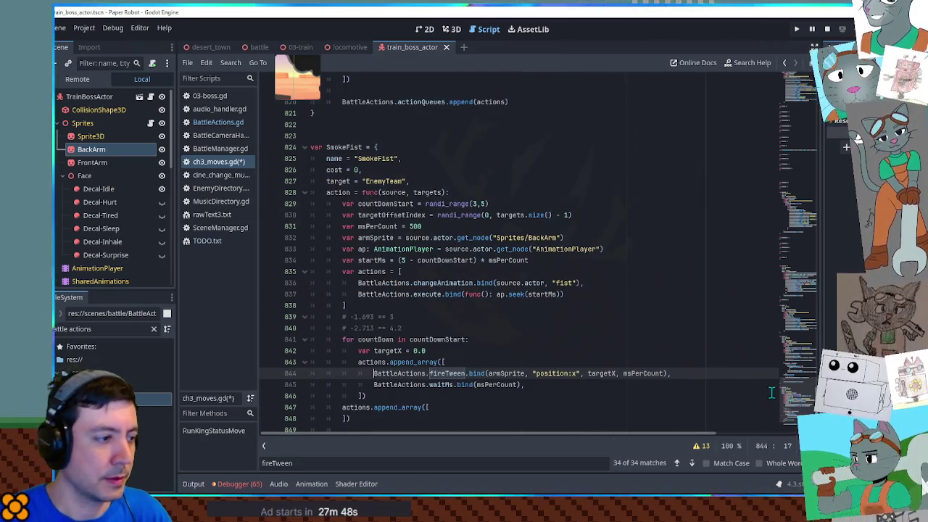
# Step: Add a "# TODO tween Y" comment on the line below the fireTween call
pyautogui.click(676, 382)
pyautogui.click(676, 378)
pyautogui.press('Return')
pyautogui.write('# TODO tween y')
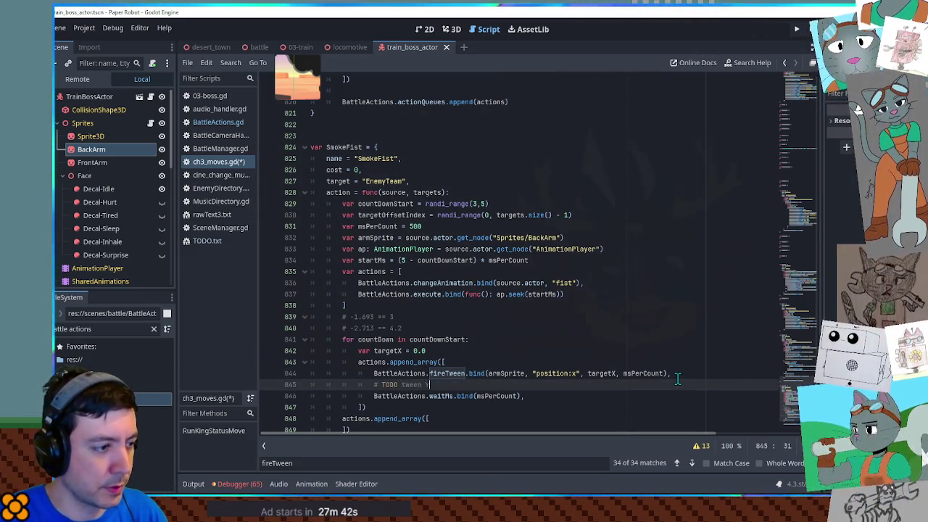
pyautogui.scroll(-2, 678, 376)
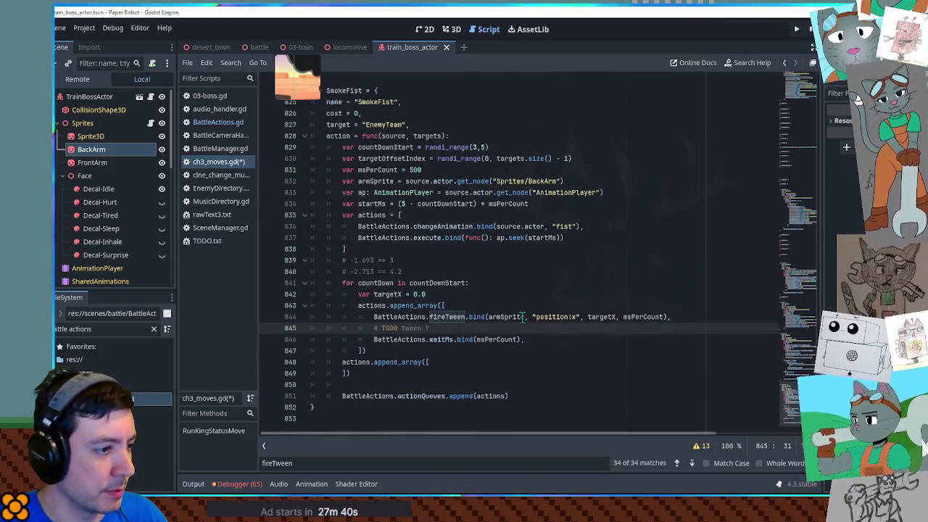
pyautogui.click(380, 294)
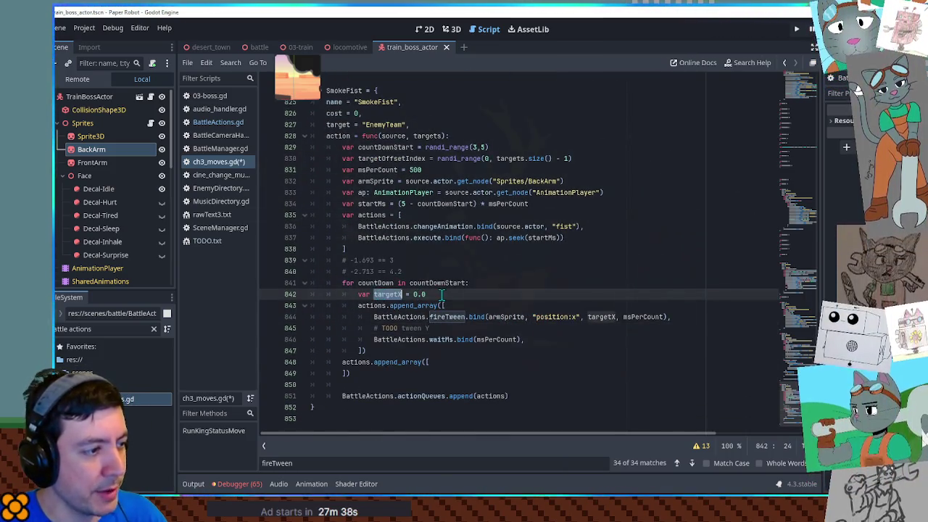
# Step: Add var unit = targets[targetOffsetIndex + countDown] inside the countdown loop
pyautogui.click(495, 283)
pyautogui.press('Return')
pyautogui.write('var unit')
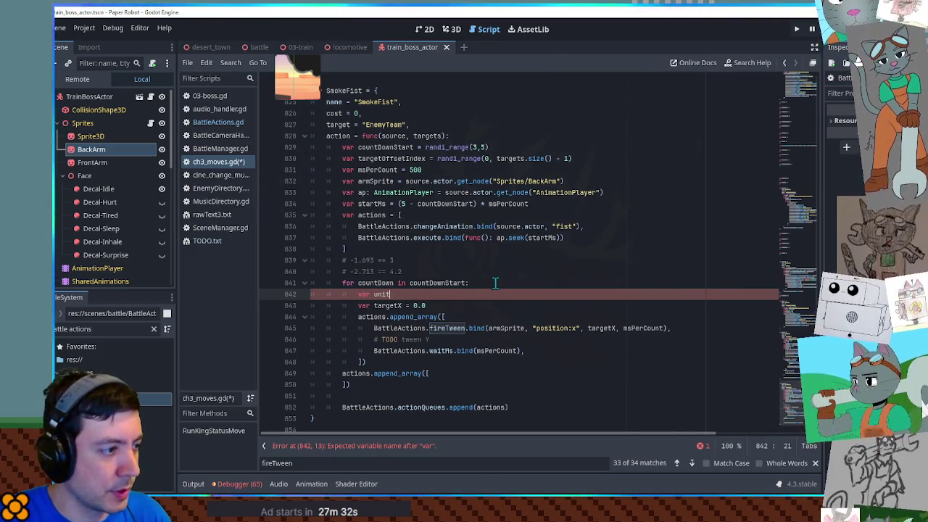
pyautogui.write(' = tar')
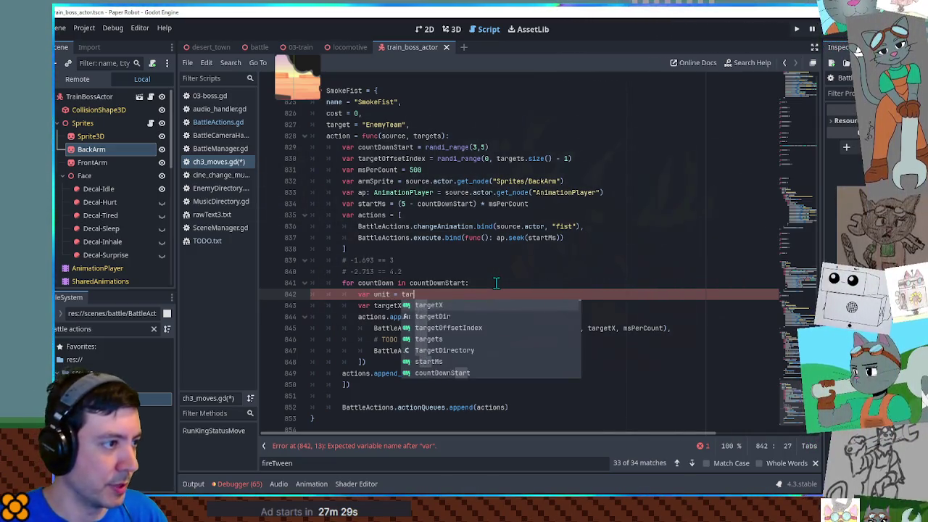
pyautogui.write('gets')
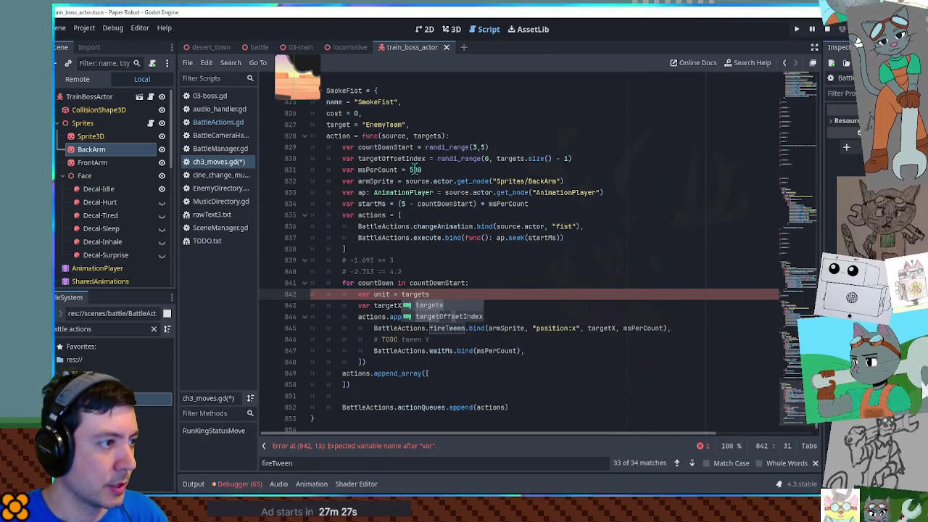
pyautogui.doubleClick(403, 158)
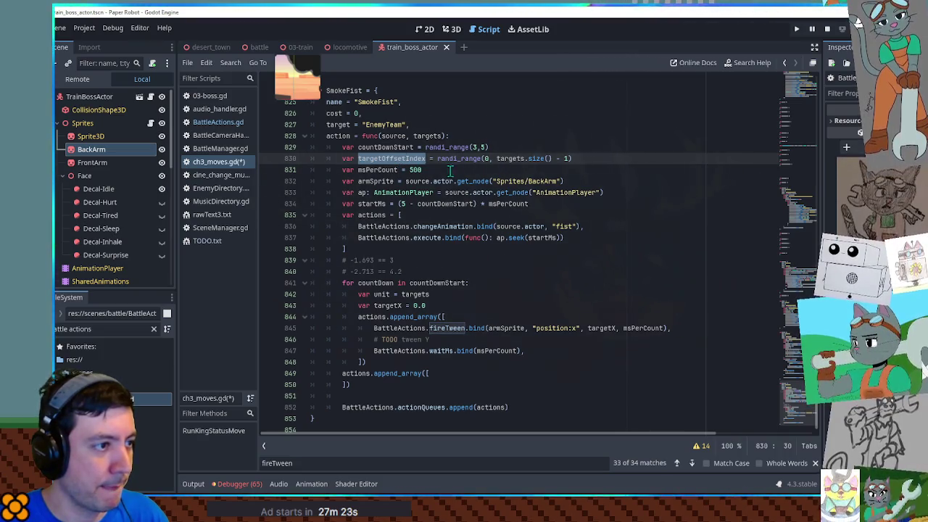
pyautogui.doubleClick(510, 158)
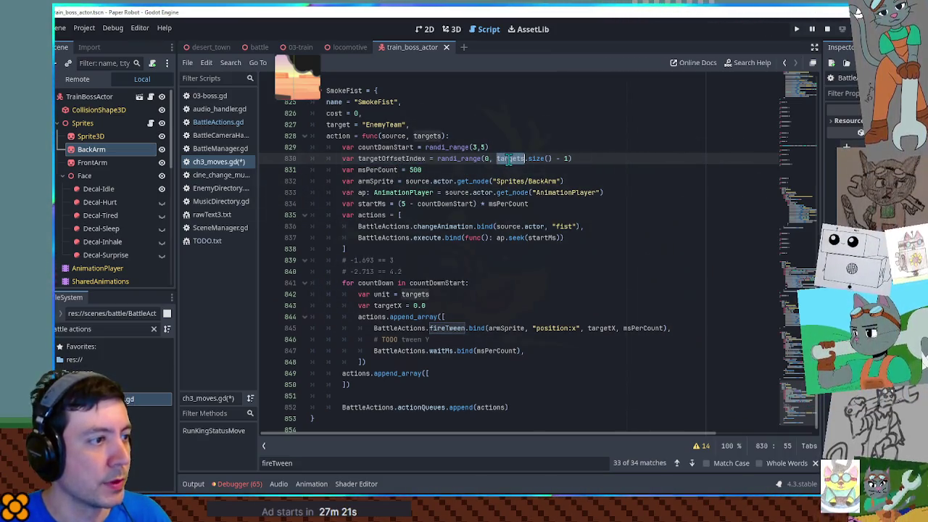
pyautogui.click(433, 294)
pyautogui.write('[')
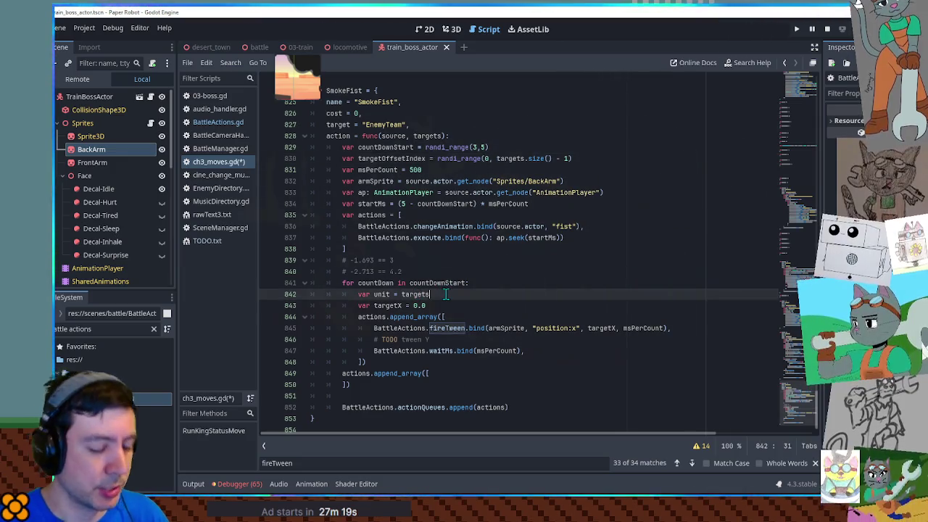
pyautogui.doubleClick(397, 158)
pyautogui.hotkey('ctrl', 'c')
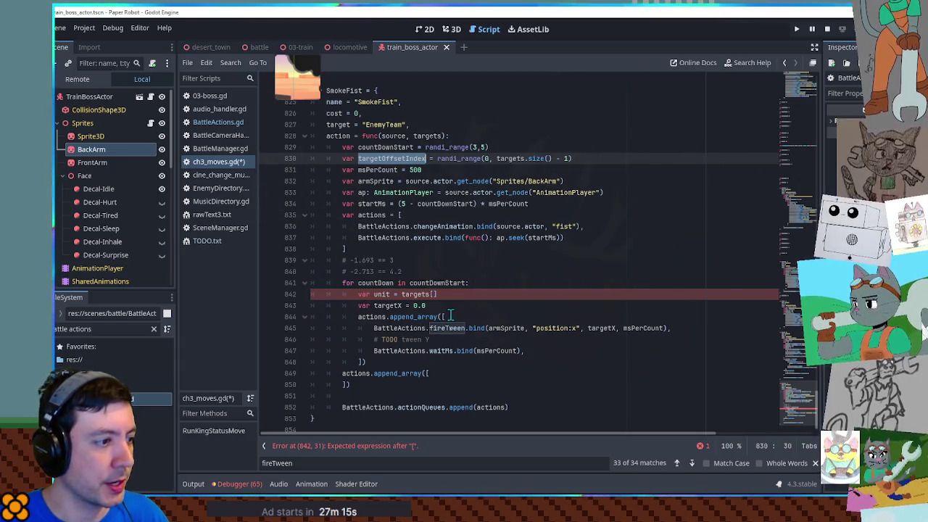
pyautogui.click(434, 294)
pyautogui.hotkey('ctrl', 'v')
pyautogui.write('+ countDown')
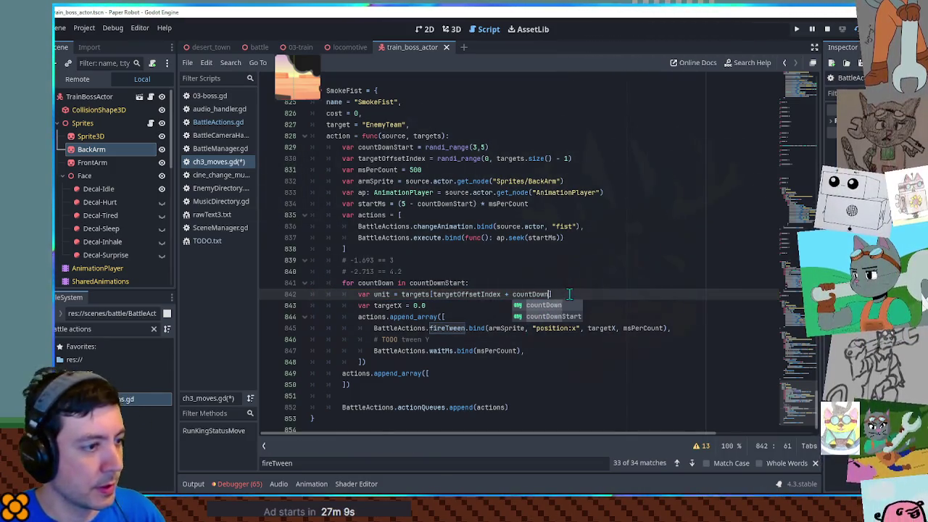
pyautogui.write(']')
# Step: Copy the var unit declaration to a new line above the countdown loop
pyautogui.doubleClick(363, 294)
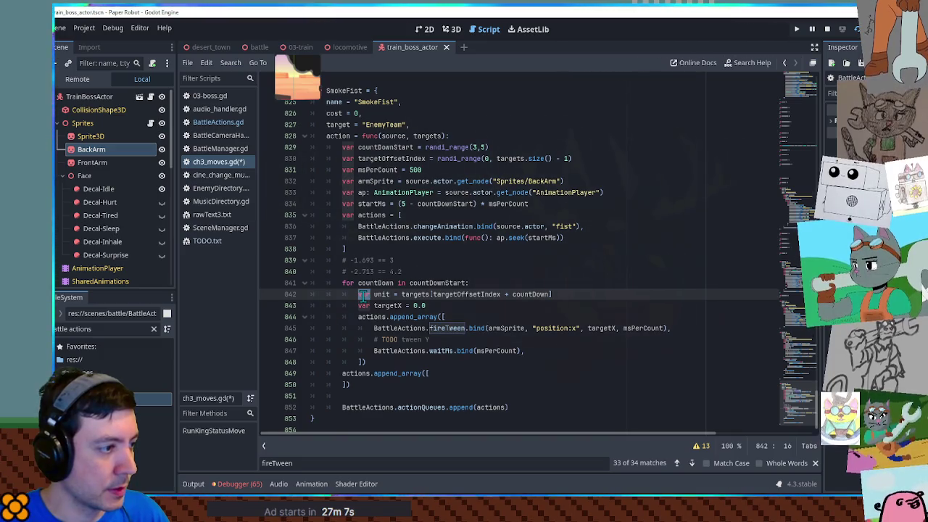
pyautogui.click(440, 273)
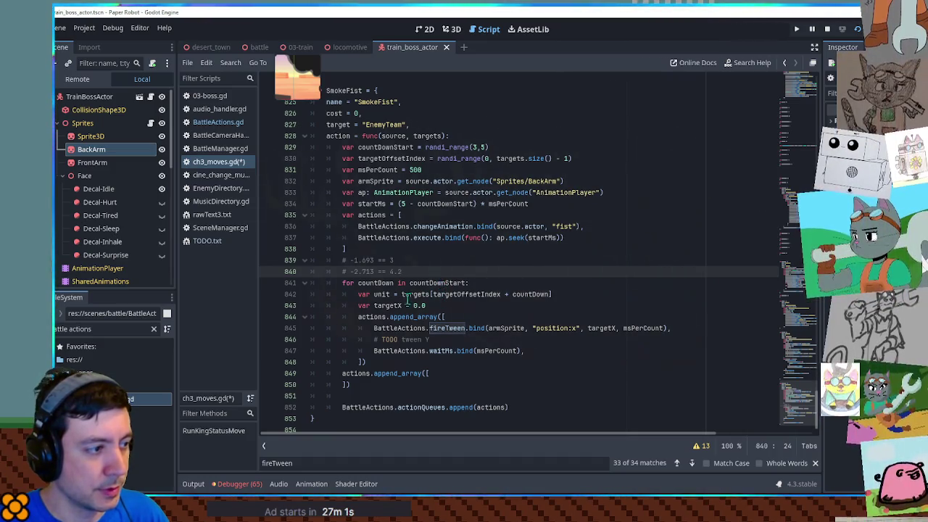
pyautogui.moveTo(368, 295); pyautogui.dragTo(380, 296)
pyautogui.hotkey('ctrl', 'c')
pyautogui.press('Up')
pyautogui.press('Up')
pyautogui.press('End')
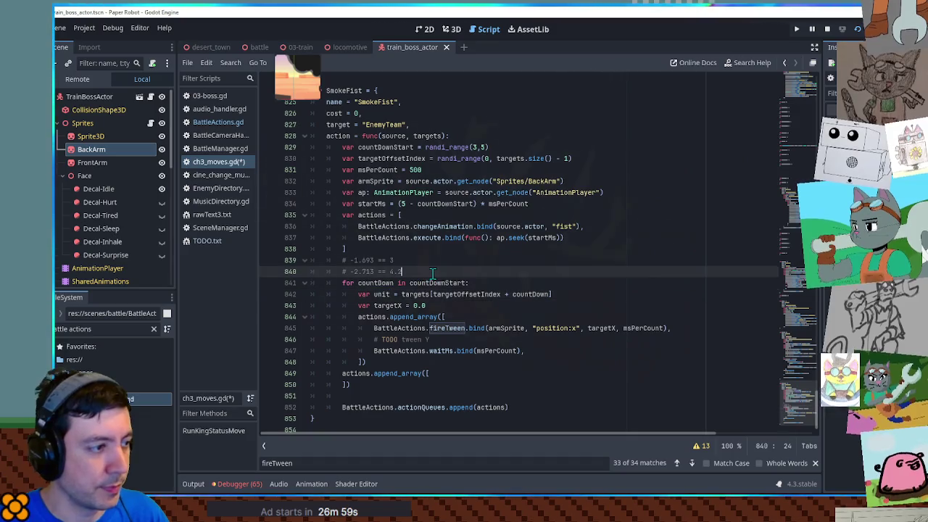
pyautogui.press('Return')
pyautogui.hotkey('ctrl', 'v')
pyautogui.doubleClick(365, 305)
# Step: Make the loop reuse unit and type the hoisted declaration as BattleUnit
pyautogui.press('Delete')
pyautogui.press('Delete')
pyautogui.click(395, 284)
pyautogui.write(': ')
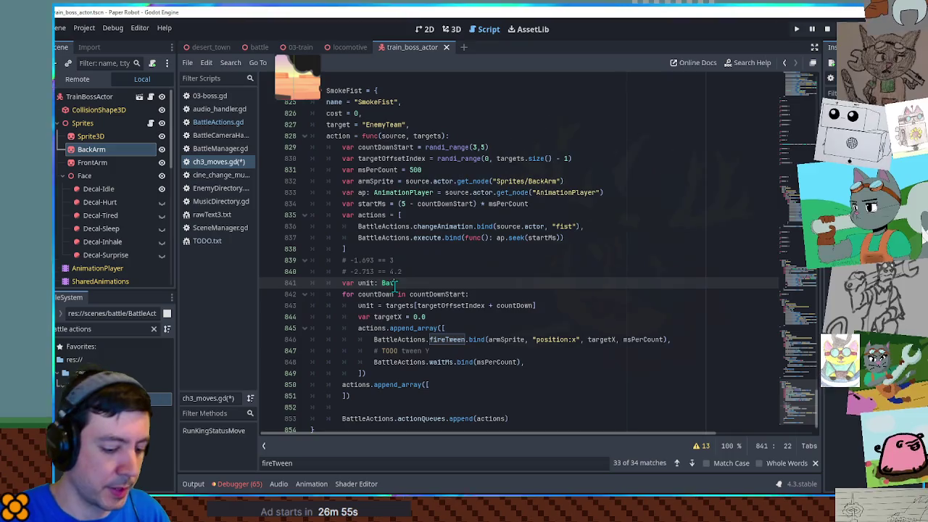
pyautogui.write('BattleUnit')
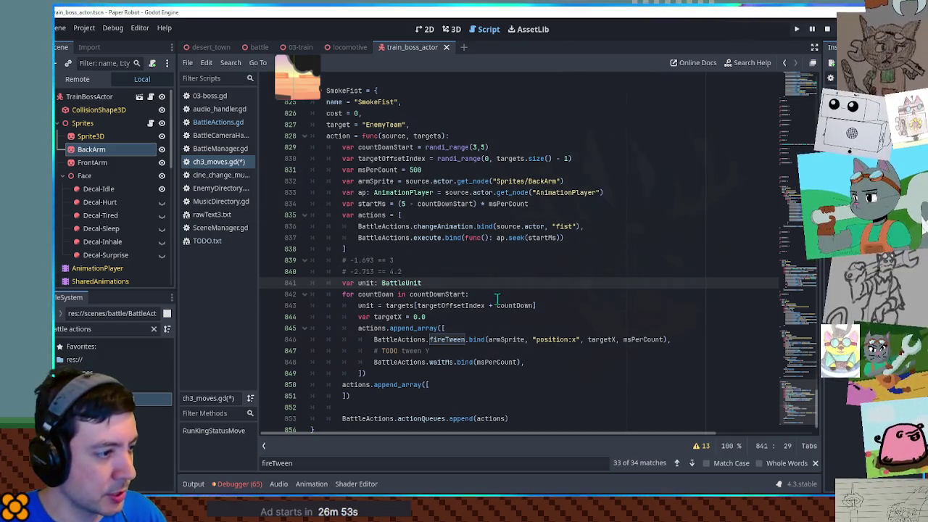
# Step: Wrap the unit index in posmod(targetOffsetIndex + countDown, targets.size())
pyautogui.press('Down')
pyautogui.press('End')
pyautogui.press('Left')
pyautogui.hotkey('ctrl', 'shift', 'Left')
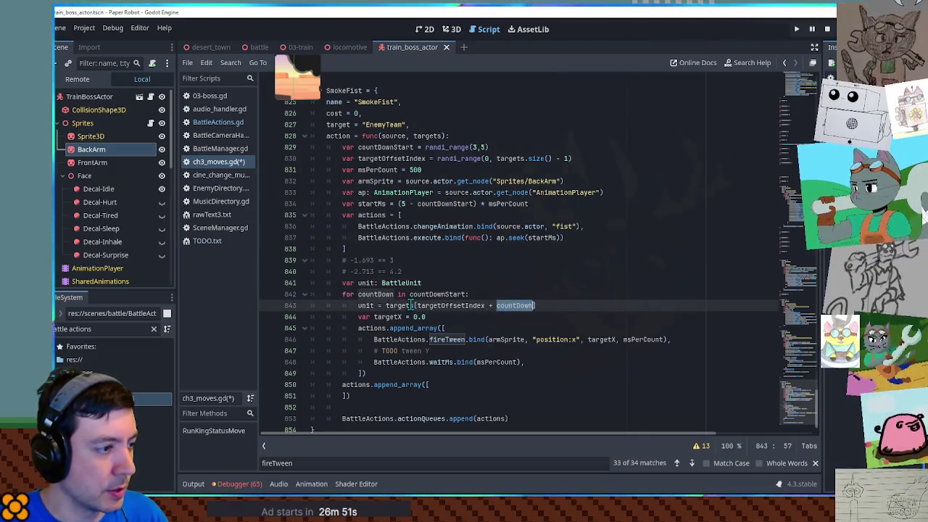
pyautogui.click(417, 306)
pyautogui.write('posmod(')
pyautogui.press('End')
pyautogui.press('Left')
pyautogui.write(')')
pyautogui.write(', targets.size(')
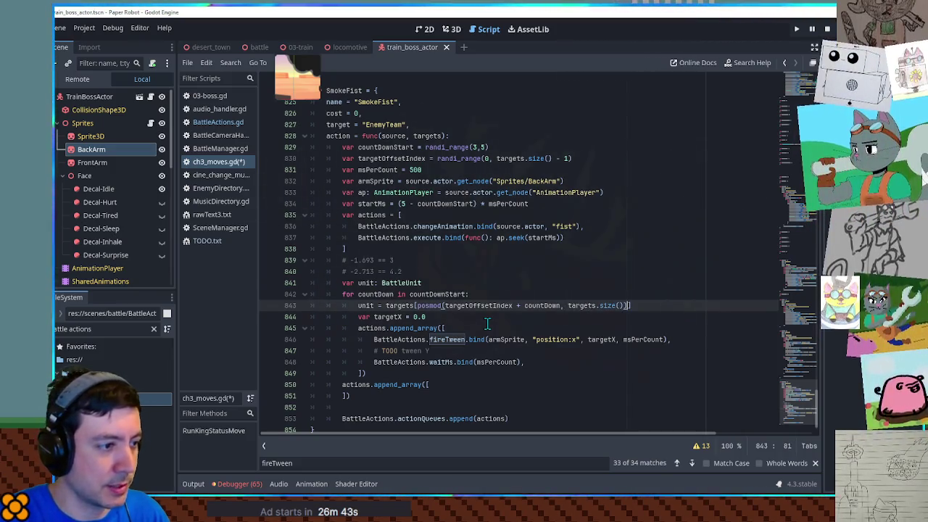
pyautogui.press('End')
# Step: Add var actorX = unit.actor.position.x below the unit assignment
pyautogui.doubleClick(366, 306)
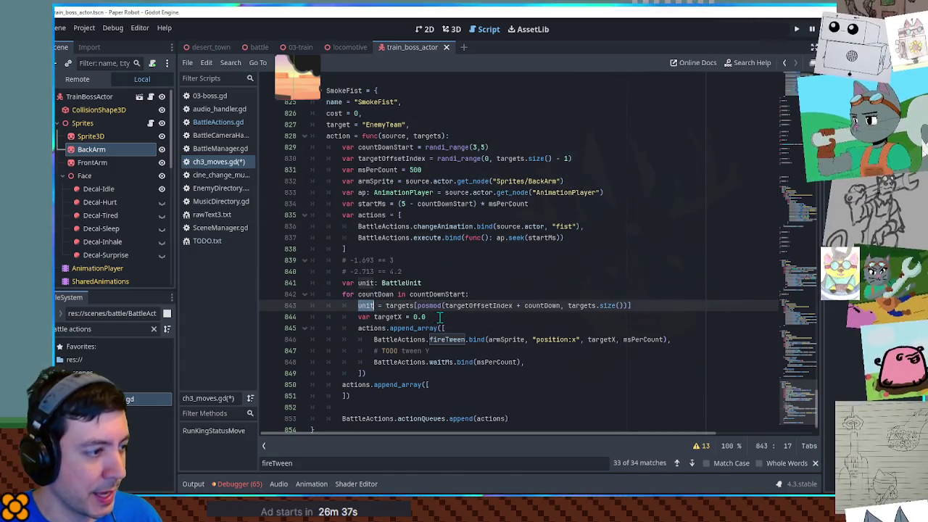
pyautogui.click(631, 305)
pyautogui.press('Return')
pyautogui.write('var acto')
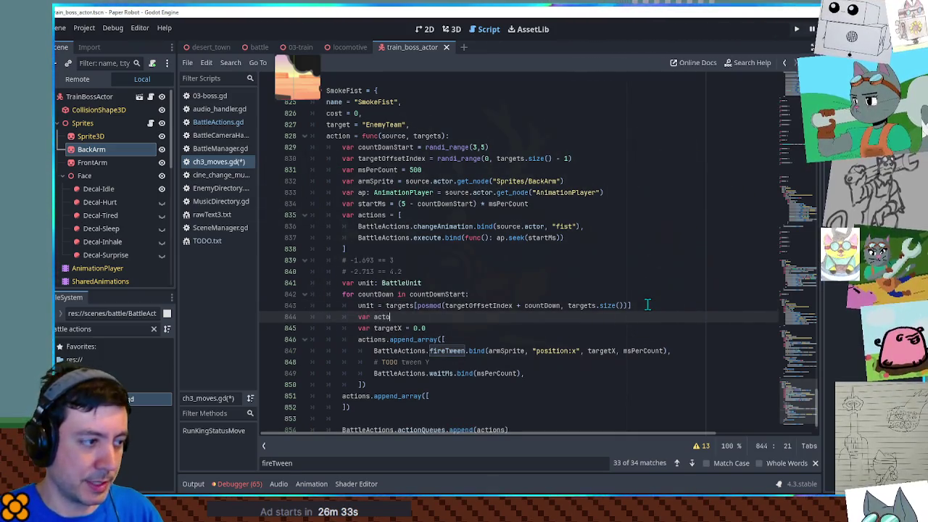
pyautogui.write('rX = unit')
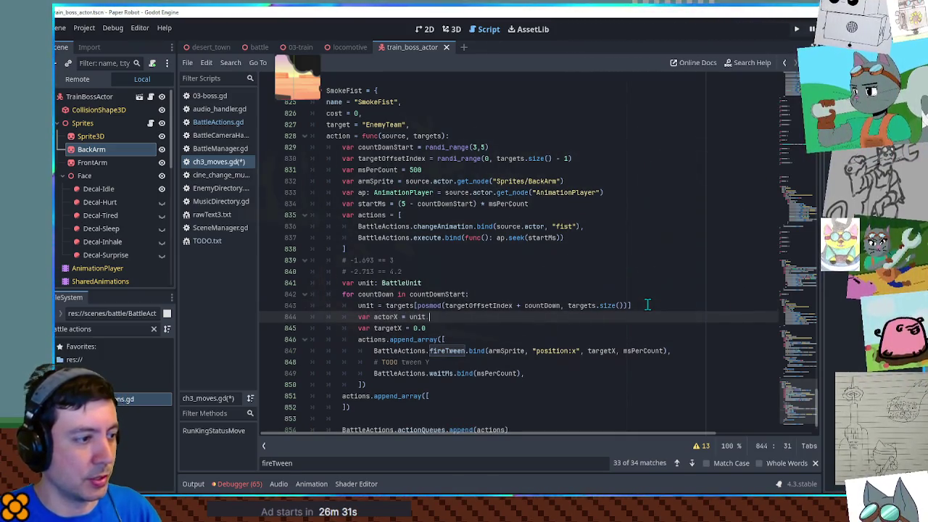
pyautogui.write('.actor.position')
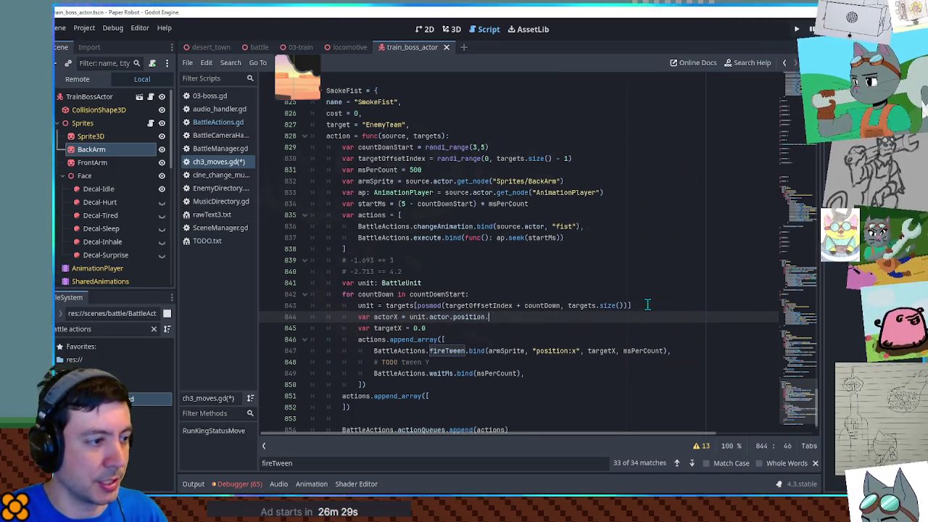
pyautogui.write('.x')
pyautogui.doubleClick(386, 317)
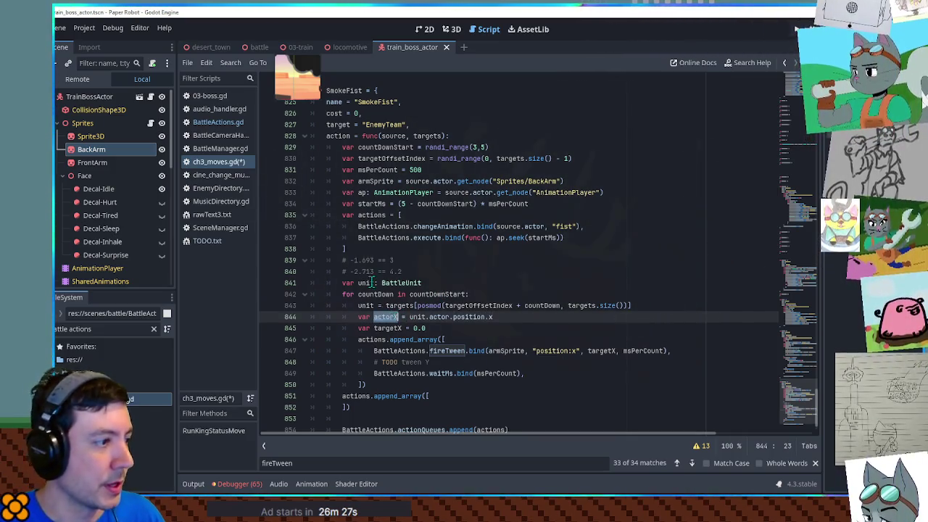
# Step: Set targetX to -actorX and drop the minus signs from the -1.693 and -2.713 comments
pyautogui.click(395, 260)
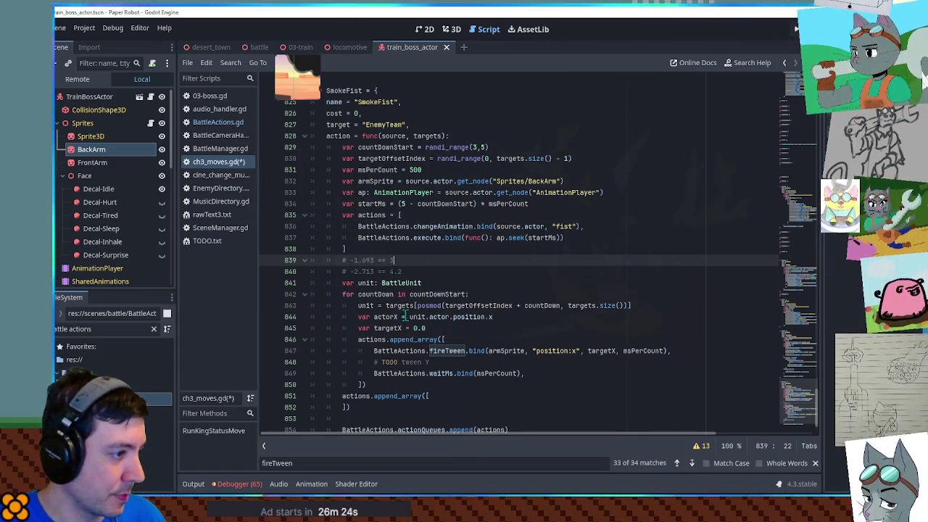
pyautogui.moveTo(415, 328); pyautogui.dragTo(433, 329)
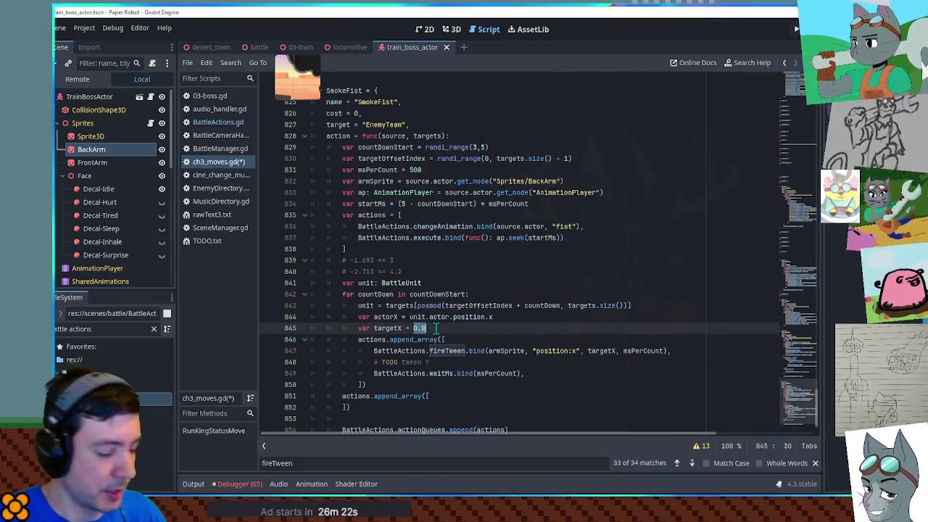
pyautogui.write('-actorX')
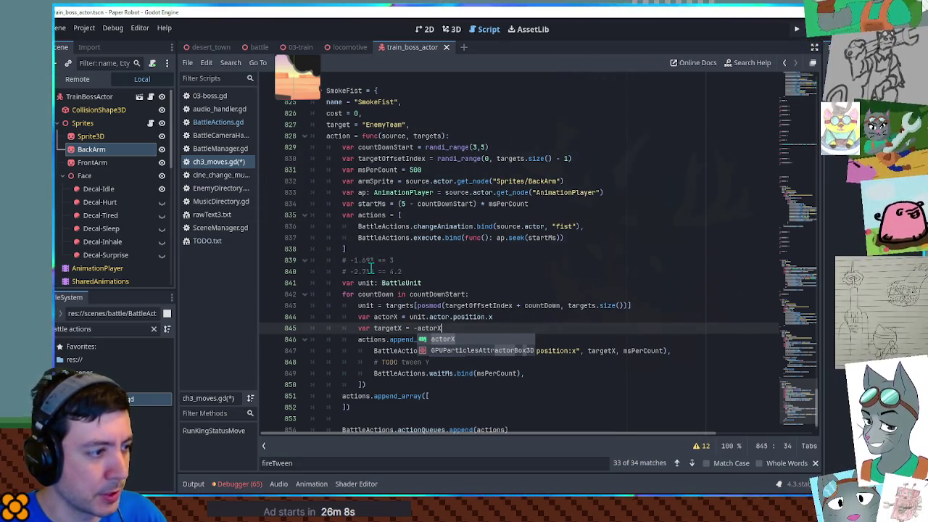
pyautogui.click(353, 259)
pyautogui.press('BackSpace')
pyautogui.click(353, 271)
pyautogui.press('BackSpace')
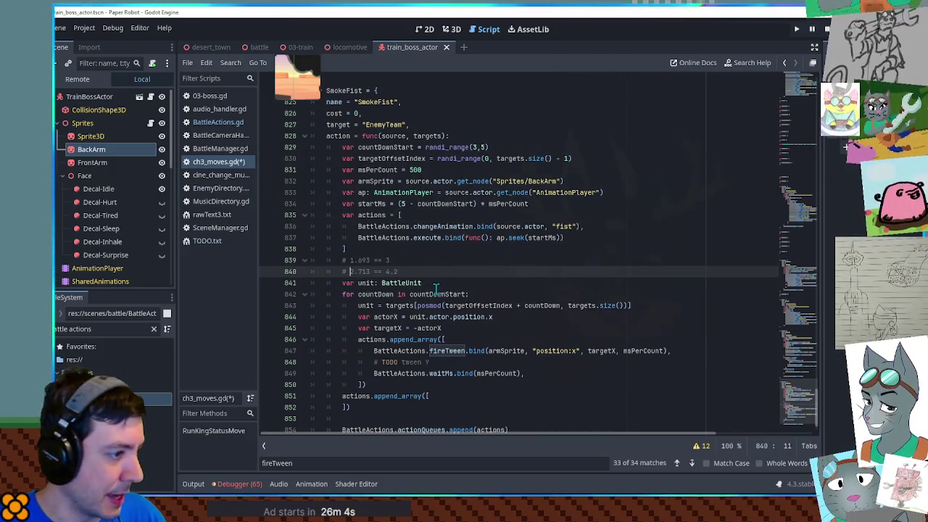
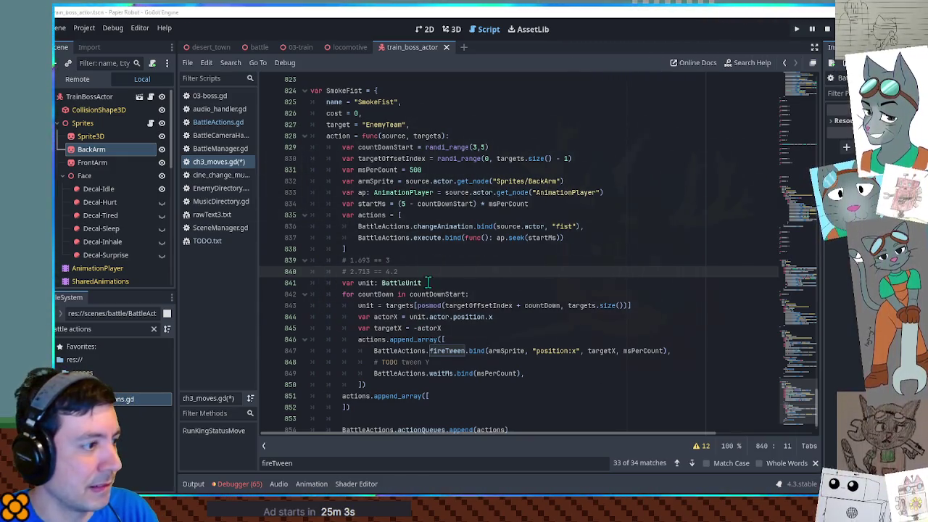
# Step: Change targetX to -actorX*1.1 + 1.13, delete calibration comment lines 839-840, and save
pyautogui.click(449, 330)
pyautogui.write('*1.1 + 1.13')
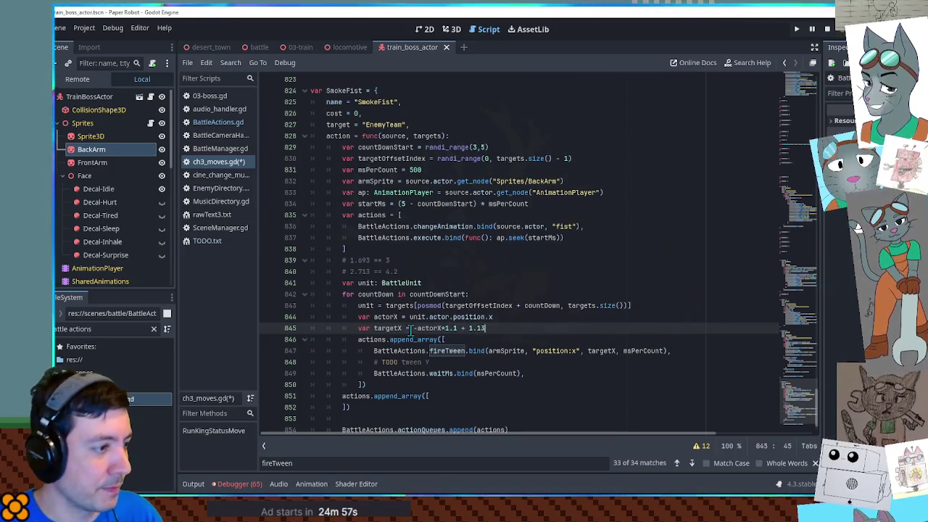
pyautogui.click(469, 361)
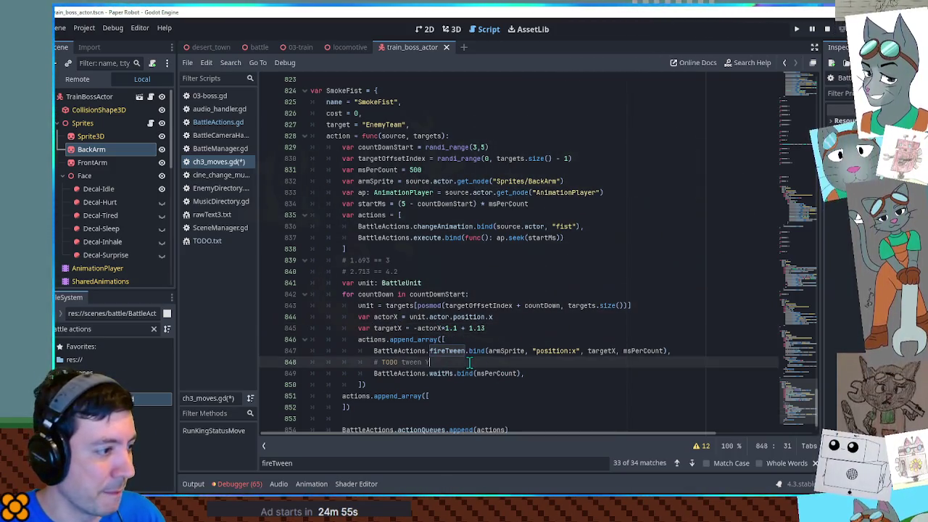
pyautogui.scroll(-1, 466, 363)
pyautogui.moveTo(435, 238); pyautogui.dragTo(435, 227)
pyautogui.press('Delete')
pyautogui.hotkey('ctrl', 's')
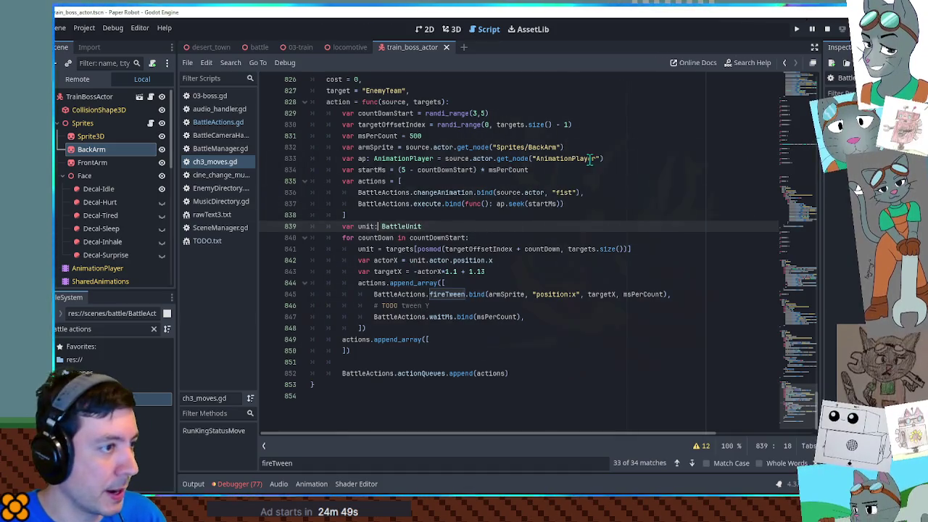
# Step: Copy the changeAnimation line into the second append_array with "idle" and save
pyautogui.click(591, 192)
pyautogui.hotkey('shift', 'Up')
pyautogui.hotkey('ctrl', 'c')
pyautogui.click(442, 337)
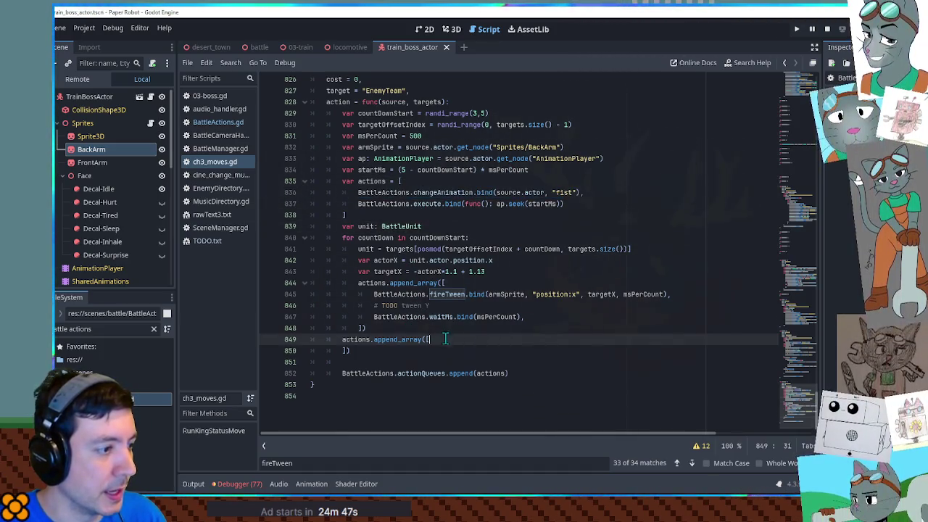
pyautogui.hotkey('ctrl', 'v')
pyautogui.write('idle')
pyautogui.hotkey('ctrl', 's')
# Step: Switch to the battle scene and launch the game with its debug tools
pyautogui.click(581, 294)
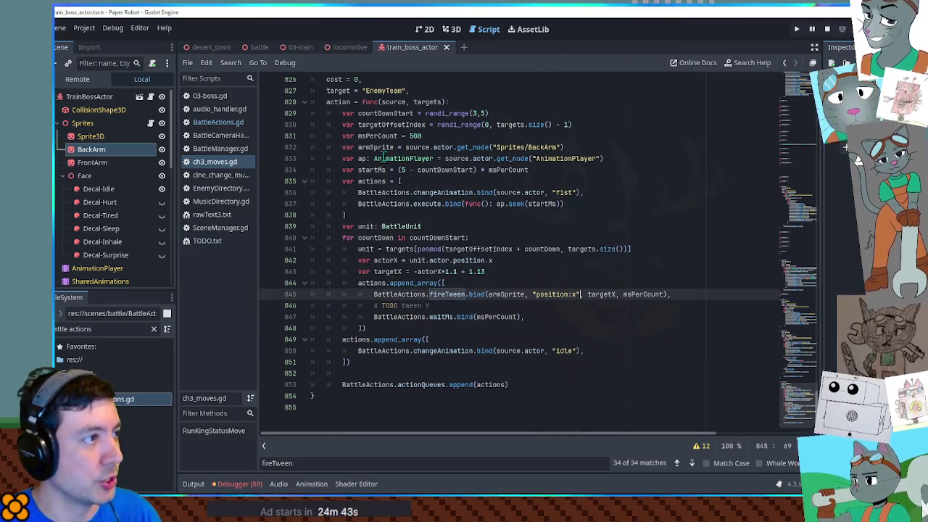
pyautogui.click(254, 47)
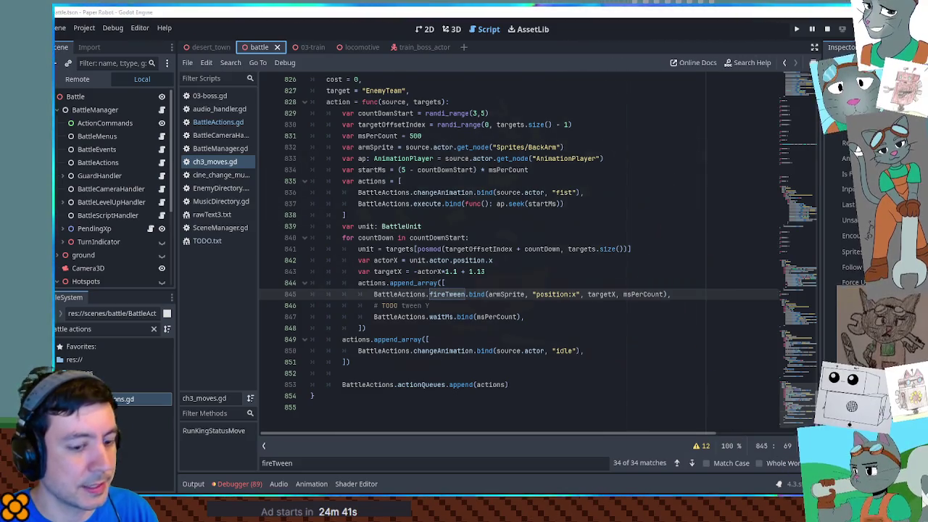
pyautogui.hotkey('alt', 'Tab')
pyautogui.press('`')
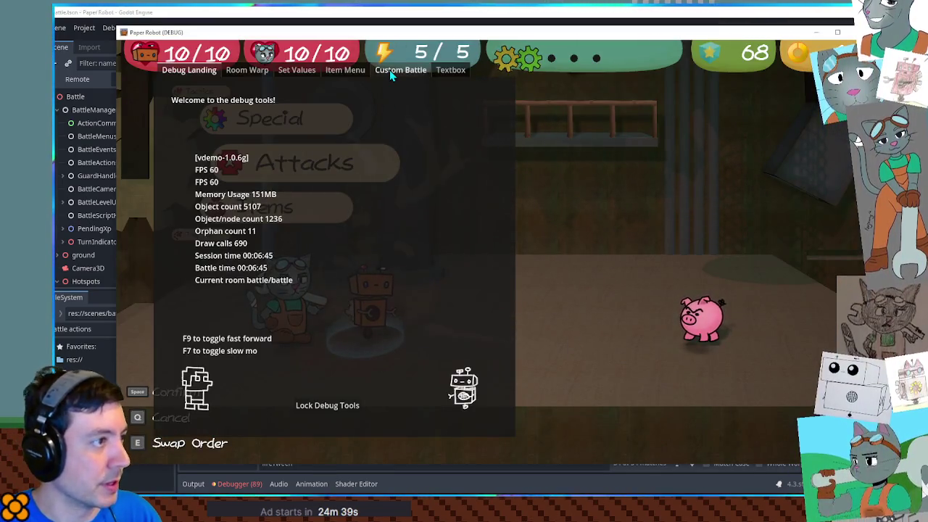
# Step: Save the script, relaunch the game, and open its F1 debug tools
pyautogui.hotkey('alt', 'Tab')
pyautogui.click(421, 226)
pyautogui.hotkey('ctrl', 's')
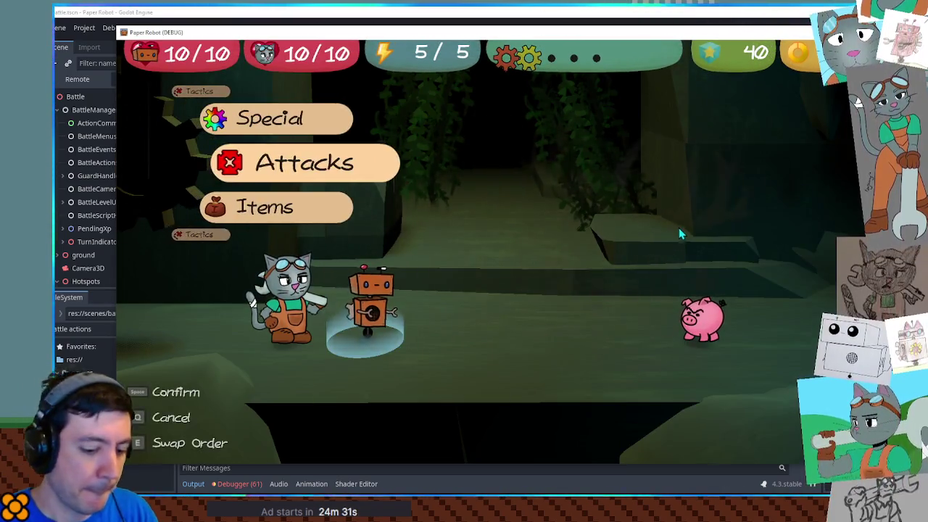
pyautogui.press('F1')
# Step: Start a Custom Battle with TrainBoss as Enemy 1 on the 03-train battle set
pyautogui.click(401, 69)
pyautogui.click(216, 114)
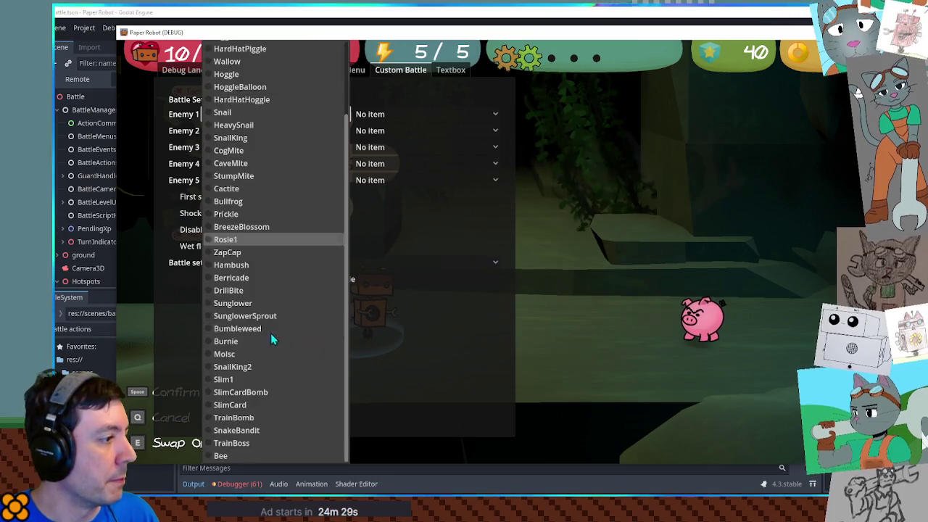
pyautogui.click(262, 443)
pyautogui.click(283, 262)
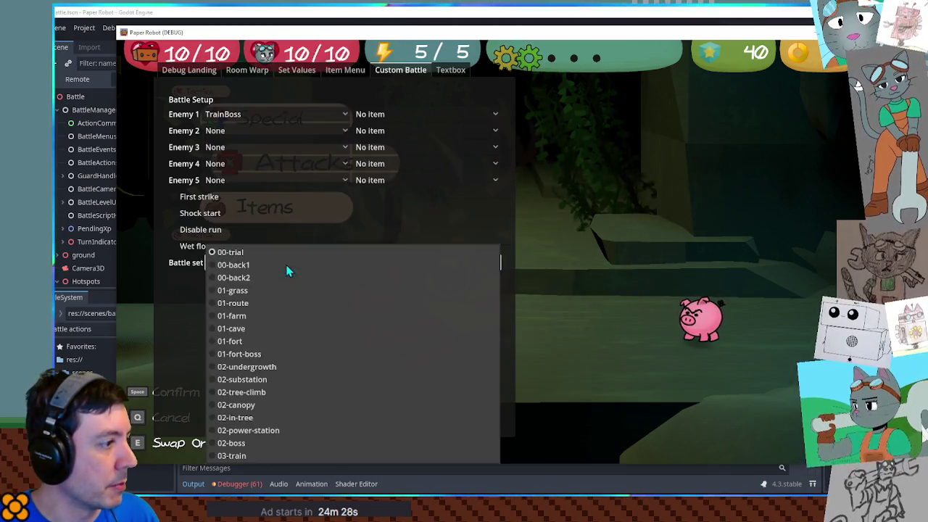
pyautogui.click(257, 455)
pyautogui.click(330, 280)
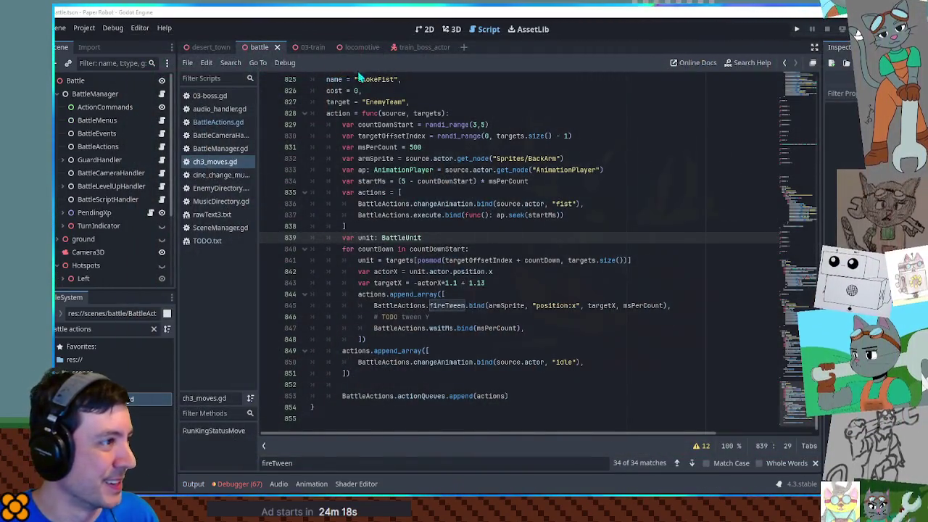
# Step: Copy SmokeFist into TrainBoss's moves in EnemyDirectory.gd ahead of CoalRock, then save
pyautogui.scroll(2, 381, 126)
pyautogui.doubleClick(354, 136)
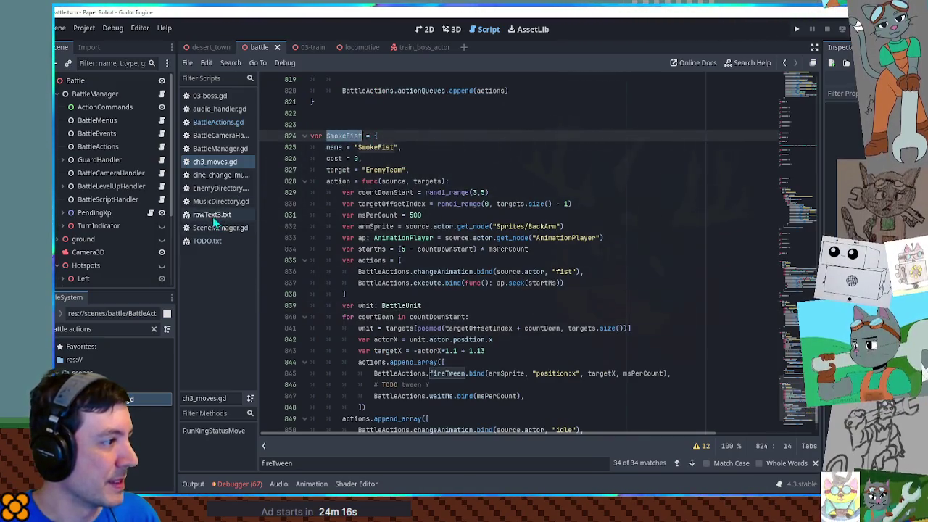
pyautogui.click(214, 188)
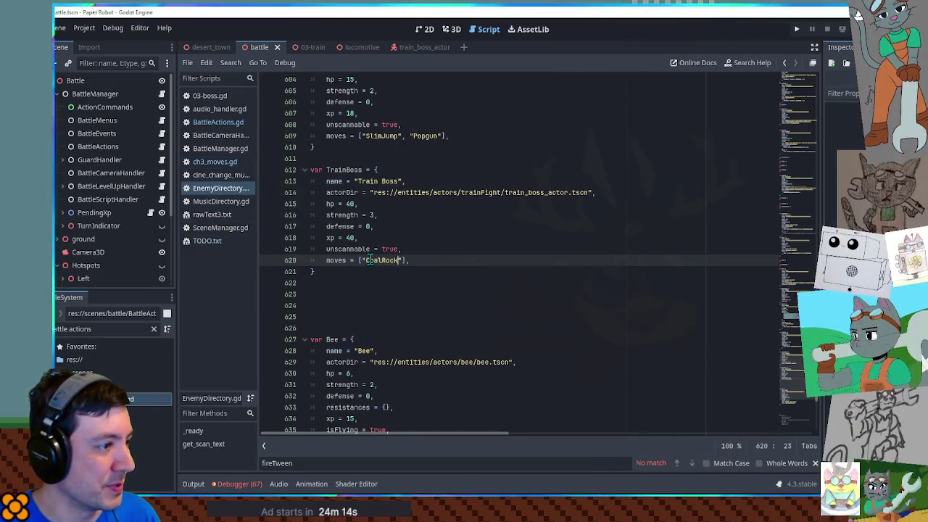
pyautogui.hotkey('ctrl', 'v')
pyautogui.write('",')
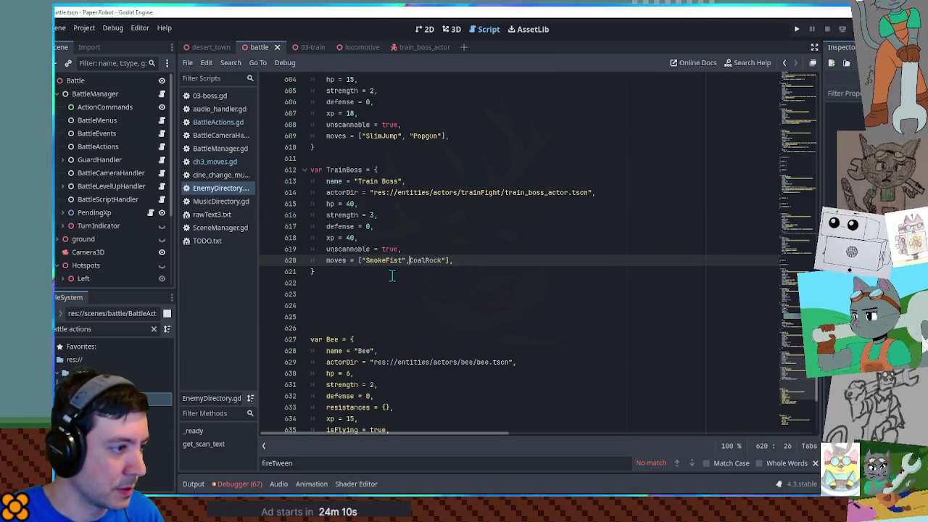
pyautogui.write(' "')
pyautogui.press('Escape')
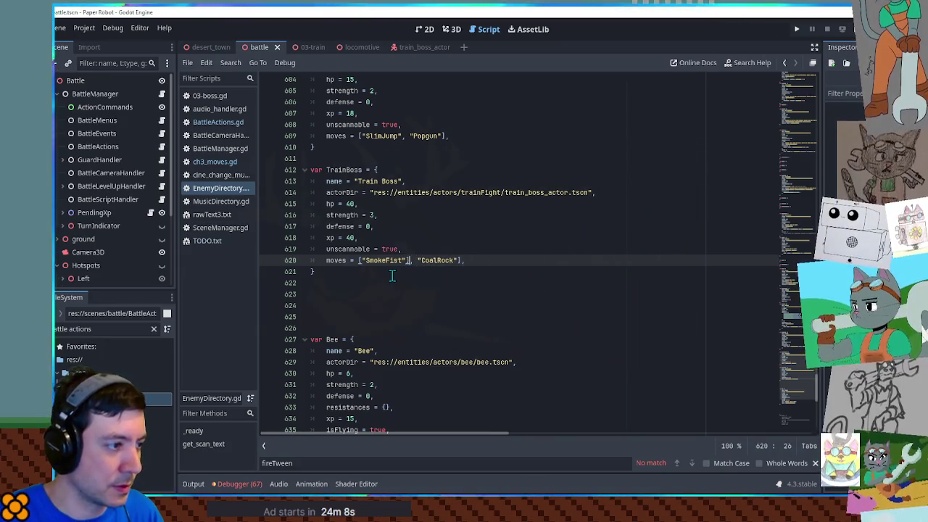
pyautogui.hotkey('ctrl', 's')
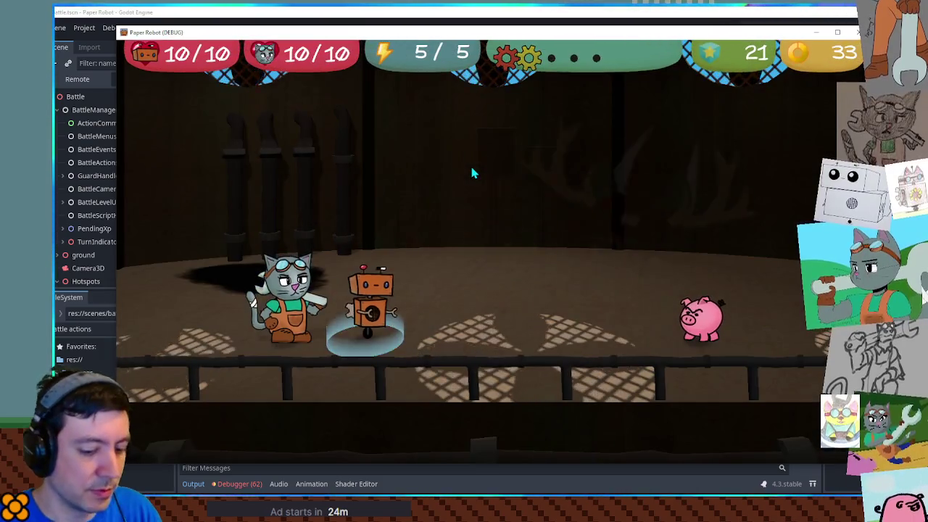
# Step: Start a debug Custom Battle against TrainBoss on the 03-train battle set
pyautogui.press('F1')
pyautogui.click(401, 71)
pyautogui.click(217, 114)
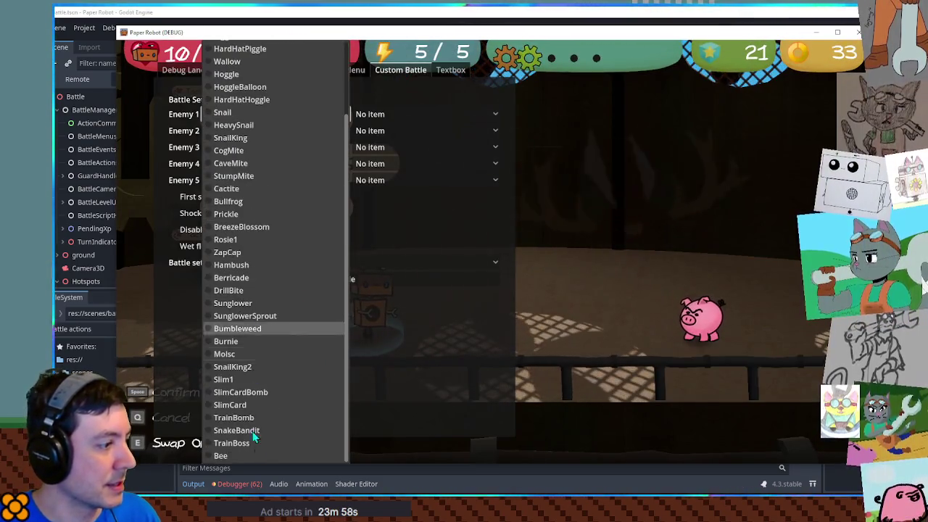
pyautogui.click(251, 444)
pyautogui.click(258, 265)
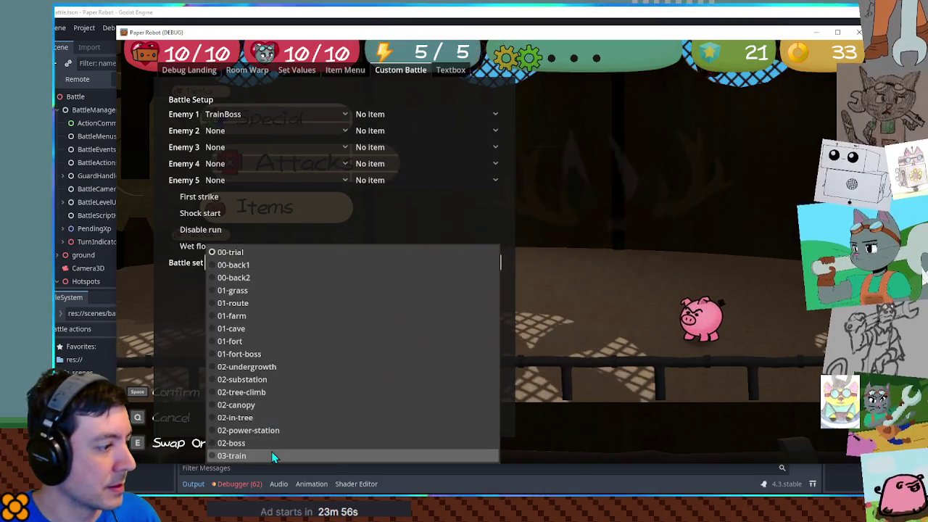
pyautogui.click(271, 451)
pyautogui.click(317, 282)
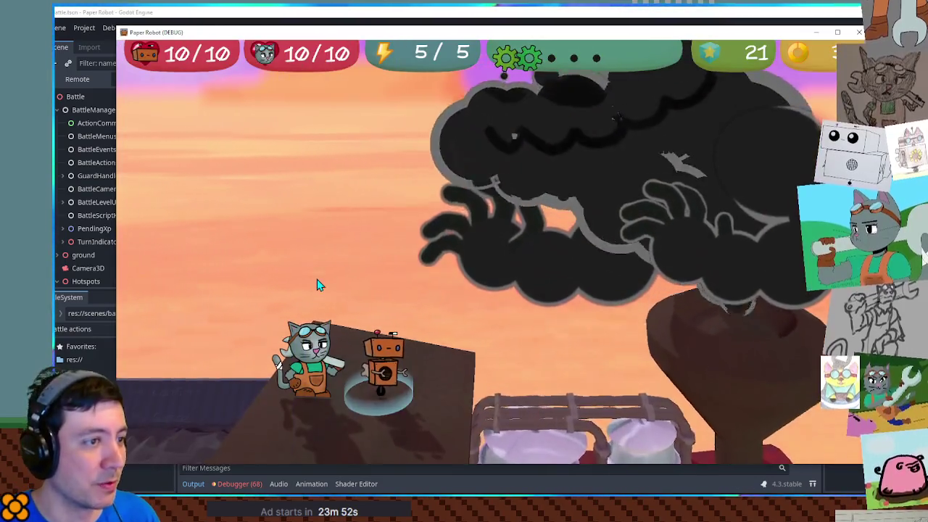
# Step: Pass turns with Tactics > Change partners until the smoke fist attacks, then close the game
pyautogui.press('Up')
pyautogui.press('space')
pyautogui.press('q')
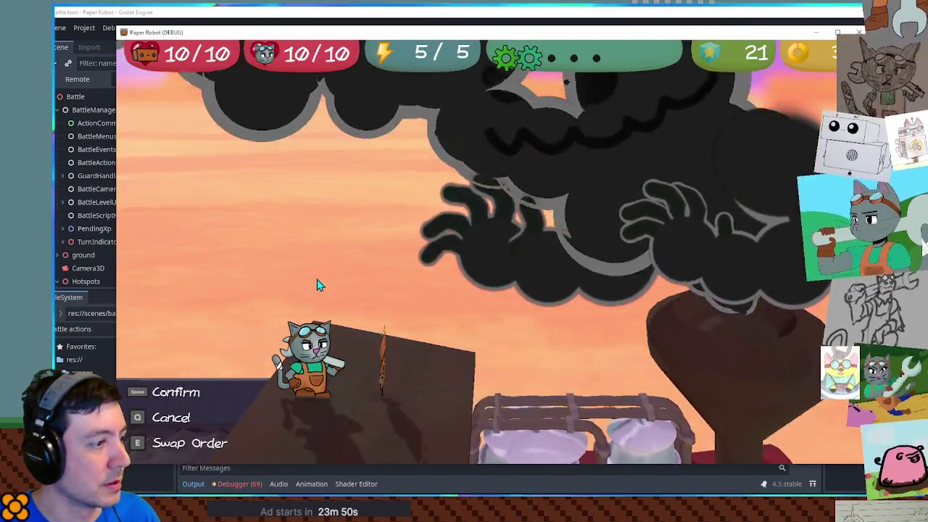
pyautogui.press('Up')
pyautogui.press('space')
pyautogui.press('space')
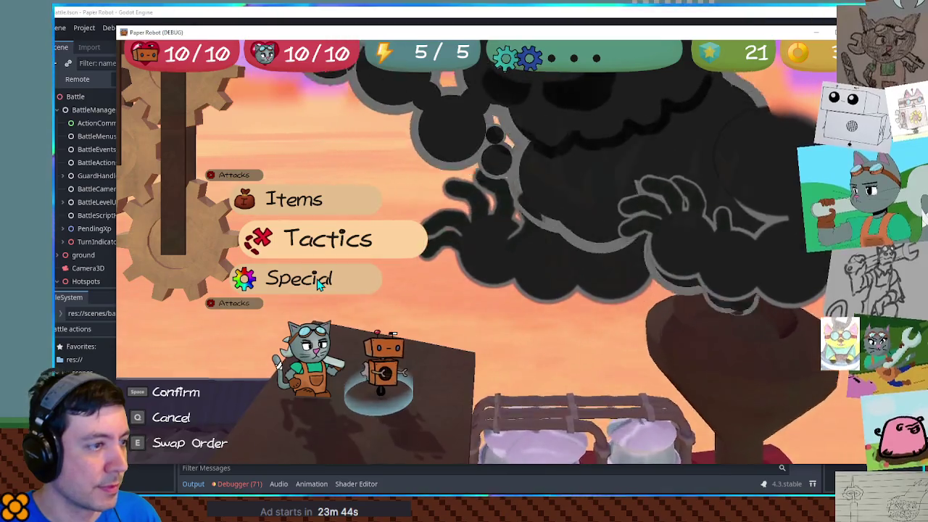
pyautogui.press('space')
pyautogui.press('space')
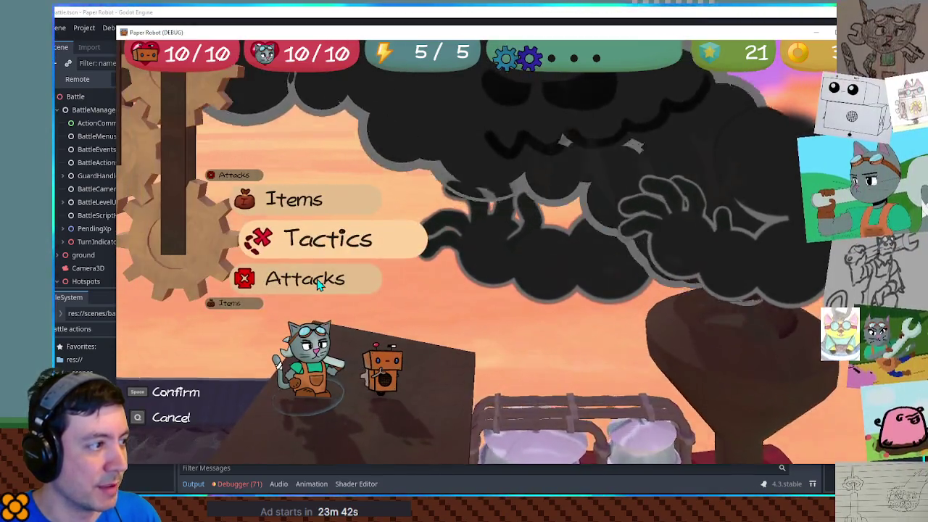
pyautogui.press('space')
pyautogui.press('space')
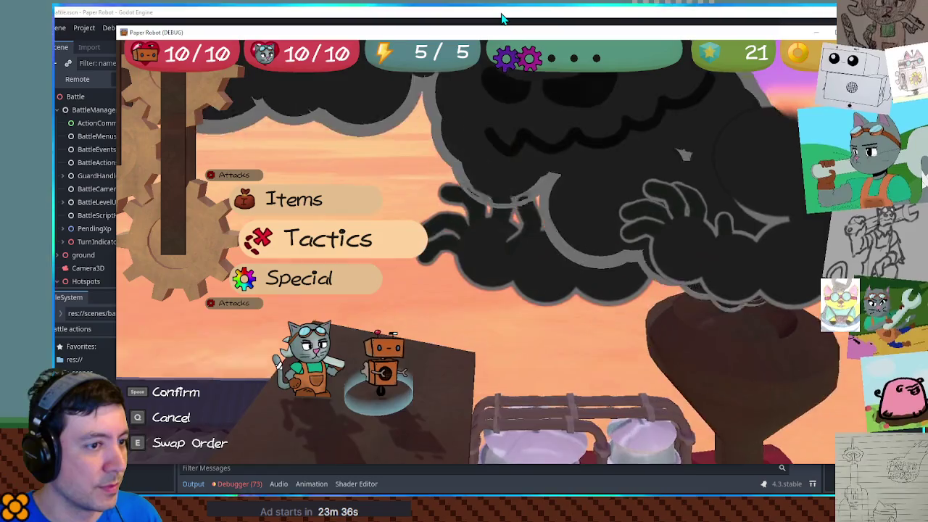
pyautogui.press('space')
pyautogui.press('space')
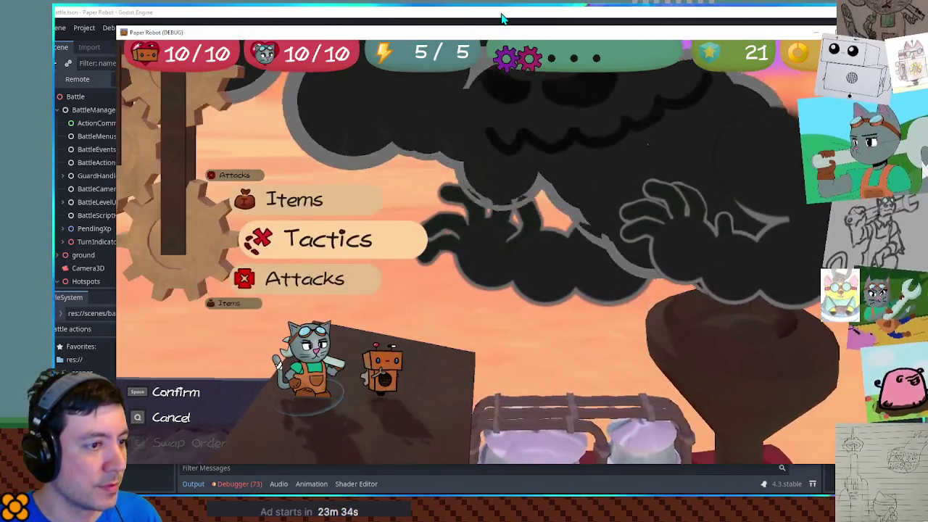
pyautogui.press('space')
pyautogui.press('space')
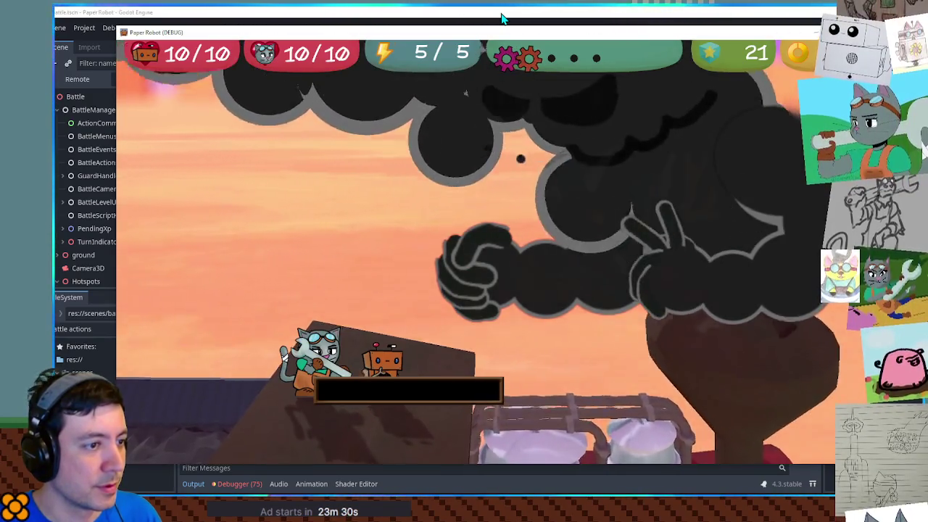
pyautogui.press('F8')
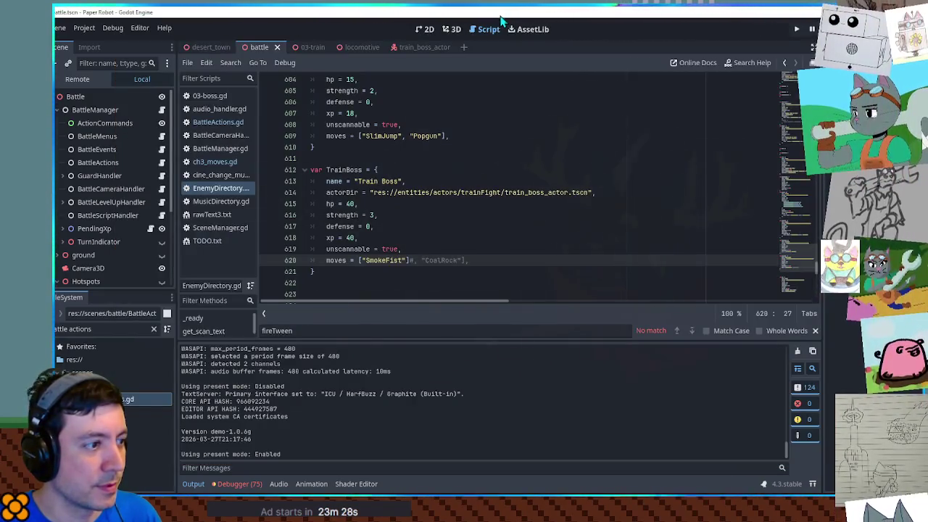
# Step: Review the SmokeFist code in ch3_moves.gd: the waitMs call and tween's armSprite and targetX arguments
pyautogui.click(216, 163)
pyautogui.scroll(-4, 520, 183)
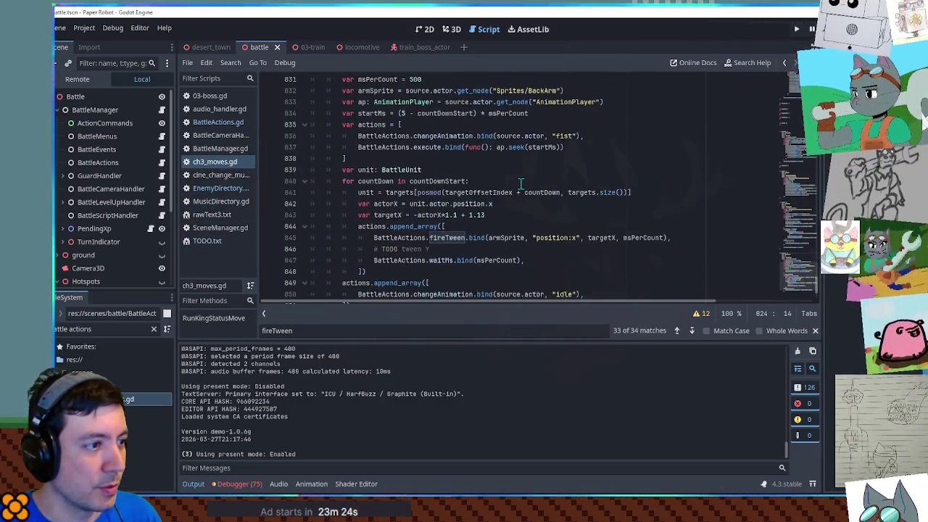
pyautogui.scroll(-2, 520, 182)
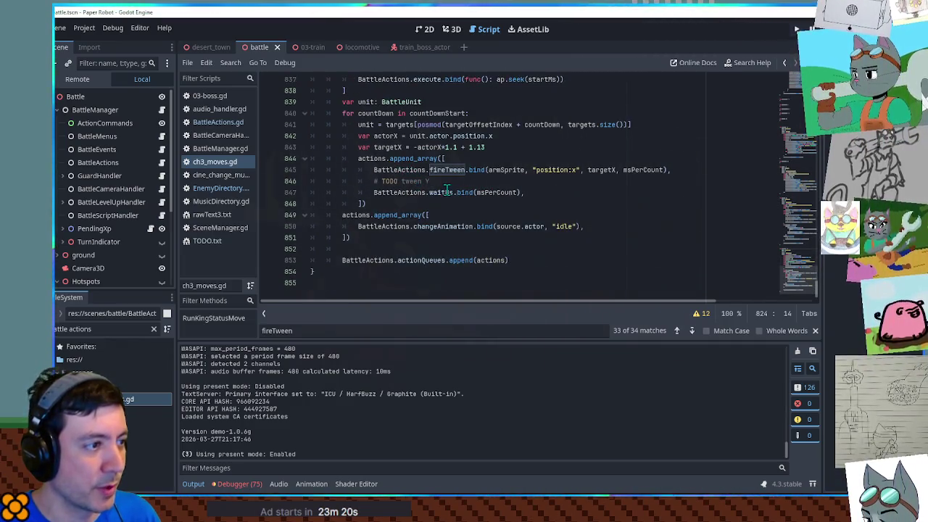
pyautogui.moveTo(374, 192); pyautogui.dragTo(512, 192)
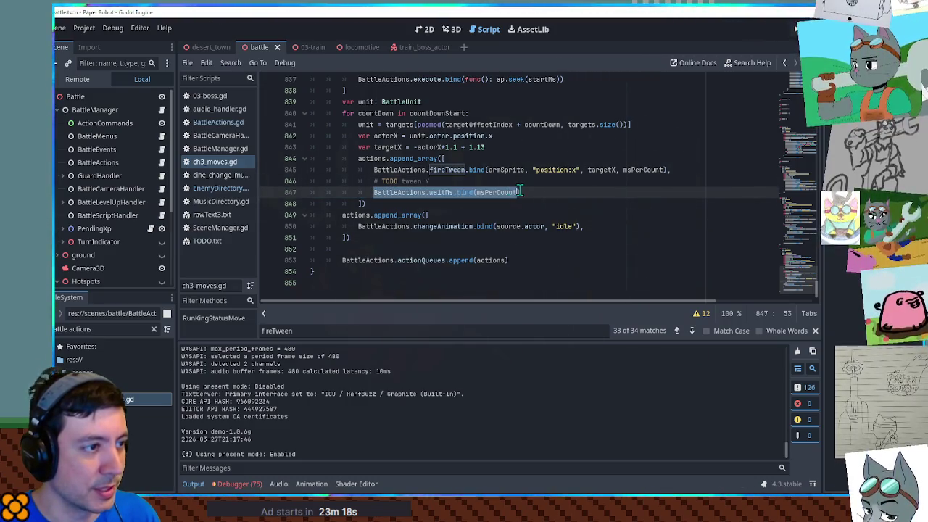
pyautogui.doubleClick(511, 169)
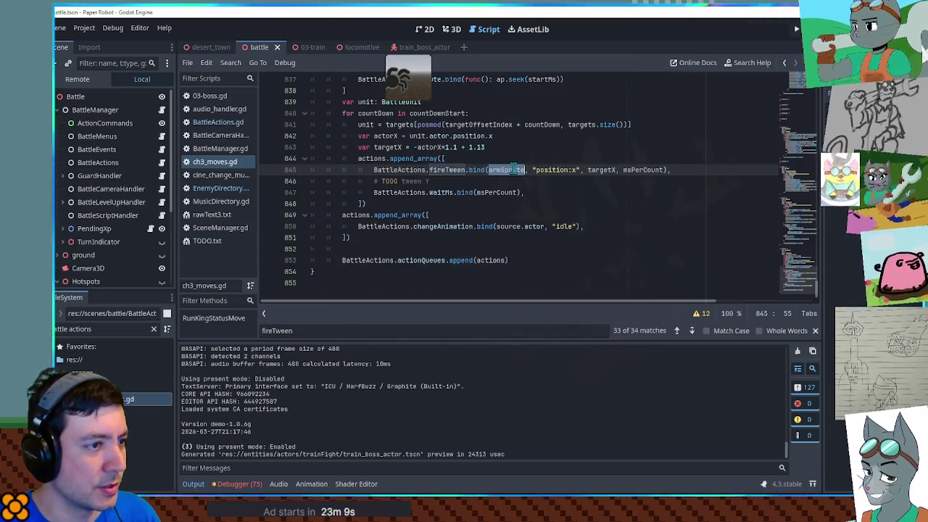
pyautogui.doubleClick(596, 170)
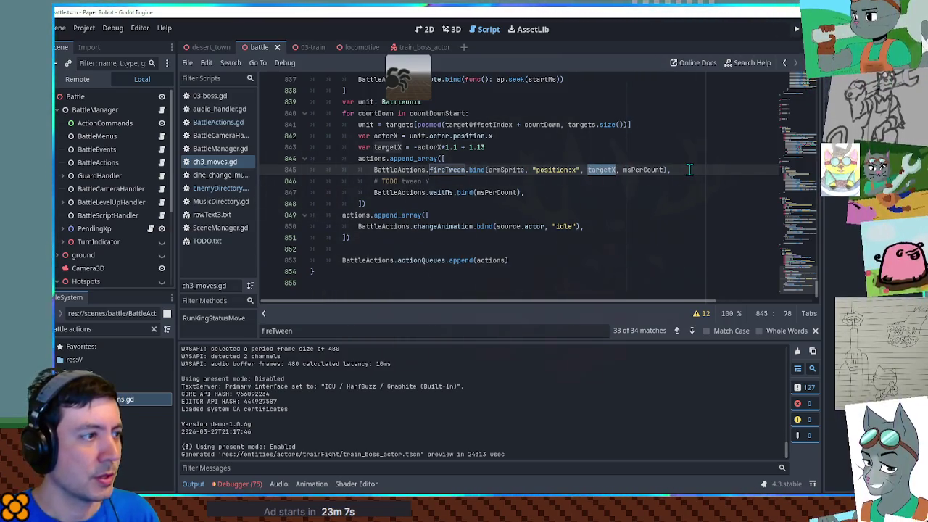
# Step: Add print(targetX) after the targetX calculation, save, and run the game with F5
pyautogui.click(501, 148)
pyautogui.press('Return')
pyautogui.write('print(targetX)')
pyautogui.hotkey('ctrl', 's')
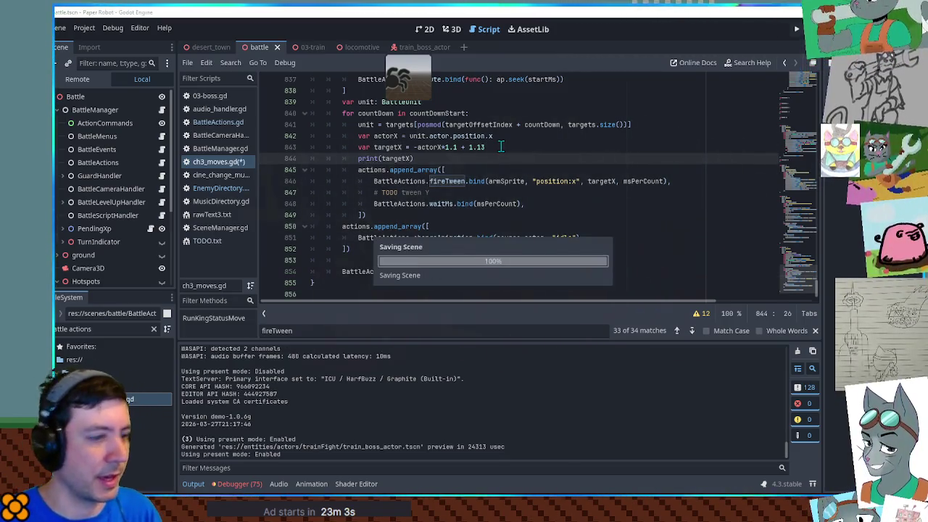
pyautogui.press('F5')
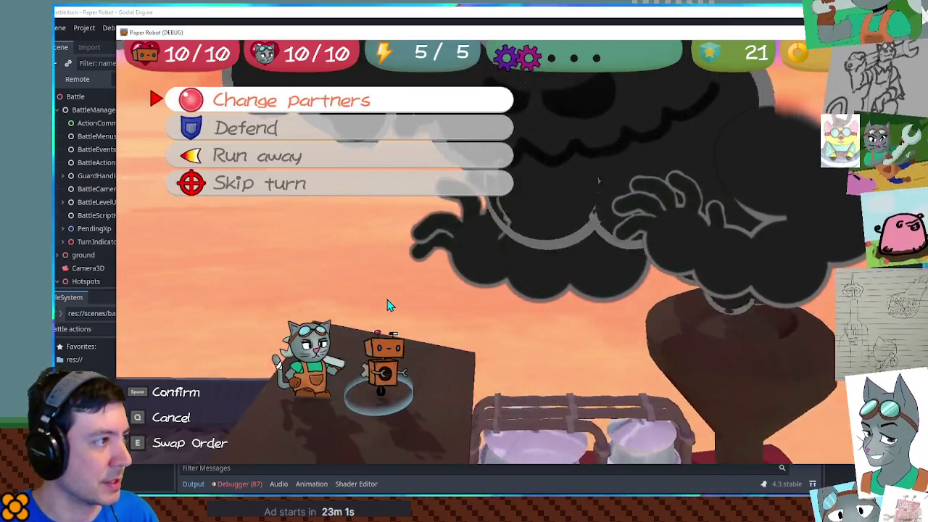
# Step: After one partner swap, stop the game, delete print(targetX), save, and close audio_handler.gd
pyautogui.press('space')
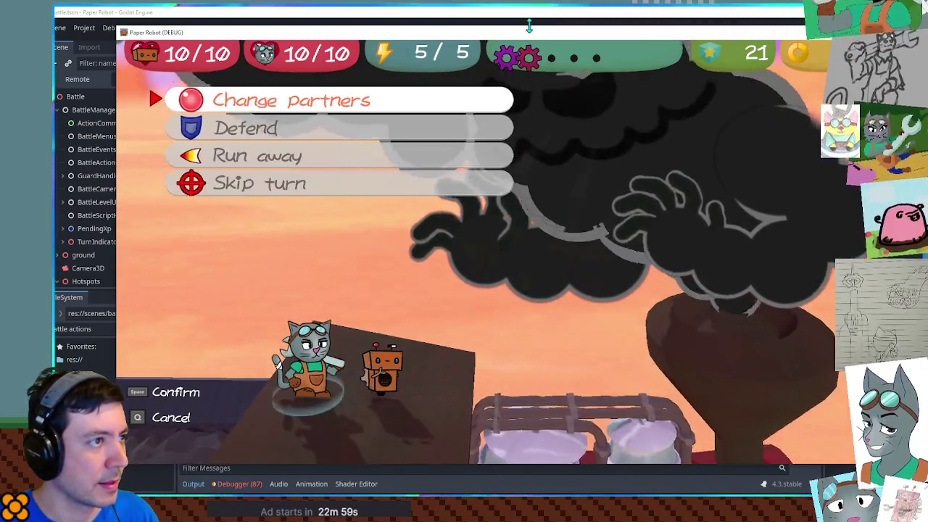
pyautogui.press('F8')
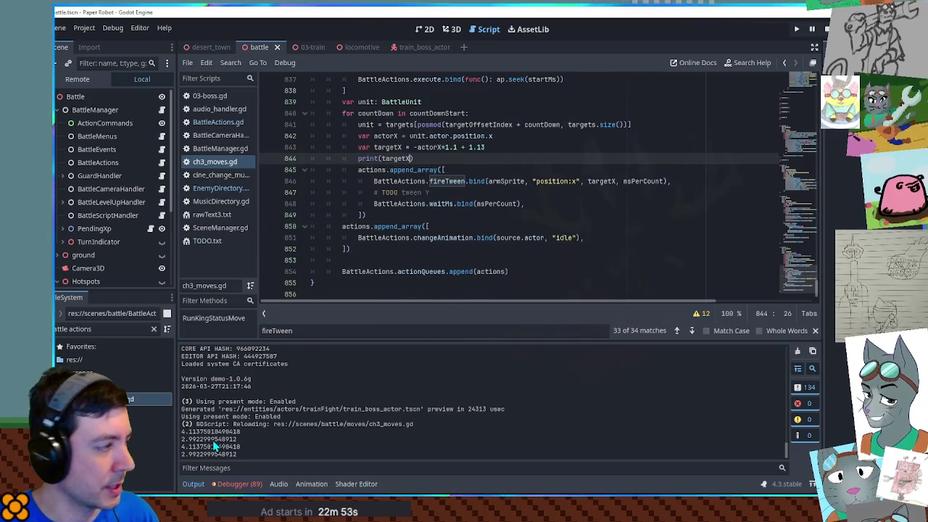
pyautogui.hotkey('ctrl', 'shift', 'k')
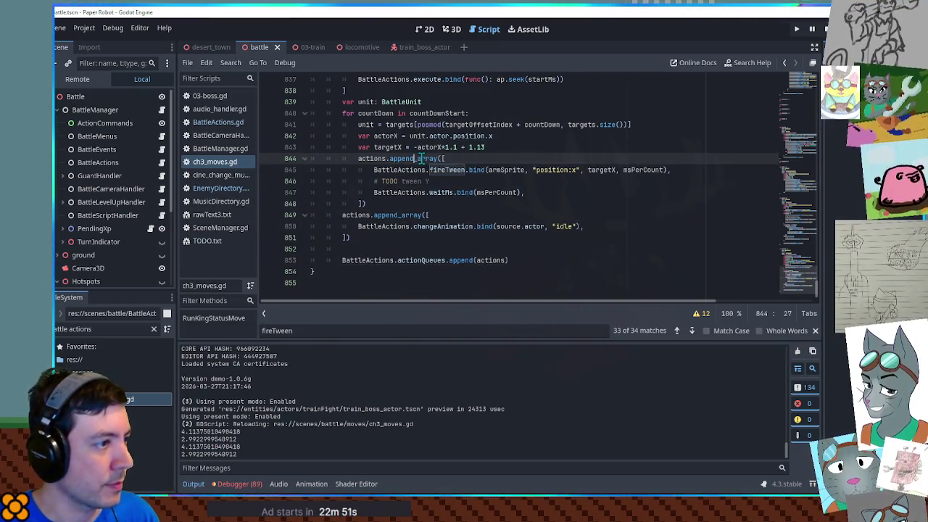
pyautogui.hotkey('ctrl', 's')
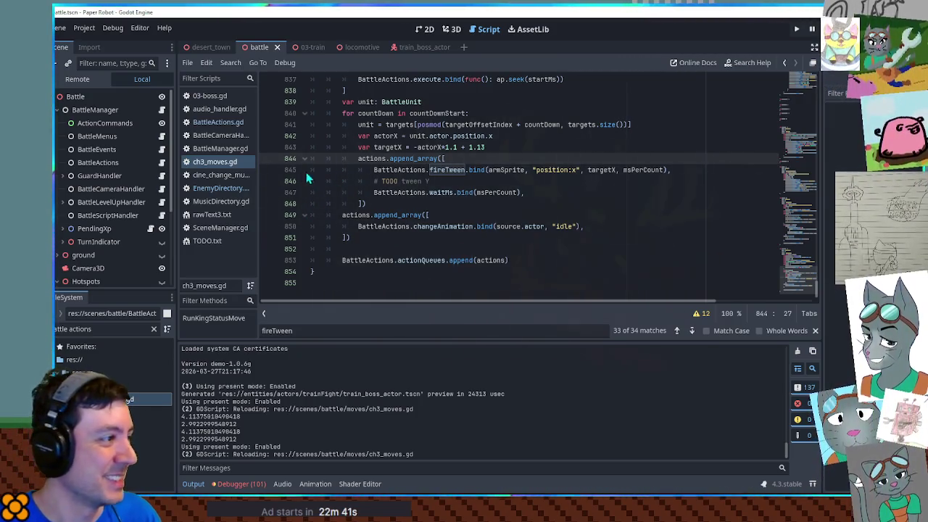
pyautogui.middleClick(224, 109)
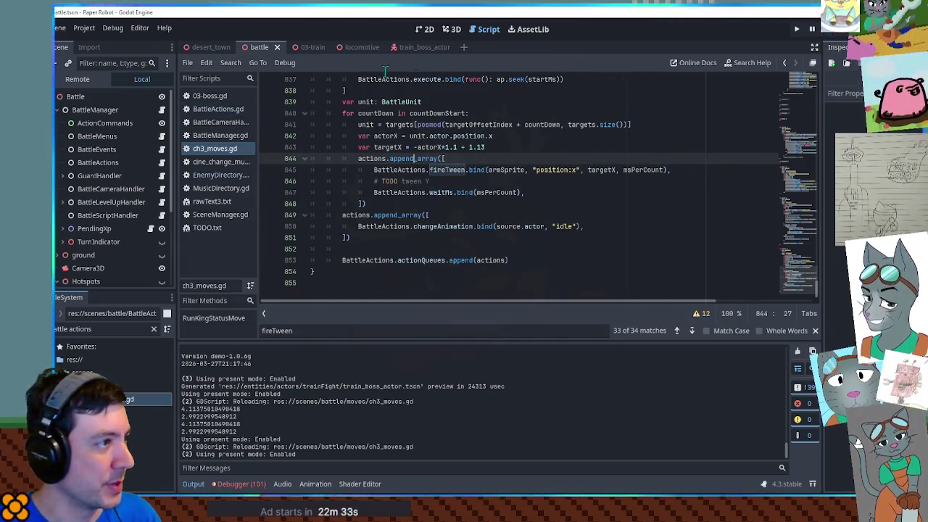
# Step: In train_boss_actor, show the AnimationPlayer's fist animation and review its tracks
pyautogui.click(433, 46)
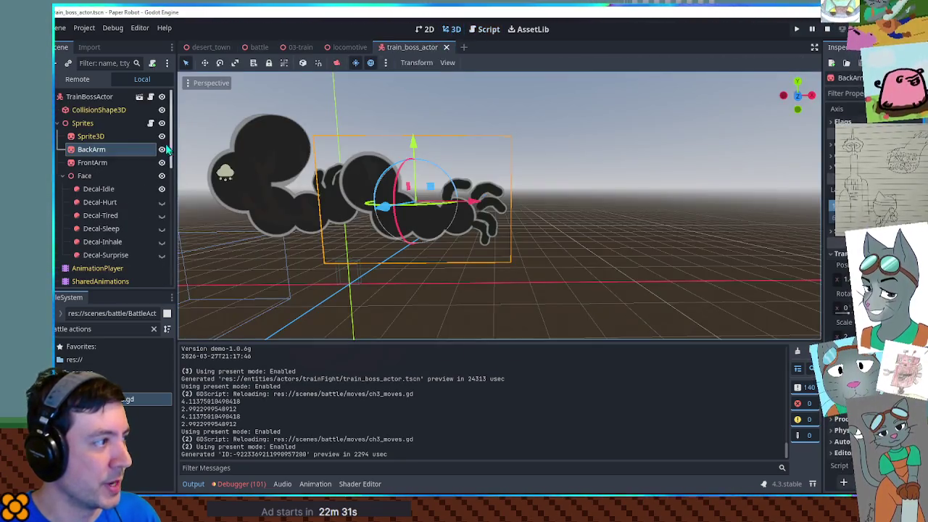
pyautogui.scroll(-2, 97, 170)
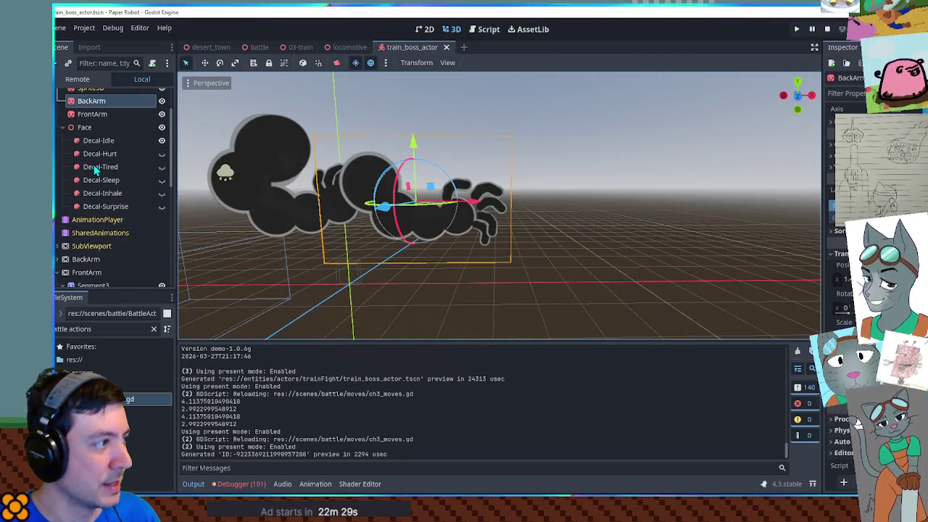
pyautogui.click(95, 220)
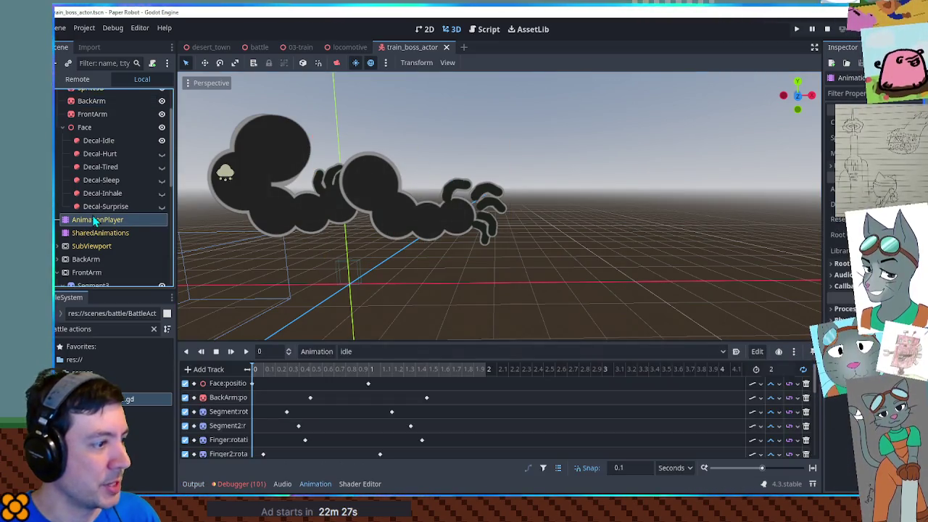
pyautogui.click(356, 351)
pyautogui.click(365, 379)
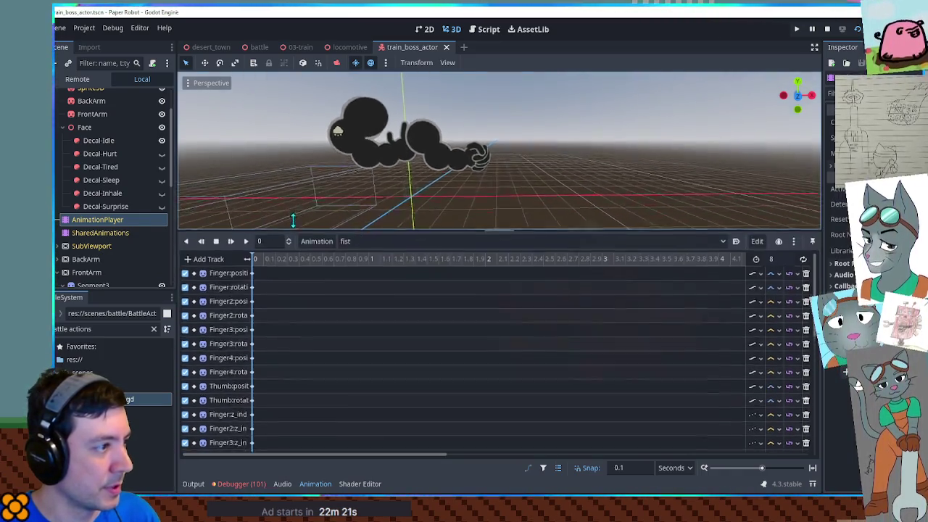
pyautogui.moveTo(287, 341); pyautogui.dragTo(284, 157)
pyautogui.scroll(-3, 232, 280)
pyautogui.scroll(5, 232, 281)
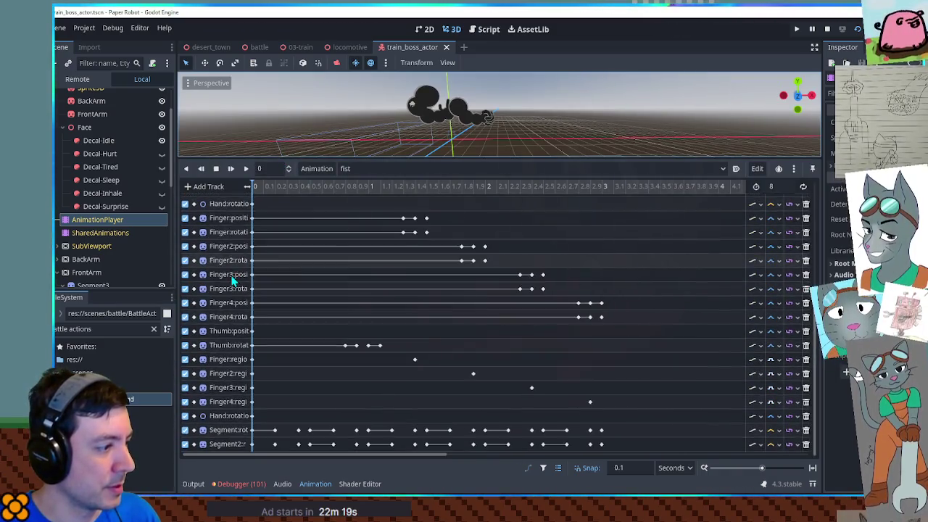
pyautogui.scroll(-3, 232, 354)
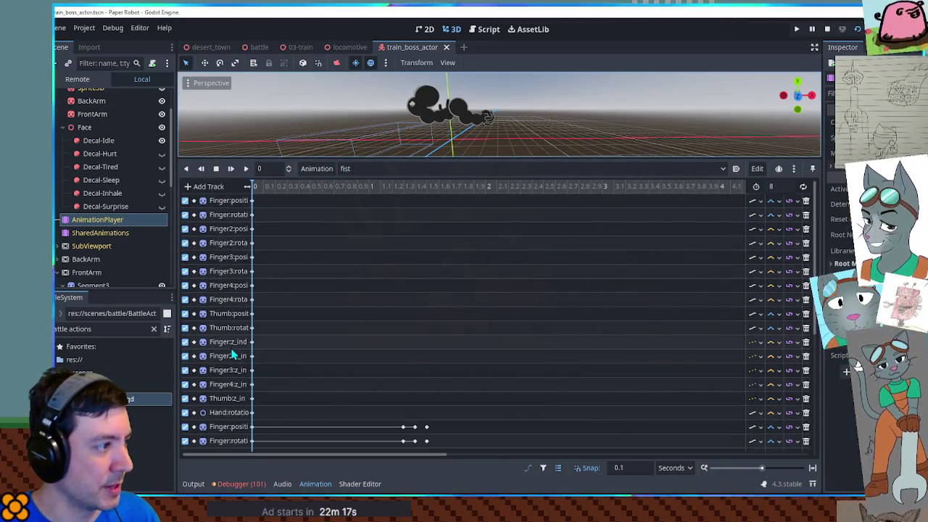
pyautogui.scroll(-4, 232, 354)
pyautogui.scroll(-3, 232, 354)
pyautogui.scroll(-4, 234, 352)
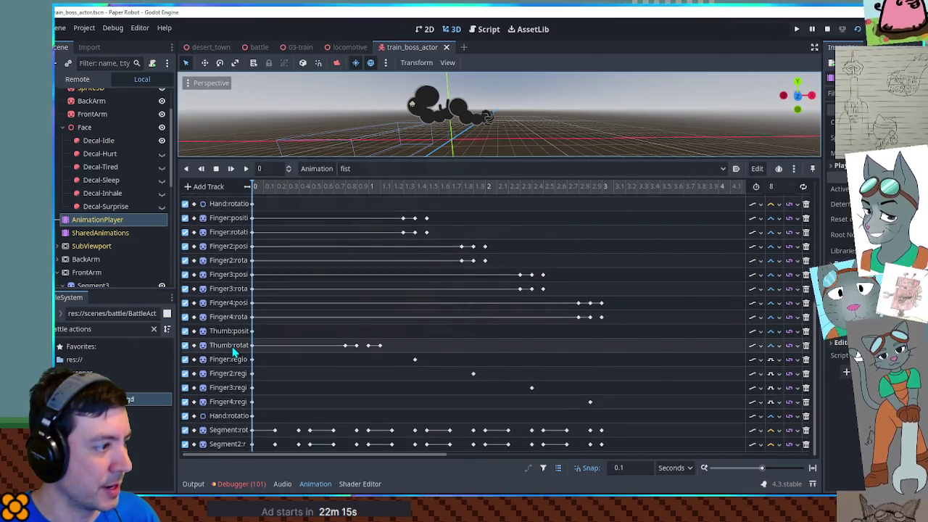
pyautogui.scroll(5, 232, 327)
pyautogui.scroll(8, 231, 327)
pyautogui.scroll(2, 233, 332)
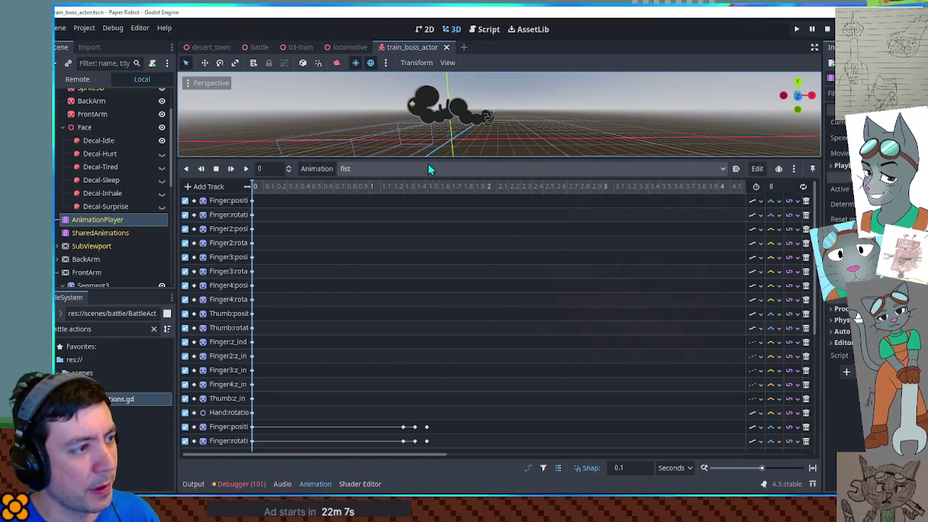
pyautogui.moveTo(429, 159)
pyautogui.mouseDown()
pyautogui.moveTo(431, 183)
pyautogui.moveTo(328, 321)
pyautogui.mouseUp()
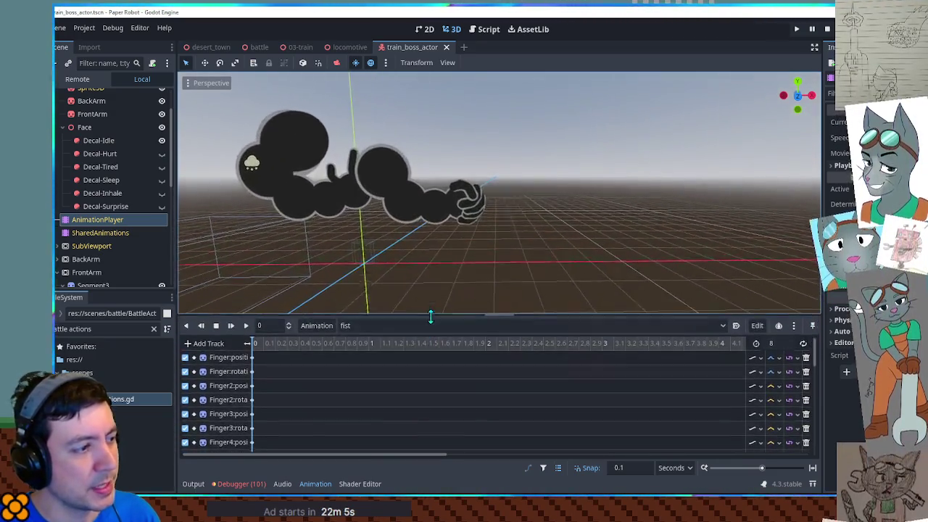
# Step: Set the boss animation back to RESET, then run and stop the game
pyautogui.click(362, 330)
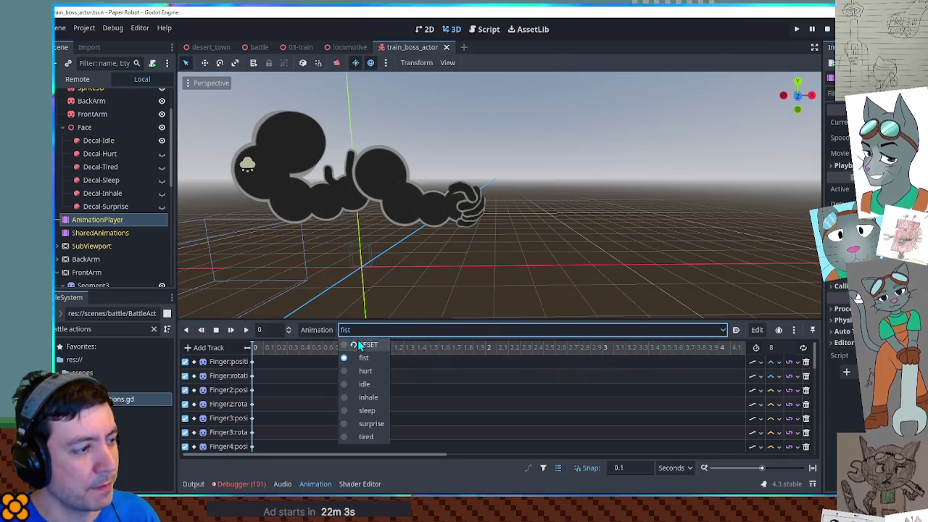
pyautogui.click(348, 347)
pyautogui.press('F5')
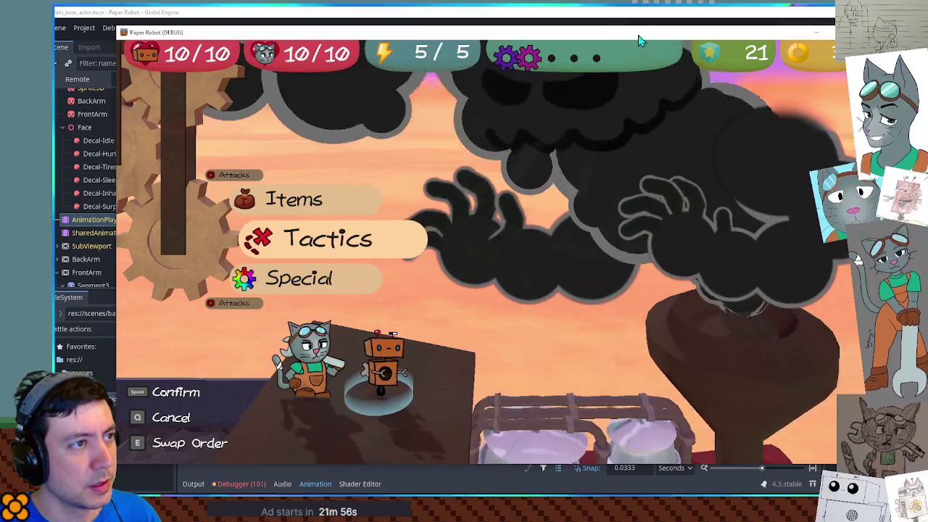
pyautogui.press('F8')
# Step: Search ch3_moves.gd for position:x usages around line 845's fireTween and check the output log
pyautogui.click(472, 30)
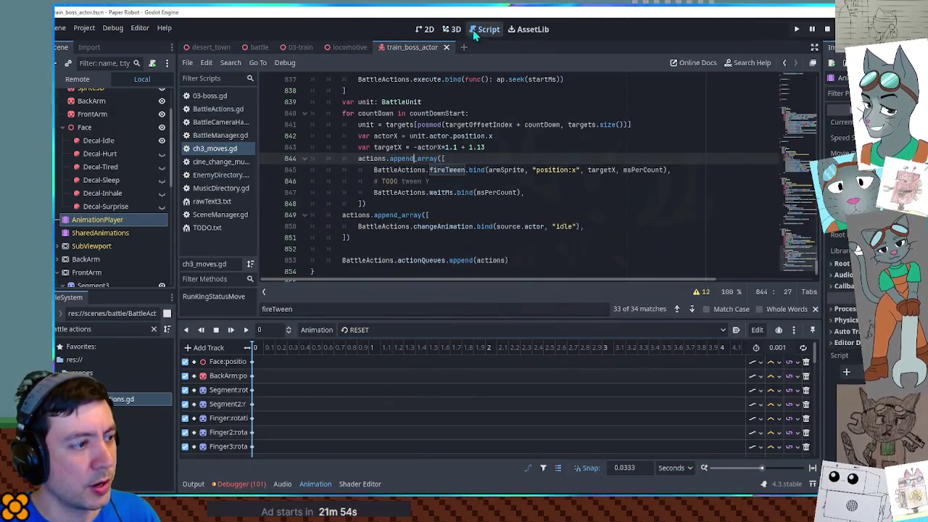
pyautogui.doubleClick(448, 171)
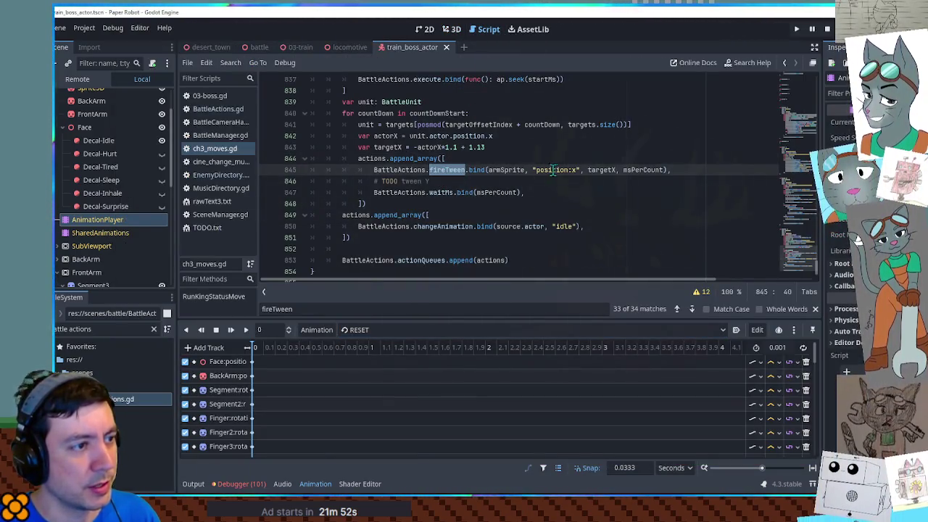
pyautogui.moveTo(536, 170); pyautogui.dragTo(575, 171)
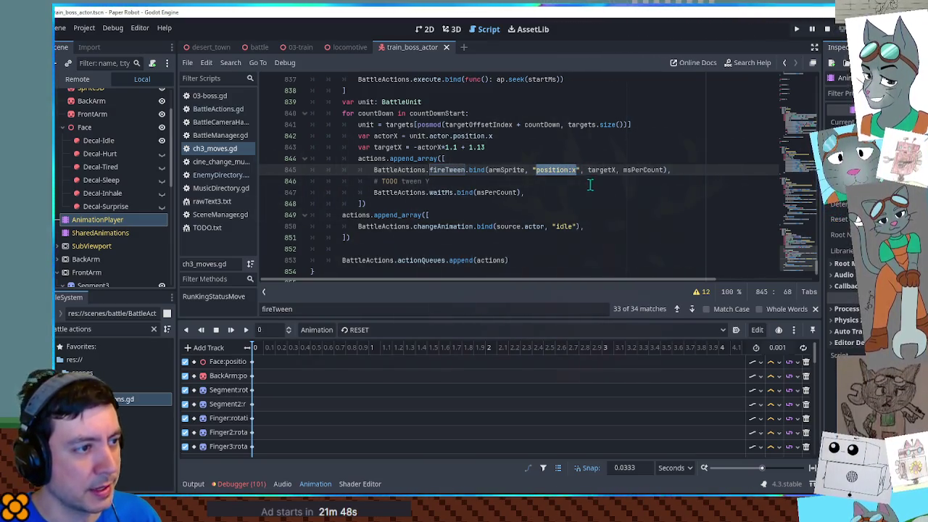
pyautogui.hotkey('ctrl', 'f')
pyautogui.click(678, 309)
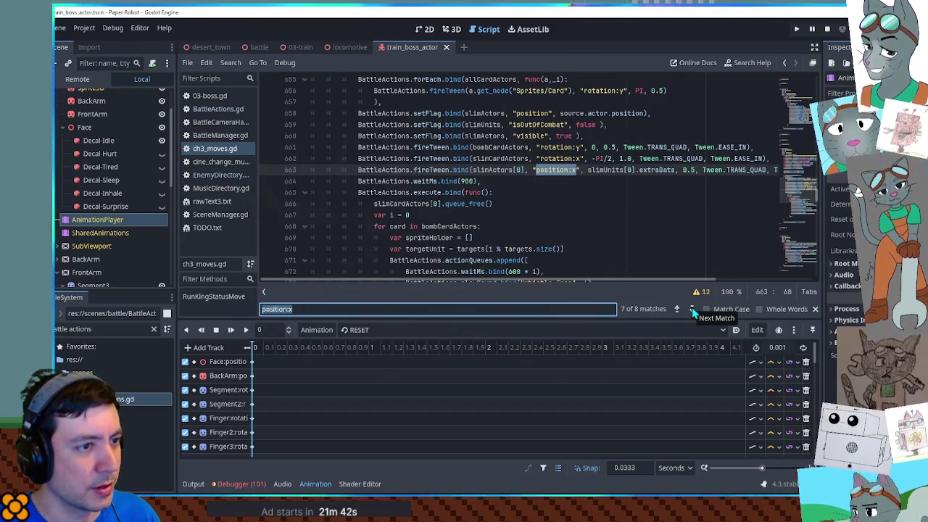
pyautogui.click(692, 309)
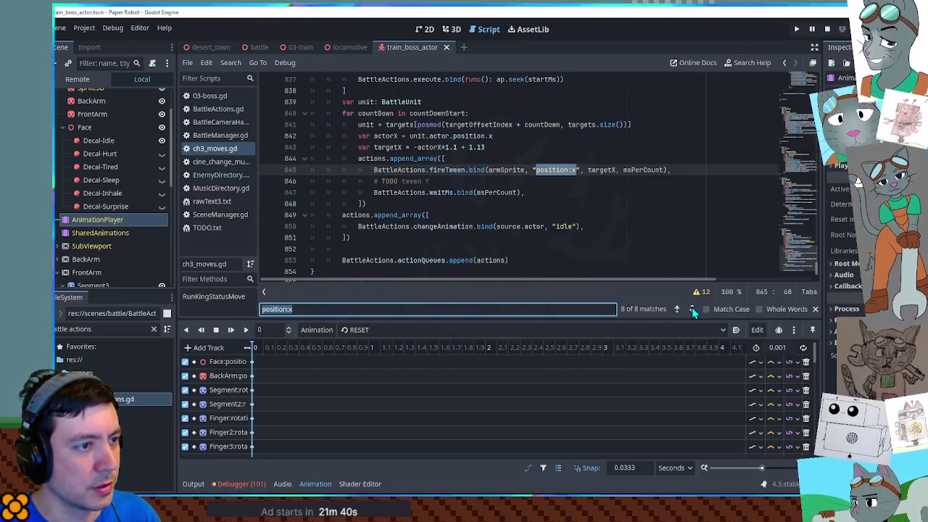
pyautogui.doubleClick(611, 169)
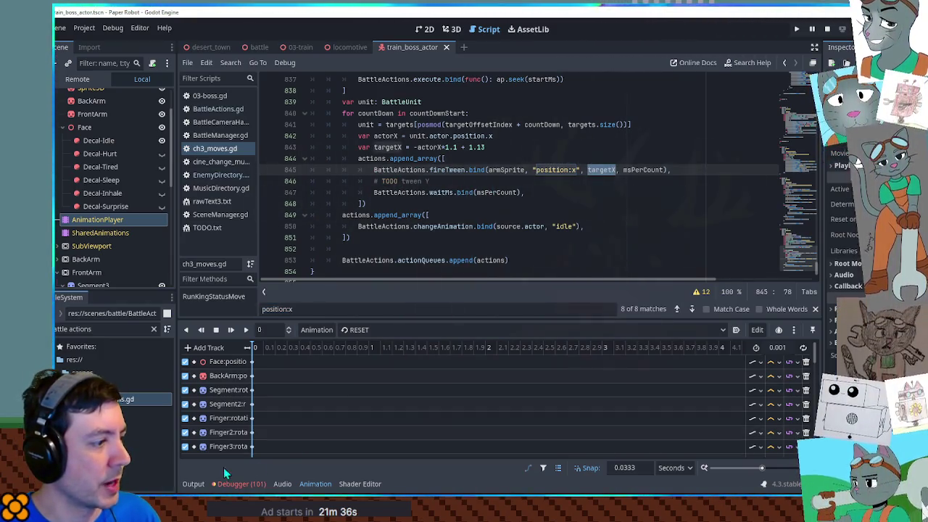
pyautogui.click(194, 483)
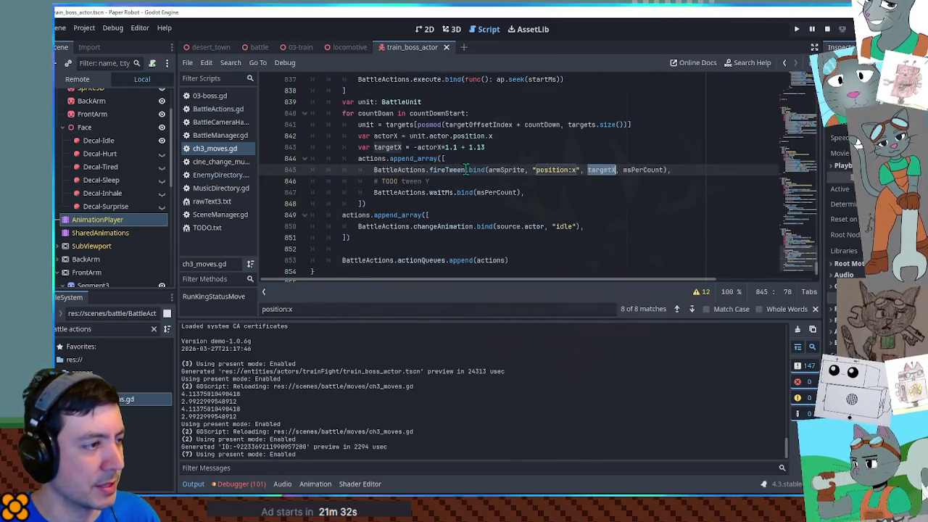
pyautogui.scroll(3, 500, 170)
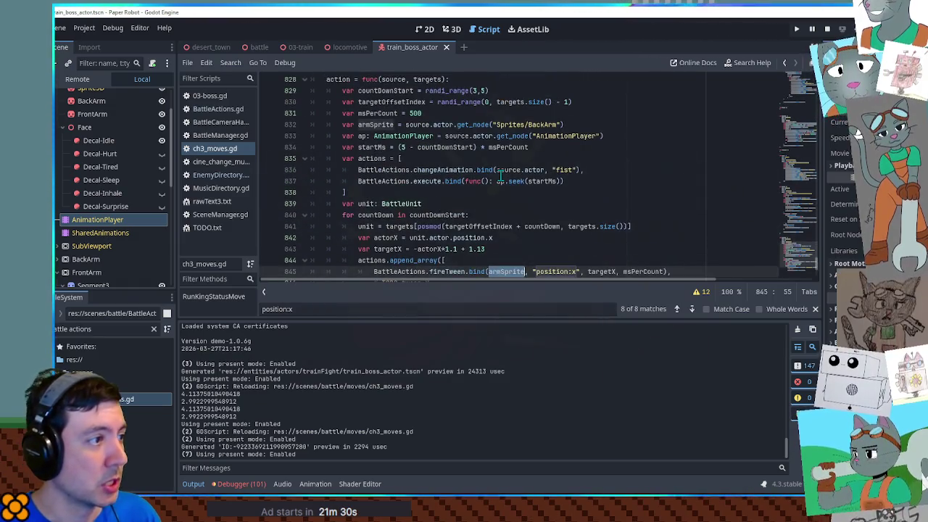
pyautogui.scroll(-2, 500, 177)
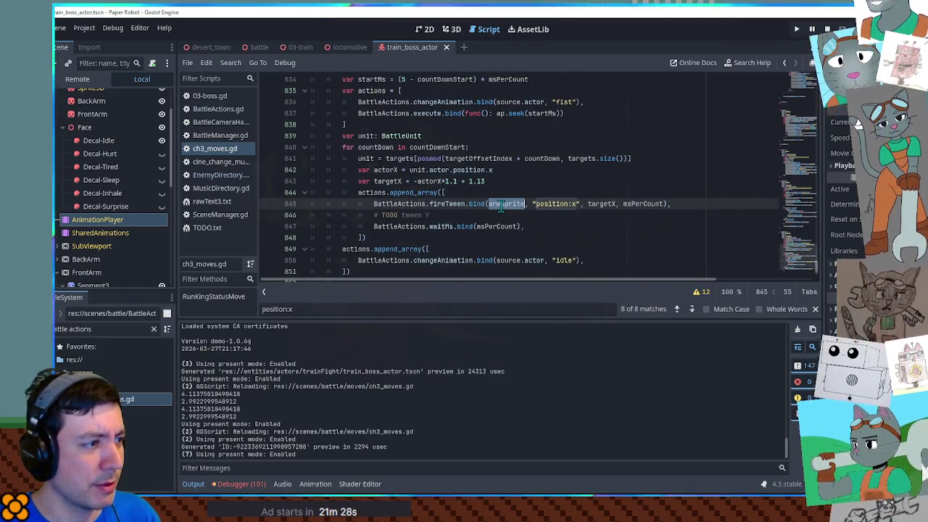
# Step: Add a new line after the targetX calculation and run the game
pyautogui.click(505, 181)
pyautogui.press('Return')
pyautogui.write('print(armSprite)')
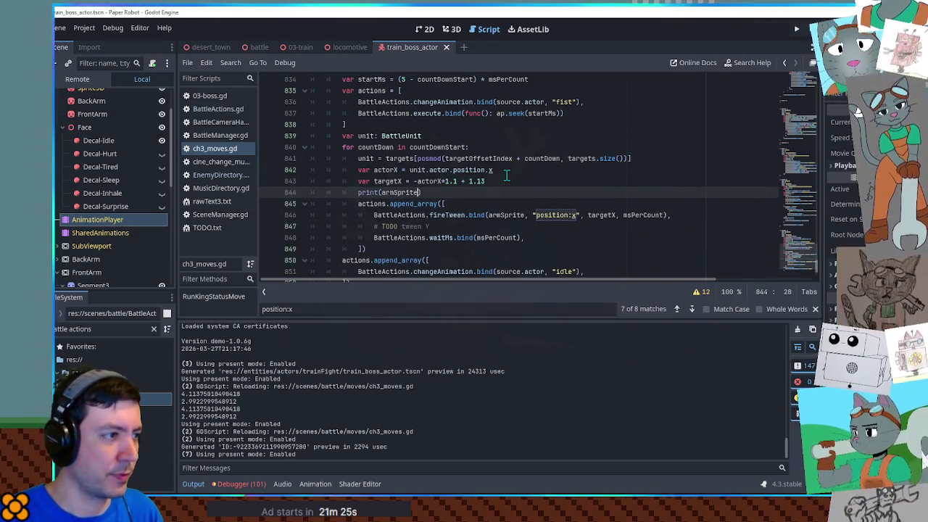
pyautogui.press('F5')
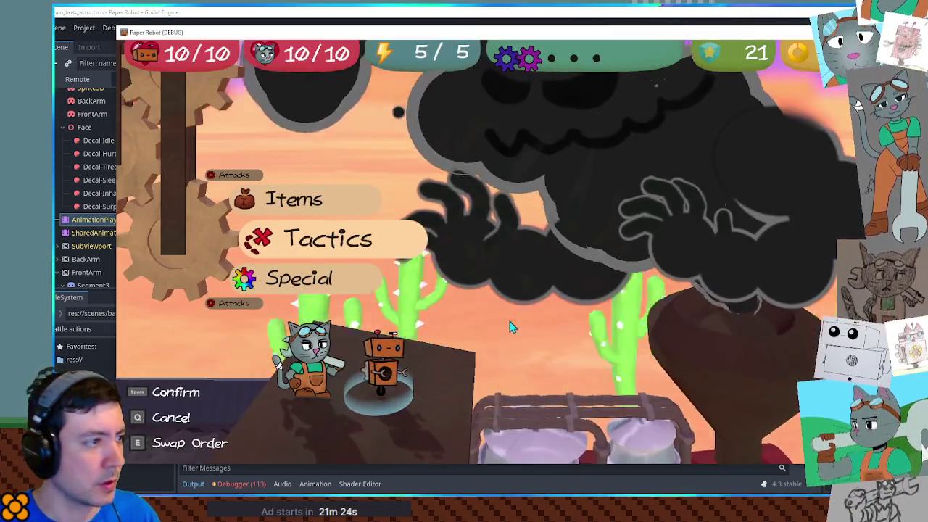
# Step: Cycle the Tactics options in battle, then stop the game with F8
pyautogui.press('space')
pyautogui.press('q')
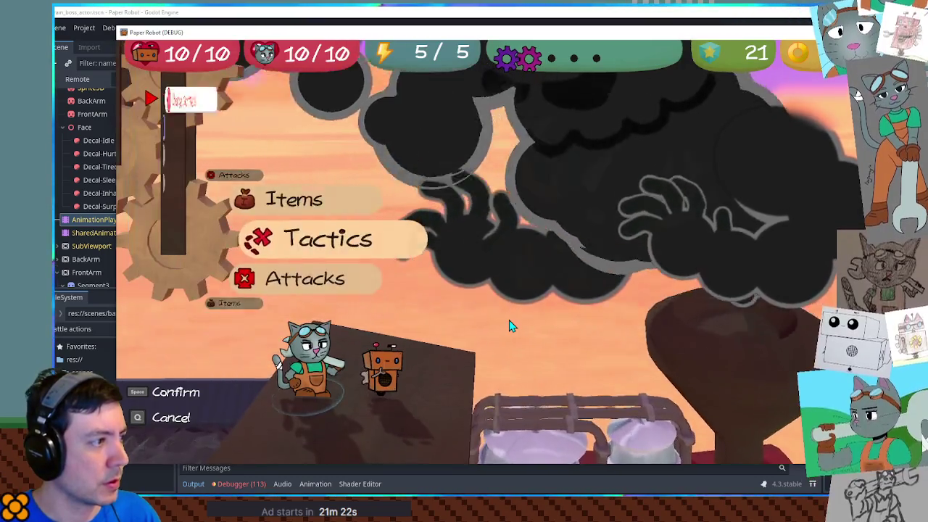
pyautogui.press('space')
pyautogui.press('space')
pyautogui.press('F8')
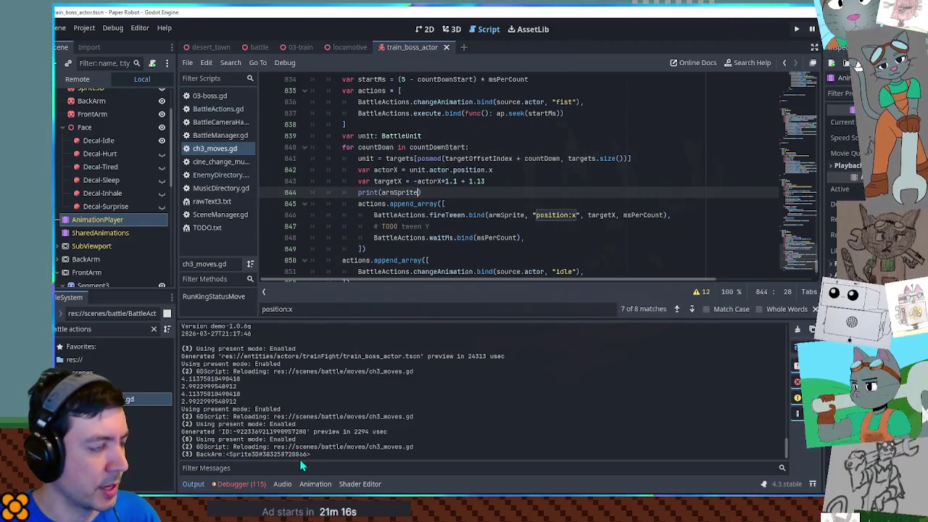
# Step: Delete the debug print line and inspect the tween's armSprite and position:x arguments
pyautogui.hotkey('ctrl', 'shift', 'k')
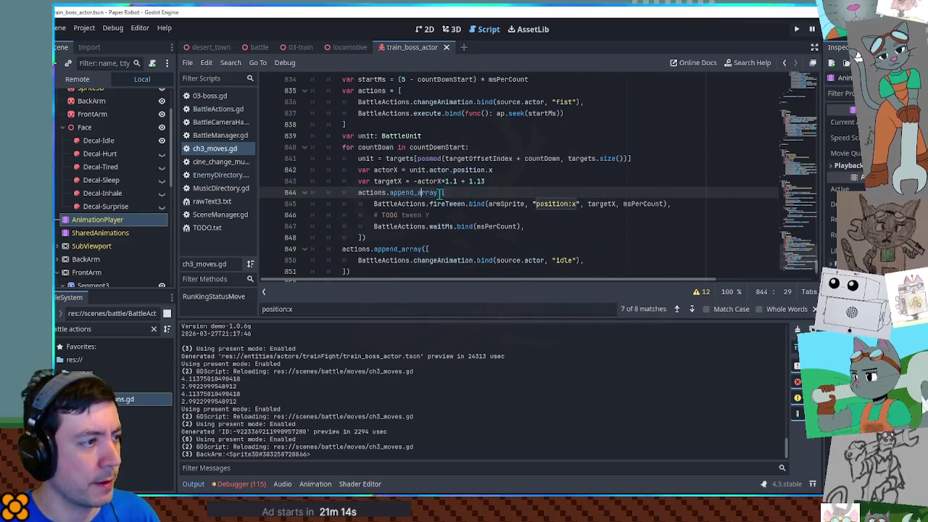
pyautogui.doubleClick(505, 204)
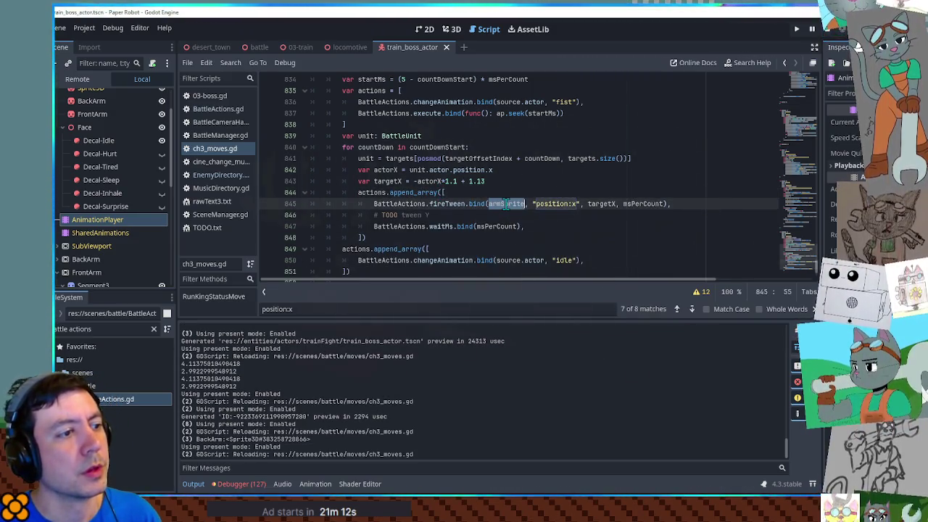
pyautogui.click(536, 204)
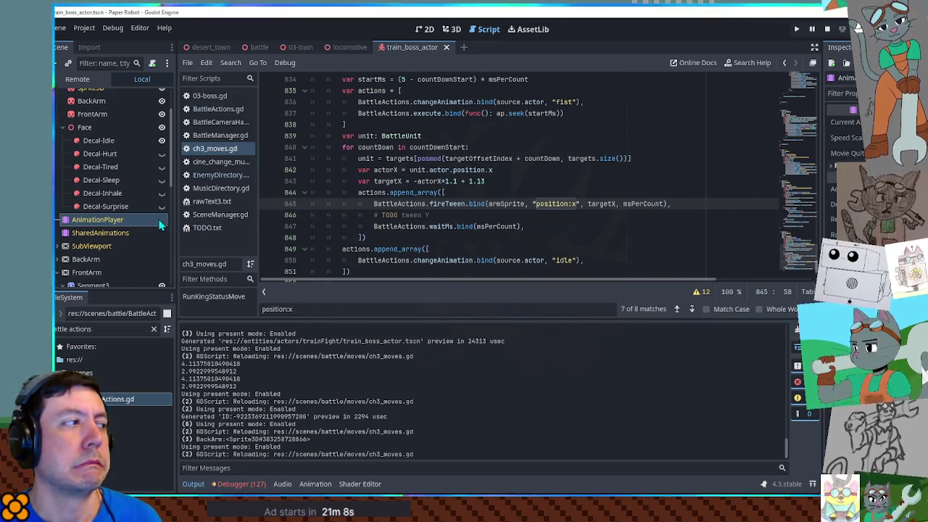
pyautogui.scroll(3, 159, 225)
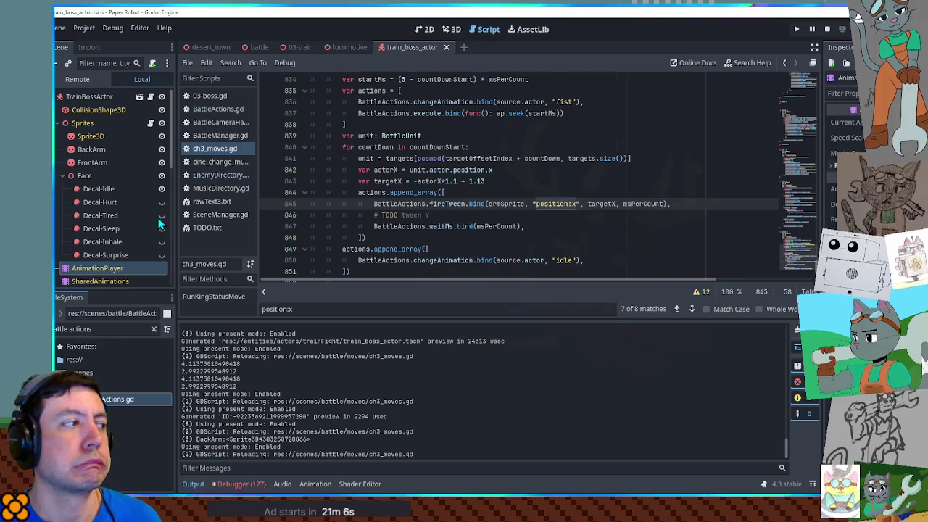
# Step: Select the boss's BackArm node, view it in 3D, and return to the running game
pyautogui.click(452, 29)
pyautogui.click(108, 149)
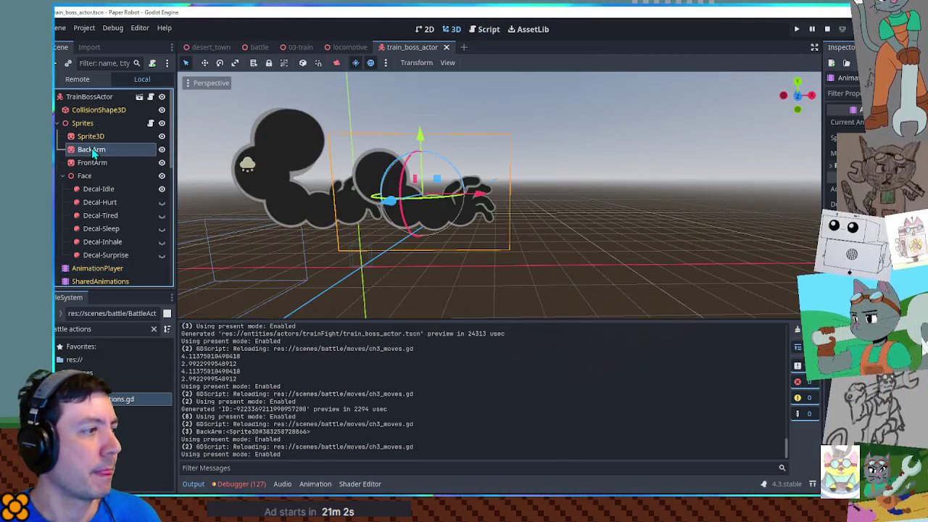
pyautogui.moveTo(359, 187); pyautogui.dragTo(358, 174)
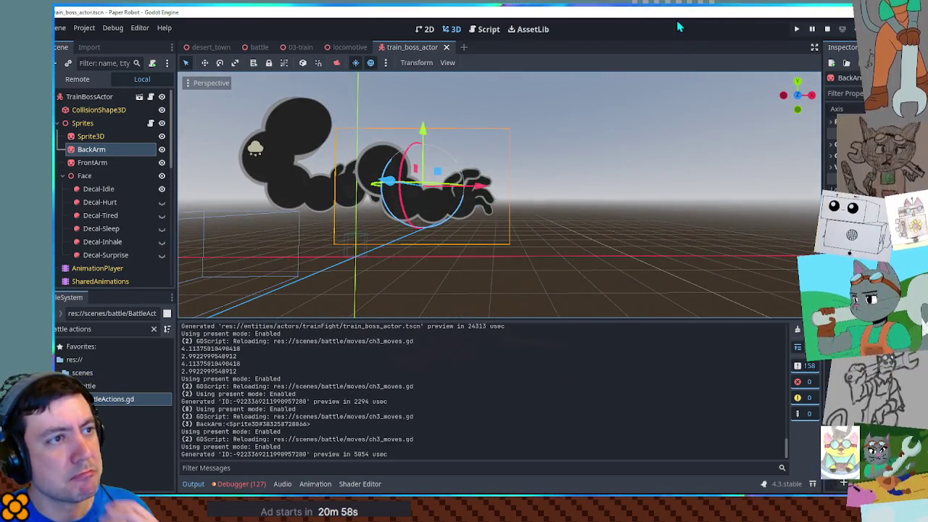
pyautogui.hotkey('alt', 'Tab')
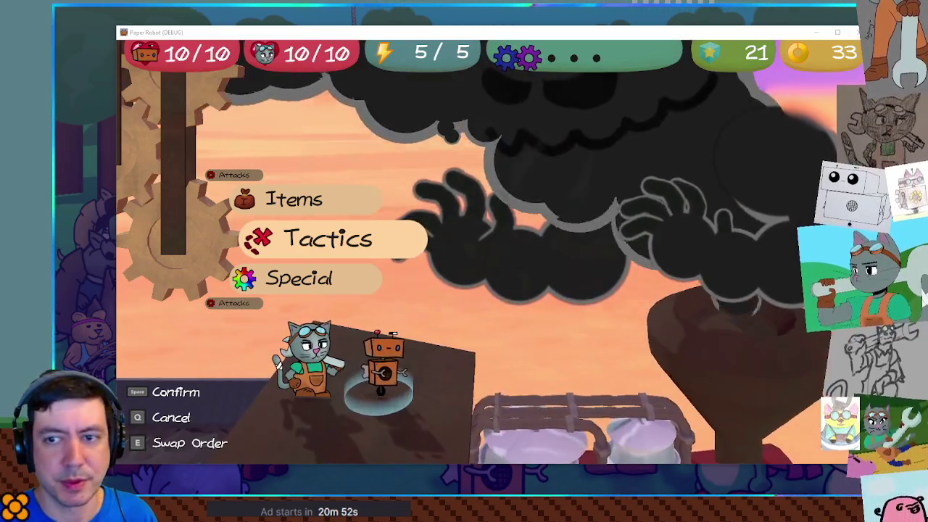
# Step: Use Tactics to change partners and defend through the first battle turns
pyautogui.press('space')
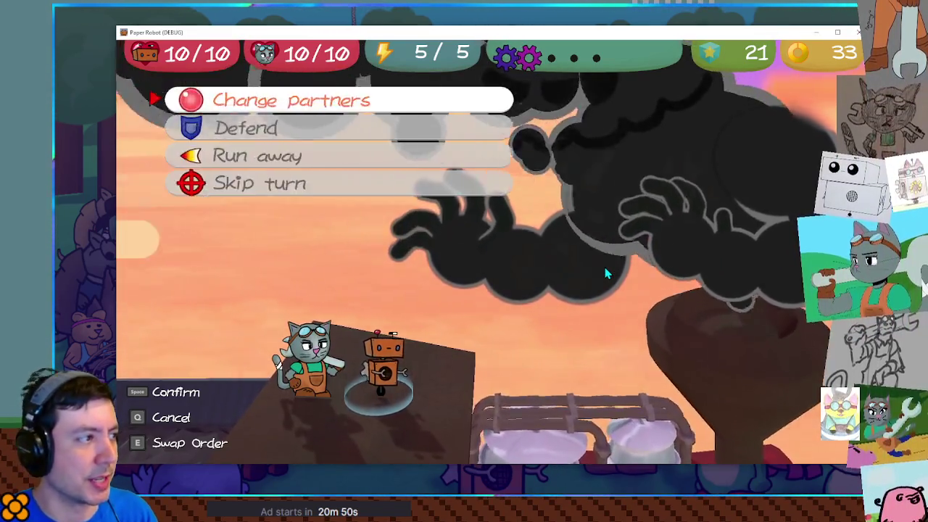
pyautogui.press('space')
pyautogui.press('space')
pyautogui.press('Down')
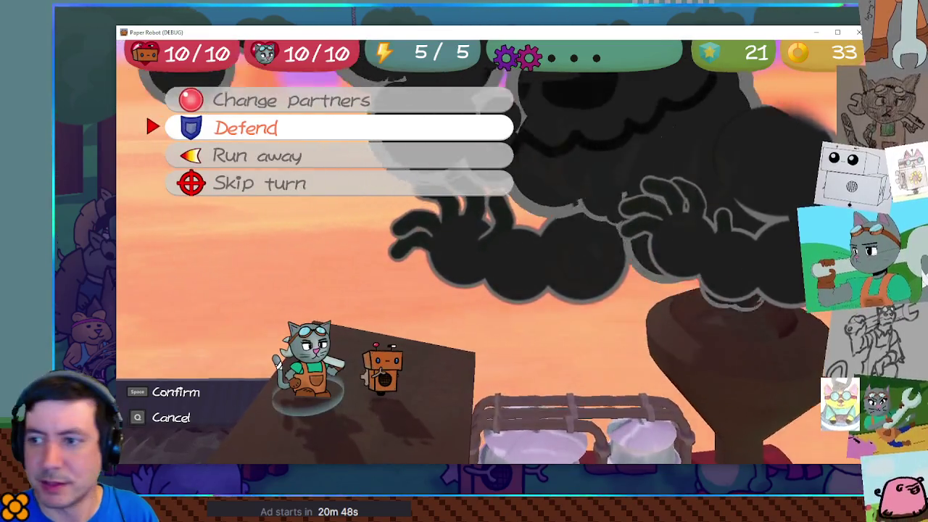
pyautogui.press('space')
pyautogui.press('space')
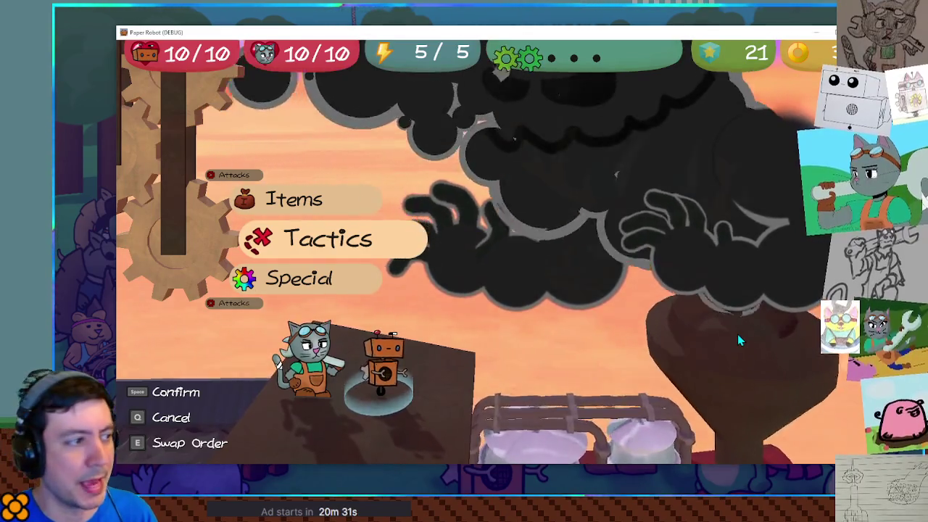
pyautogui.press('space')
pyautogui.press('space')
pyautogui.press('space')
pyautogui.press('space')
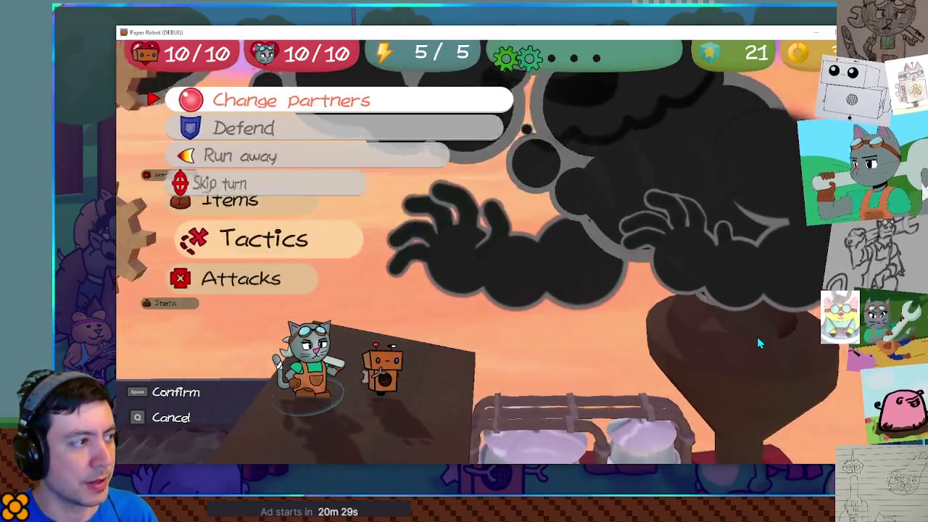
pyautogui.press('Down')
pyautogui.press('space')
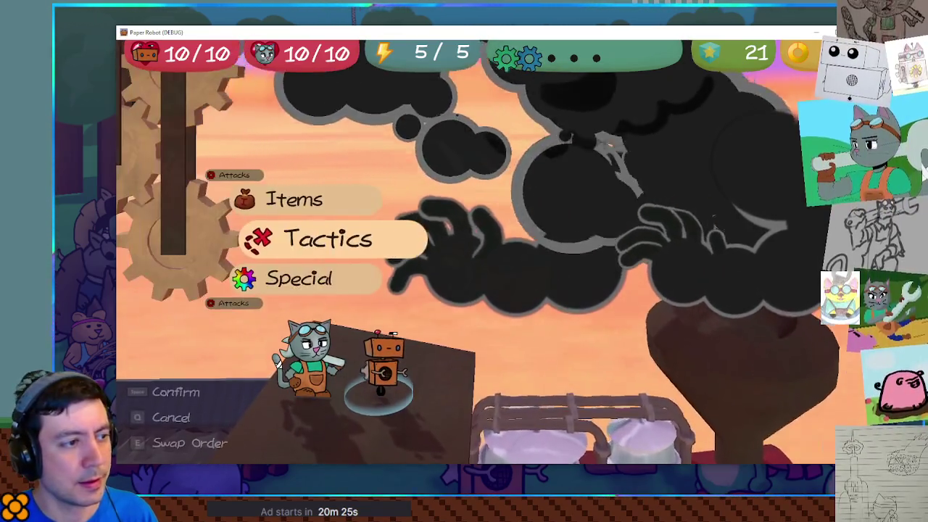
pyautogui.press('space')
pyautogui.press('space')
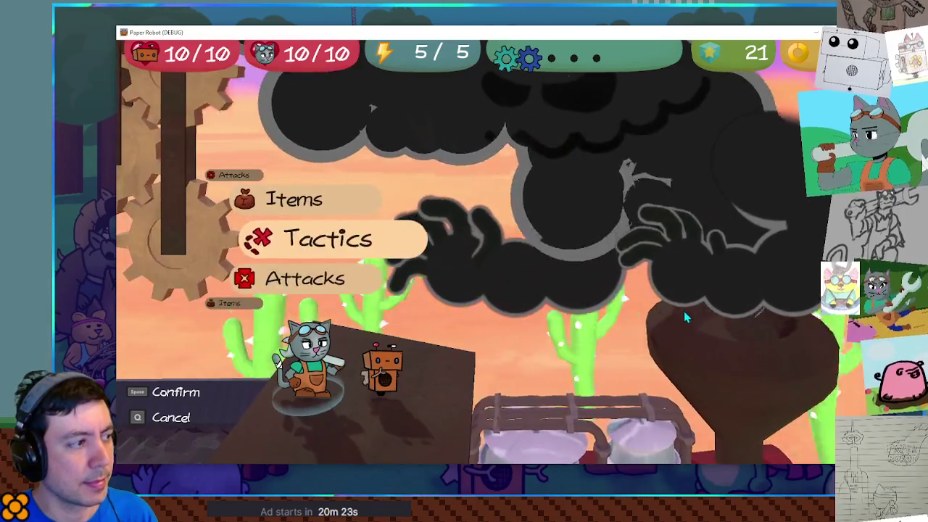
pyautogui.press('space')
pyautogui.press('Down')
pyautogui.press('space')
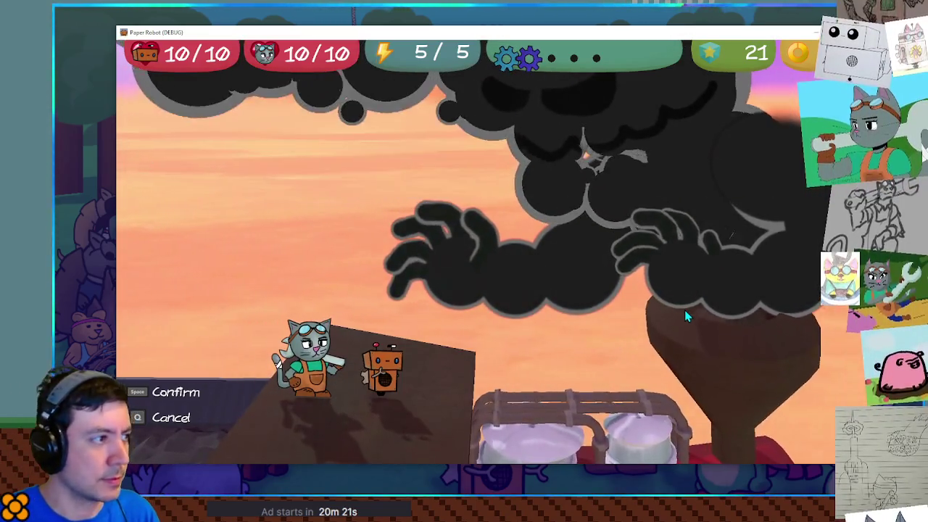
pyautogui.press('space')
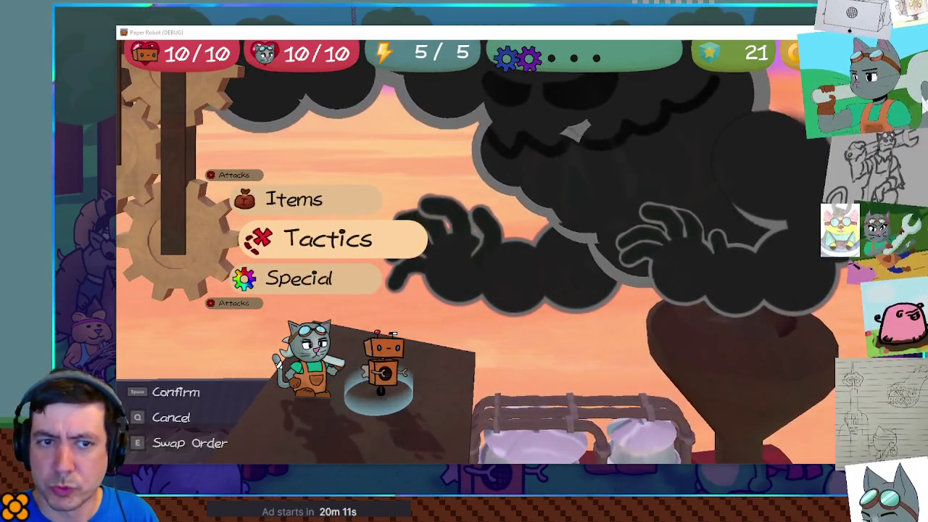
# Step: Have the robot and cat both defend, watch the boss's fist attack, then close the game
pyautogui.press('space')
pyautogui.press('Down')
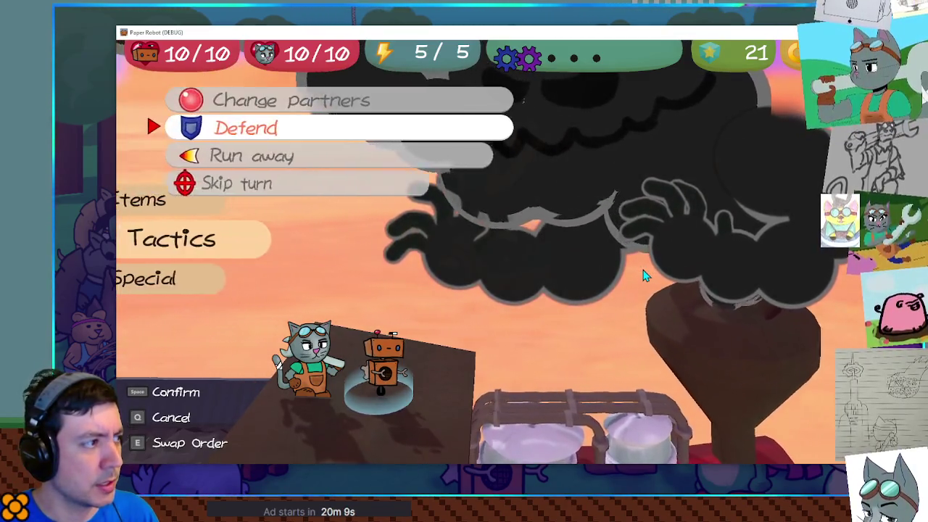
pyautogui.press('space')
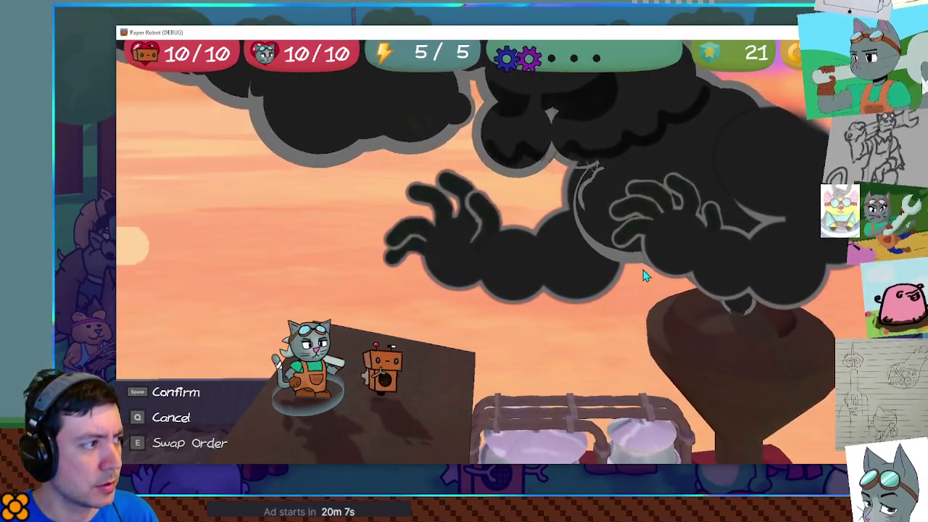
pyautogui.press('space')
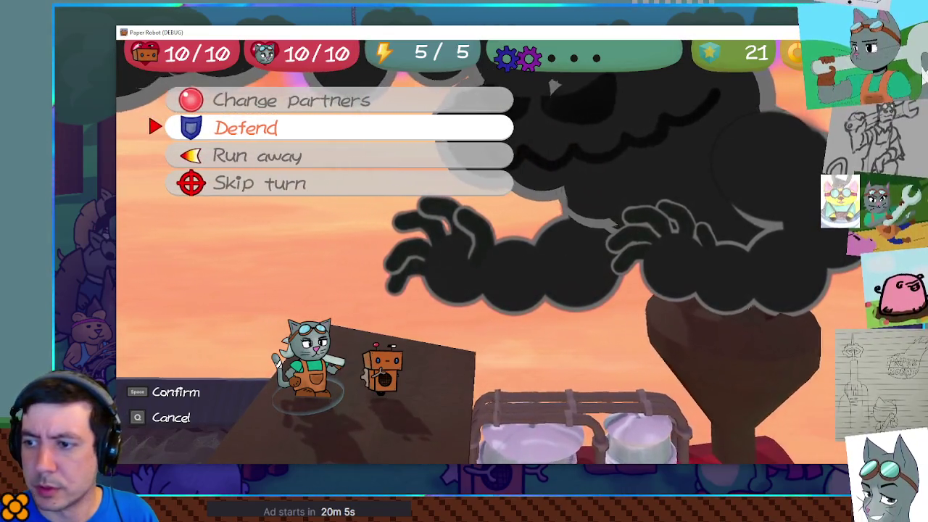
pyautogui.press('space')
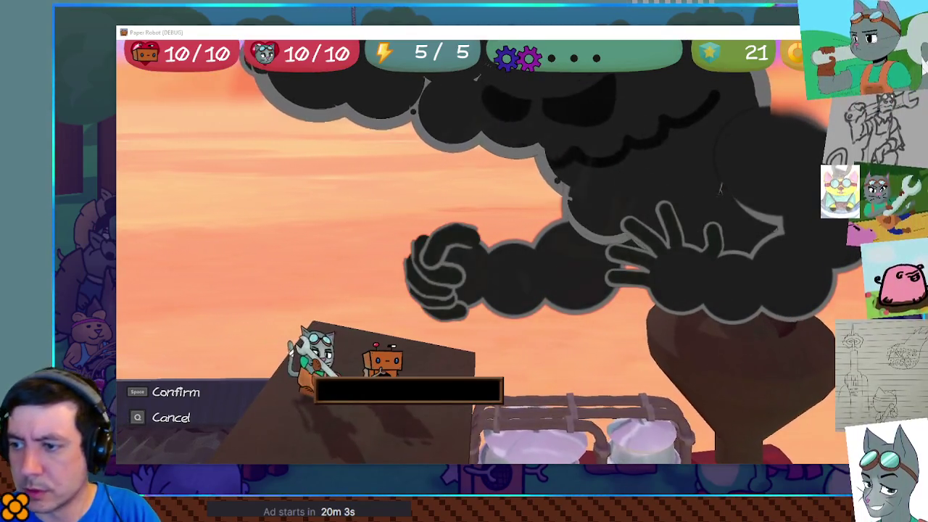
pyautogui.press('space')
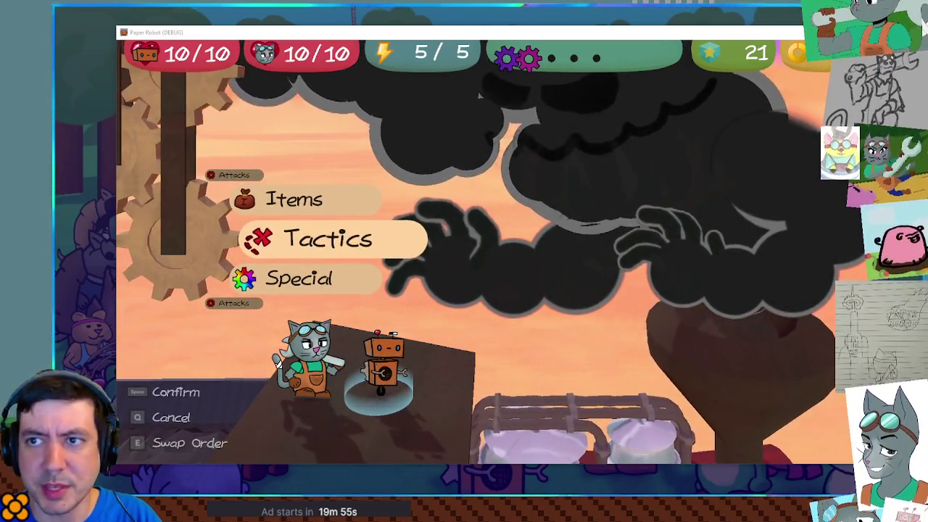
pyautogui.press('F8')
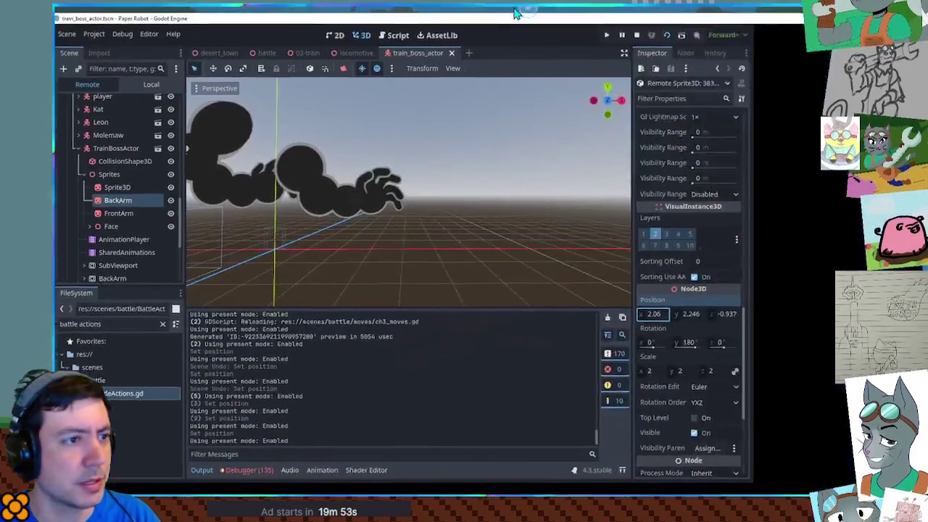
# Step: Bring up the ch3_moves.gd script and scroll through the SmokeFist code
pyautogui.click(479, 30)
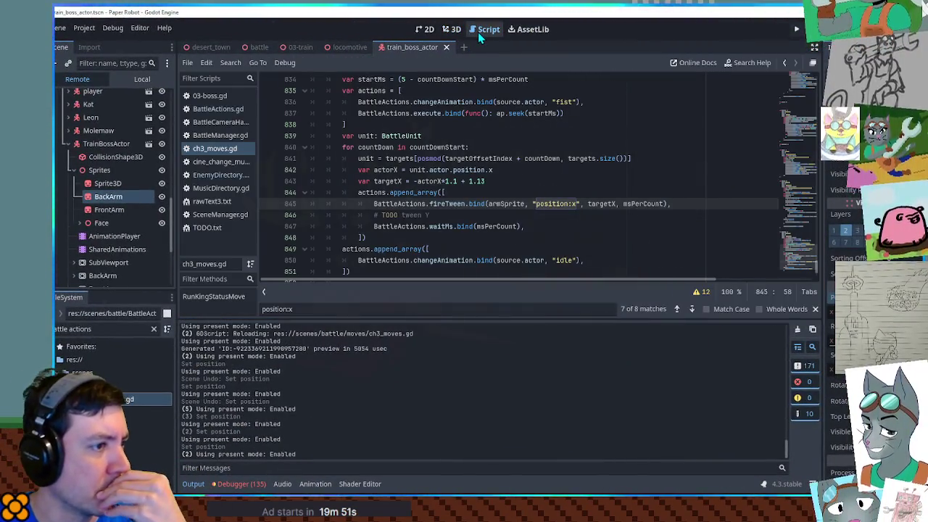
pyautogui.scroll(5, 500, 192)
pyautogui.scroll(-4, 500, 192)
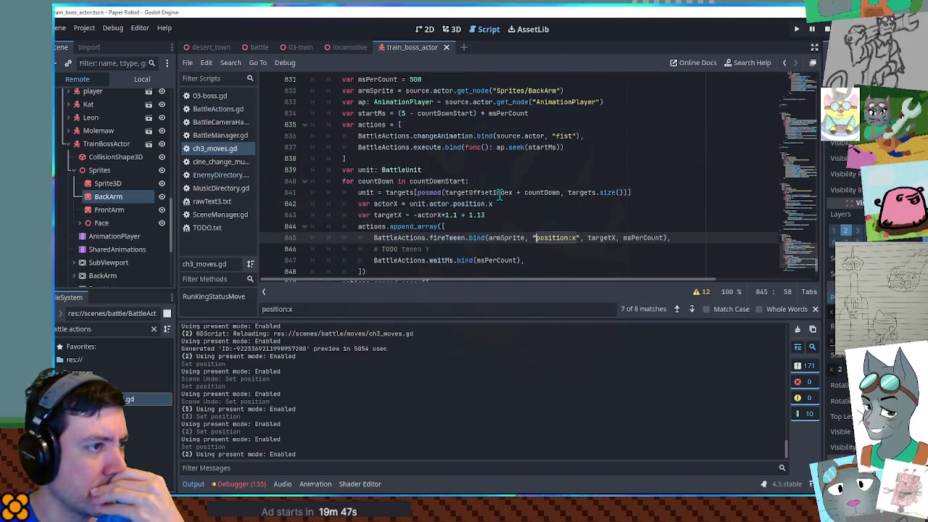
# Step: Open the train boss's AnimationPlayer to show its RESET tracks, then return to the SmokeFist script
pyautogui.click(459, 29)
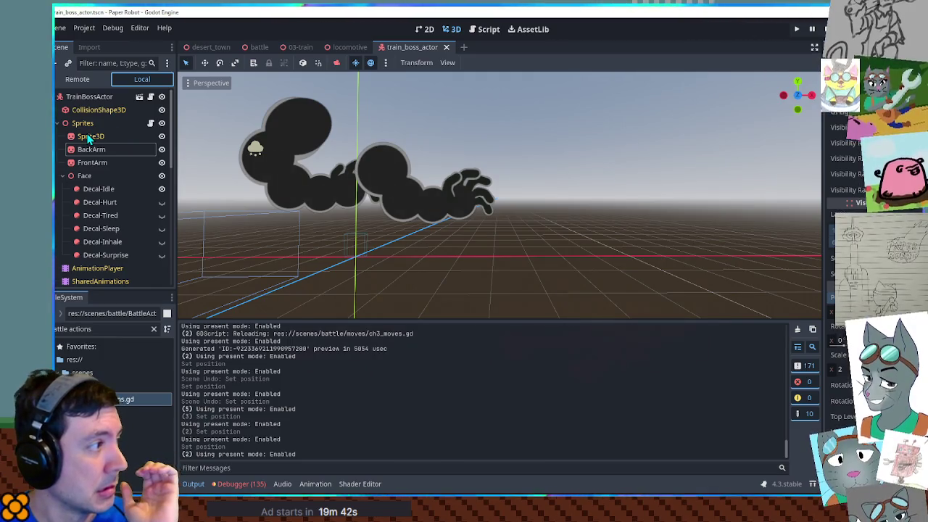
pyautogui.scroll(-3, 89, 139)
pyautogui.click(99, 172)
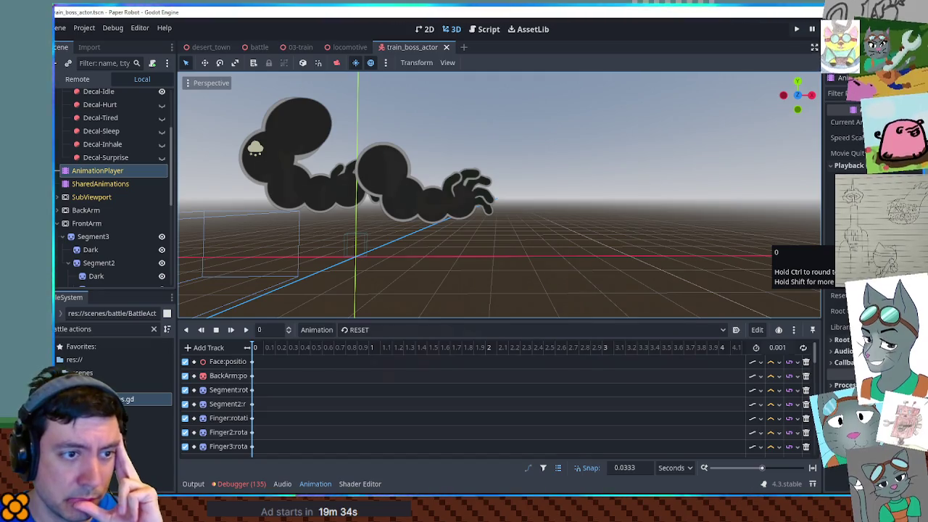
pyautogui.click(491, 38)
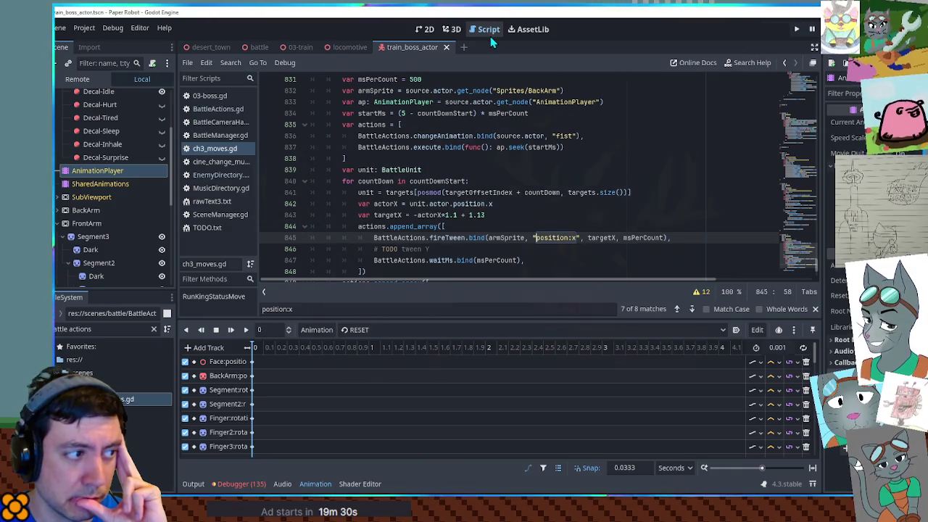
# Step: Add armSprite.position.x -= 1.0 after the targetX line and duplicate it as position.y += 1.0
pyautogui.doubleClick(506, 238)
pyautogui.click(509, 214)
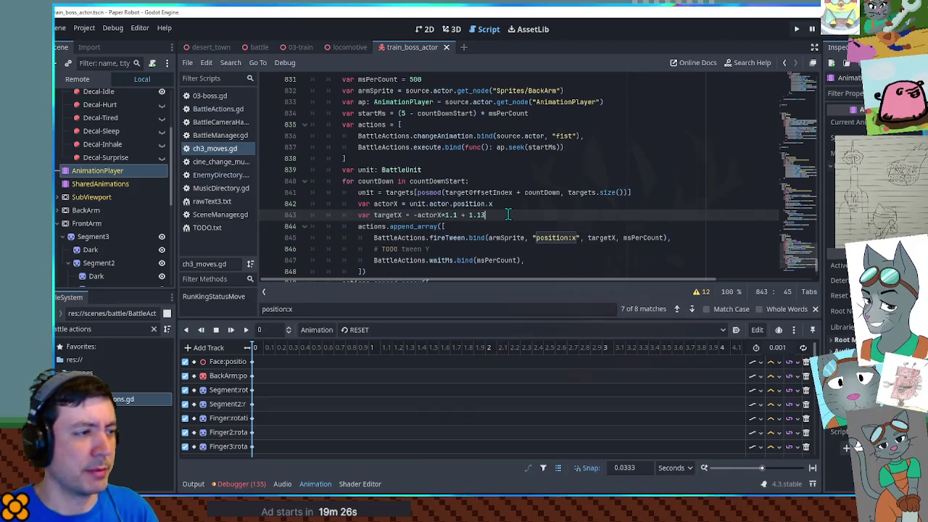
pyautogui.press('Return')
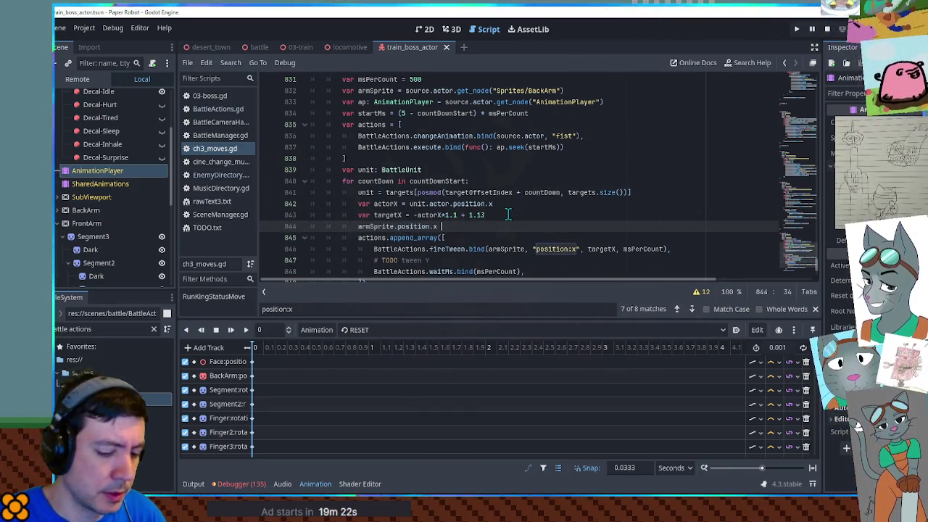
pyautogui.write('armSprite.position.x -= 1.0')
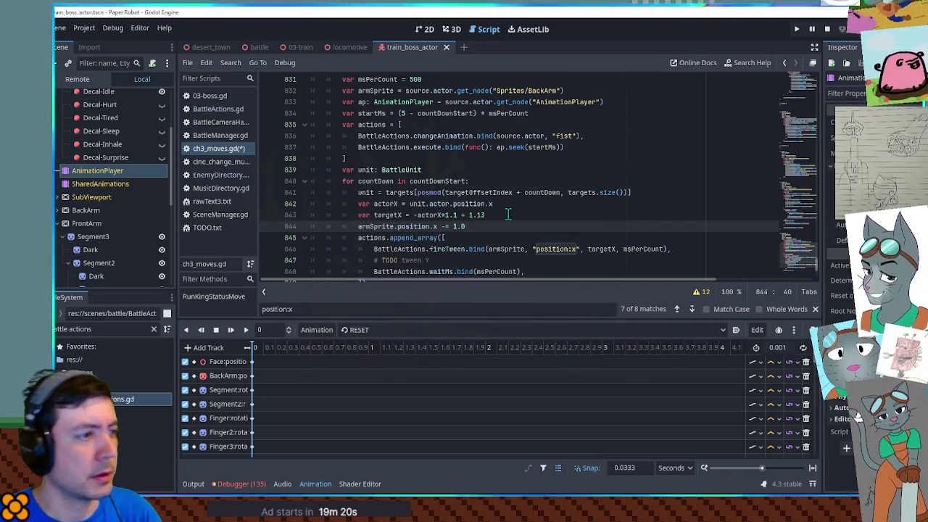
pyautogui.hotkey('ctrl', 'shift', 'd')
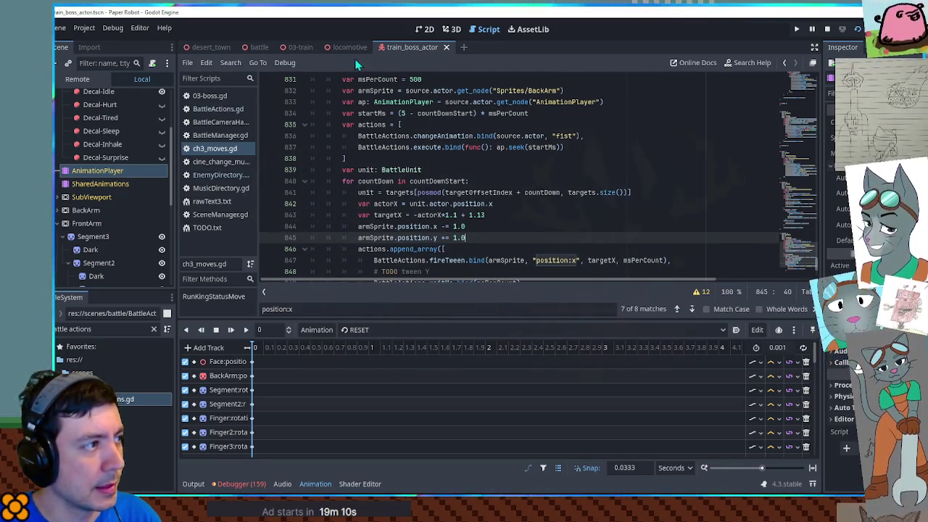
# Step: Run the game with F5 and play a battle turn to watch the boss's fists, then return to the fireTween line
pyautogui.press('F5')
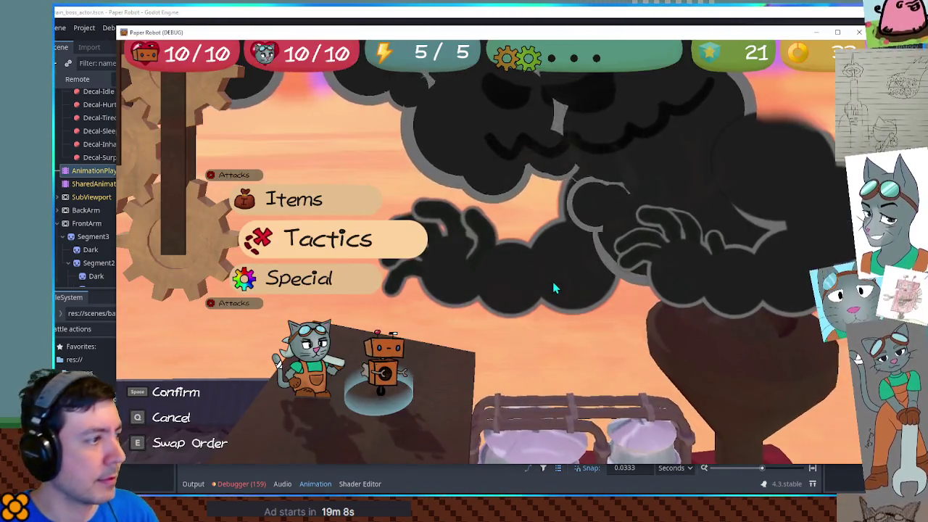
pyautogui.press('Down')
pyautogui.press('space')
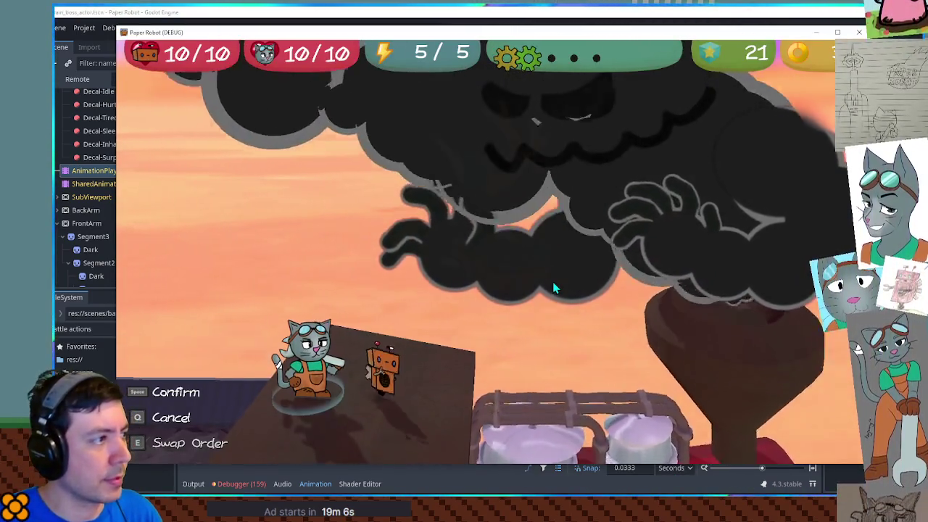
pyautogui.press('space')
pyautogui.press('Down')
pyautogui.press('space')
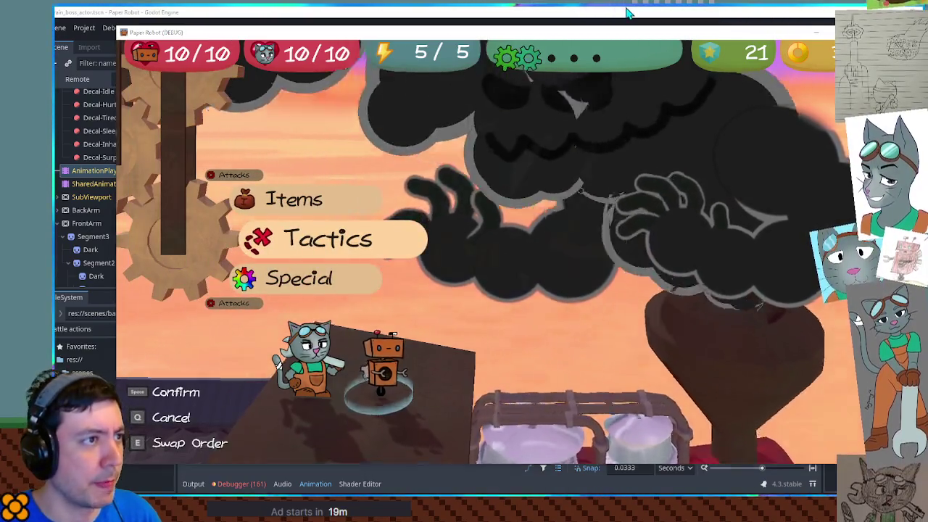
pyautogui.hotkey('alt', 'Tab')
pyautogui.scroll(-2, 438, 203)
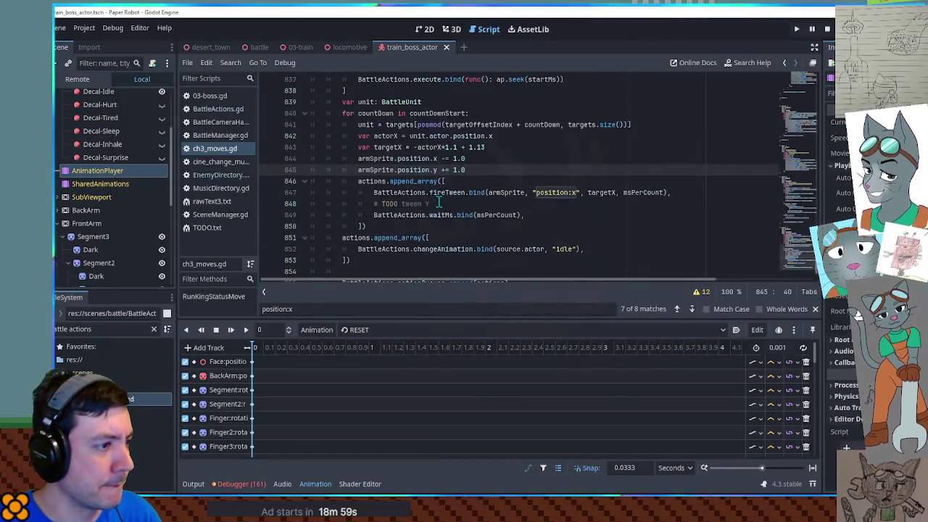
pyautogui.click(374, 192)
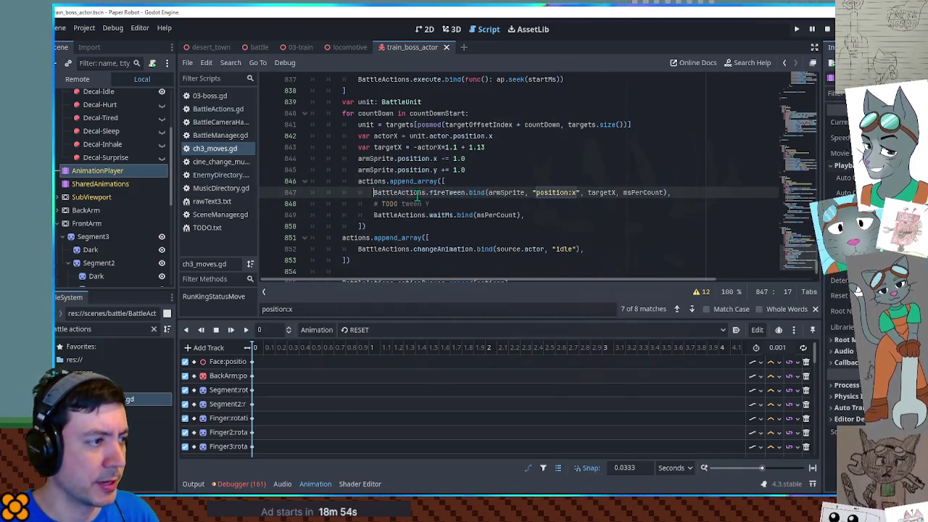
pyautogui.write('#')
# Step: Watch another boss attack in battle, then return to the y offset line, leaving it unchanged
pyautogui.hotkey('alt', 'Tab')
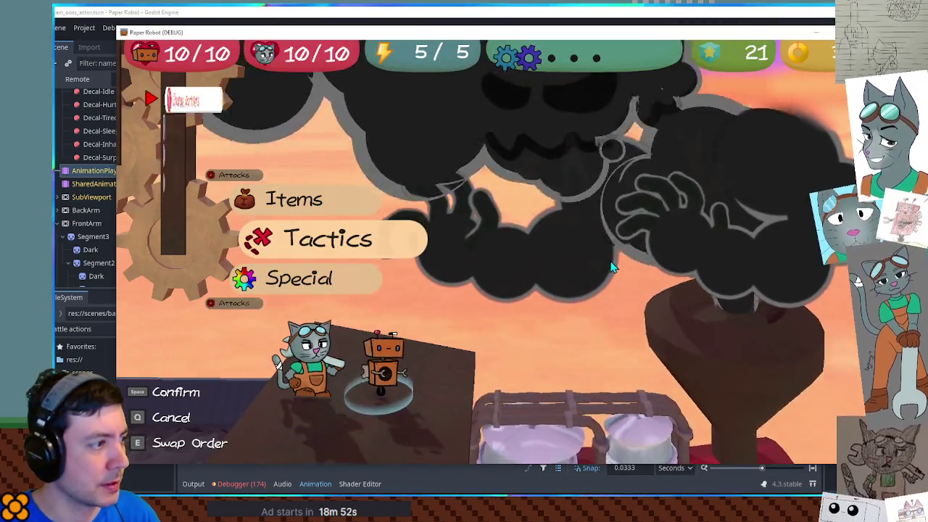
pyautogui.press('space')
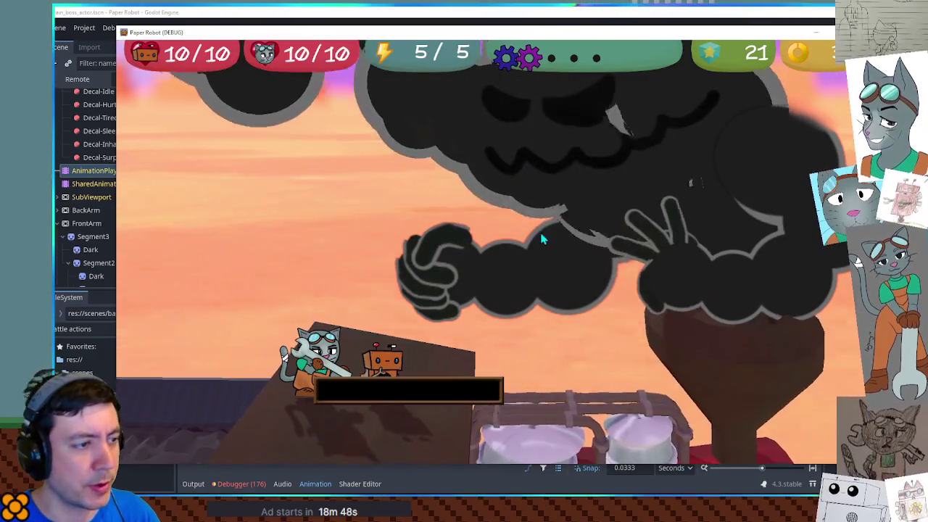
pyautogui.click(611, 16)
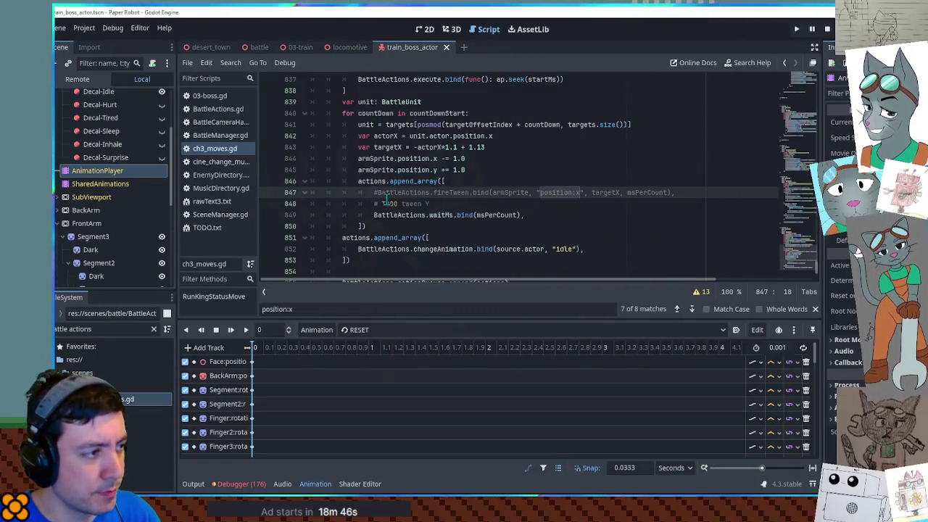
pyautogui.click(472, 169)
pyautogui.hotkey('ctrl', 'shift', 'd')
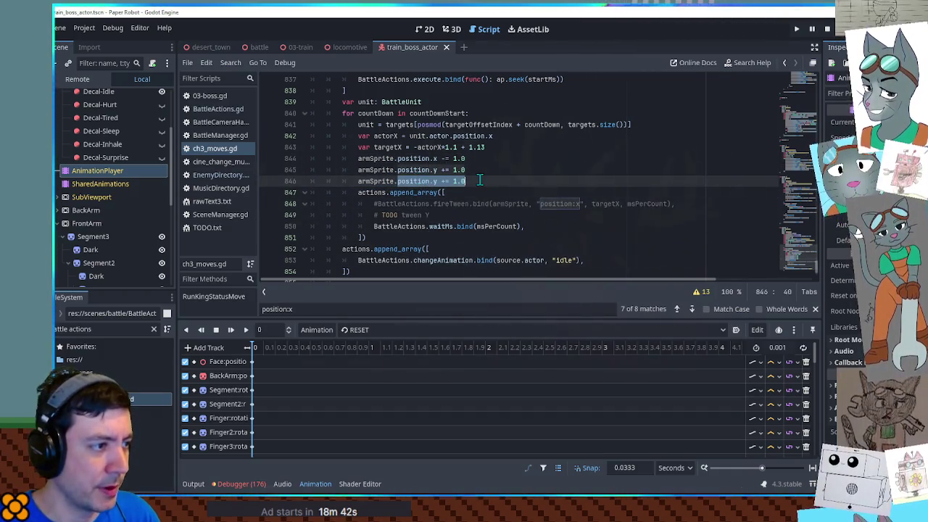
pyautogui.write('visible')
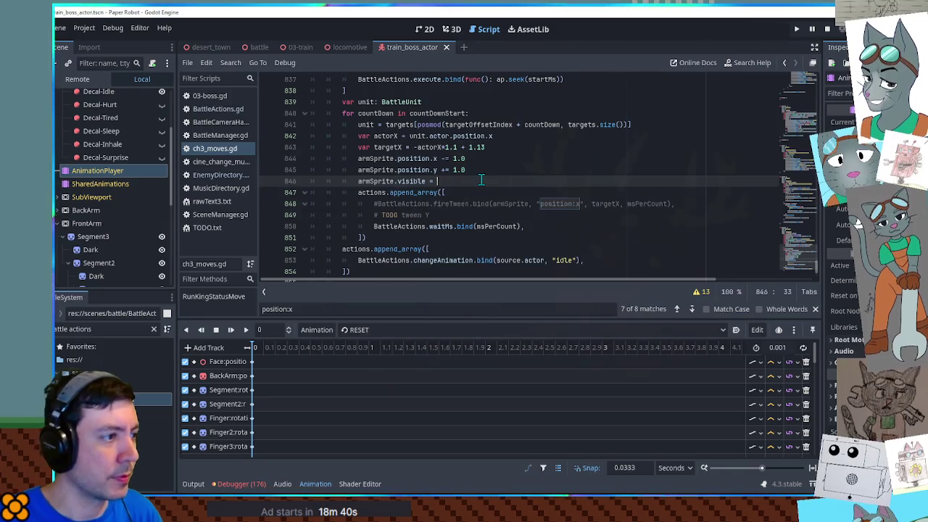
pyautogui.hotkey('ctrl', 'z')
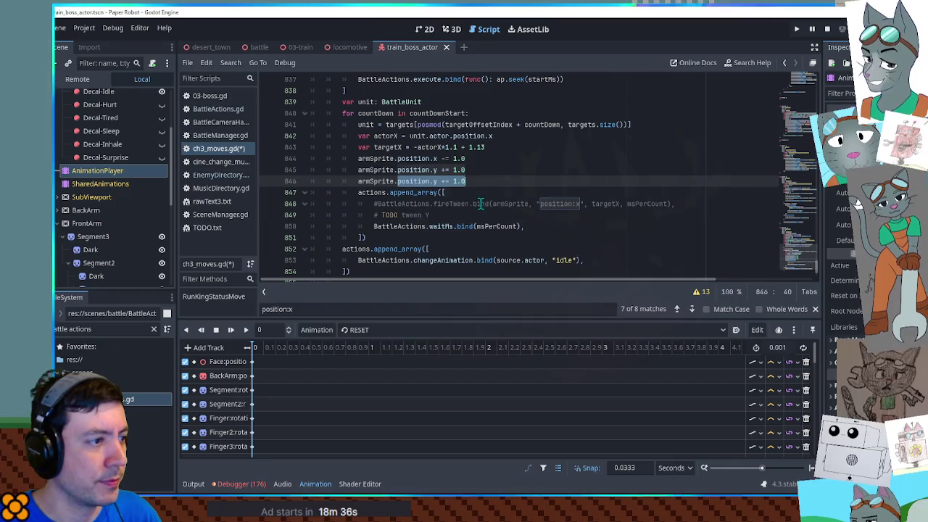
# Step: Paste an execute.bind line under the TODO tween Y comment, replacing its seek call with armSprite.position.y += 1.0
pyautogui.scroll(2, 472, 197)
pyautogui.scroll(2, 472, 198)
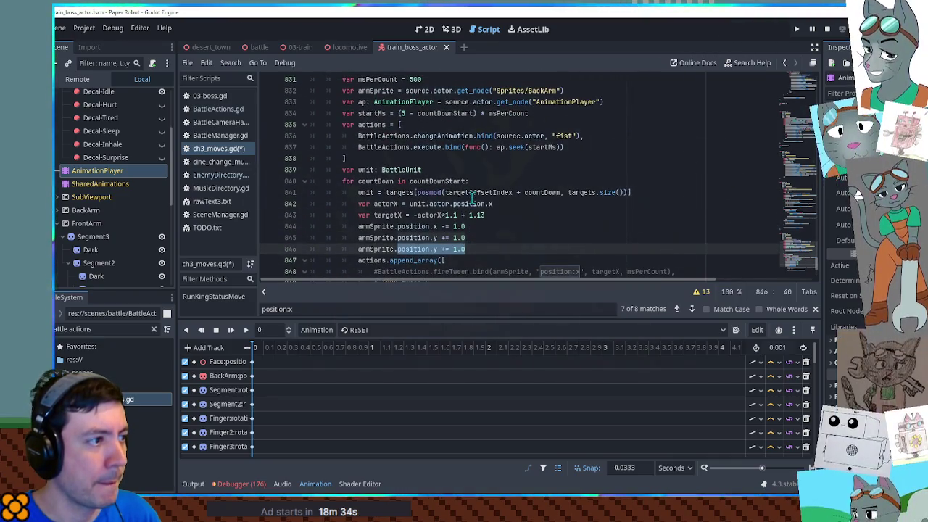
pyautogui.scroll(-4, 475, 197)
pyautogui.scroll(1, 582, 90)
pyautogui.moveTo(599, 114); pyautogui.dragTo(599, 104)
pyautogui.hotkey('ctrl', 'c')
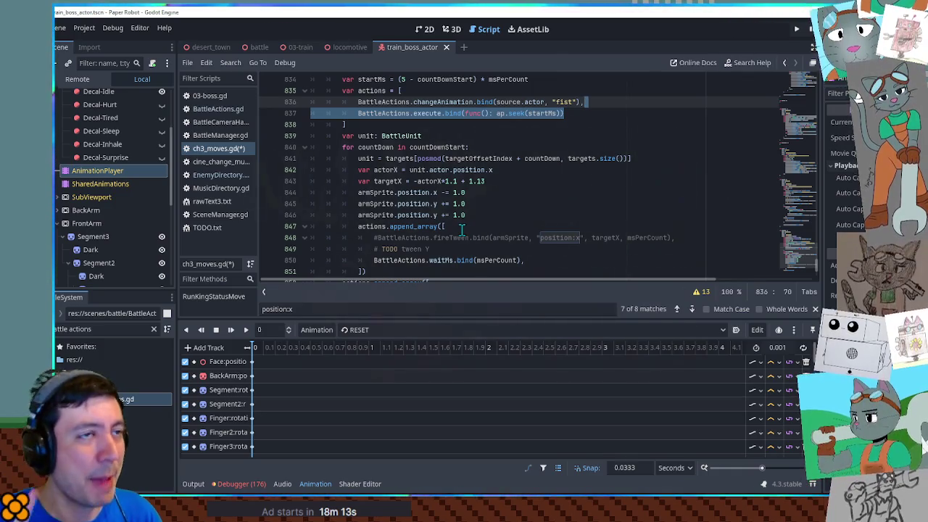
pyautogui.click(459, 248)
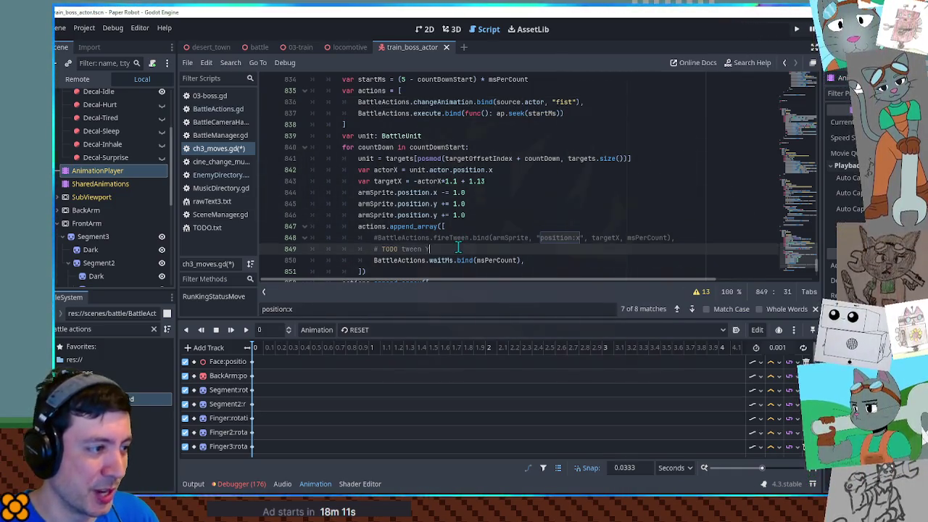
pyautogui.hotkey('ctrl', 'v')
pyautogui.press('Tab')
pyautogui.scroll(-2, 436, 261)
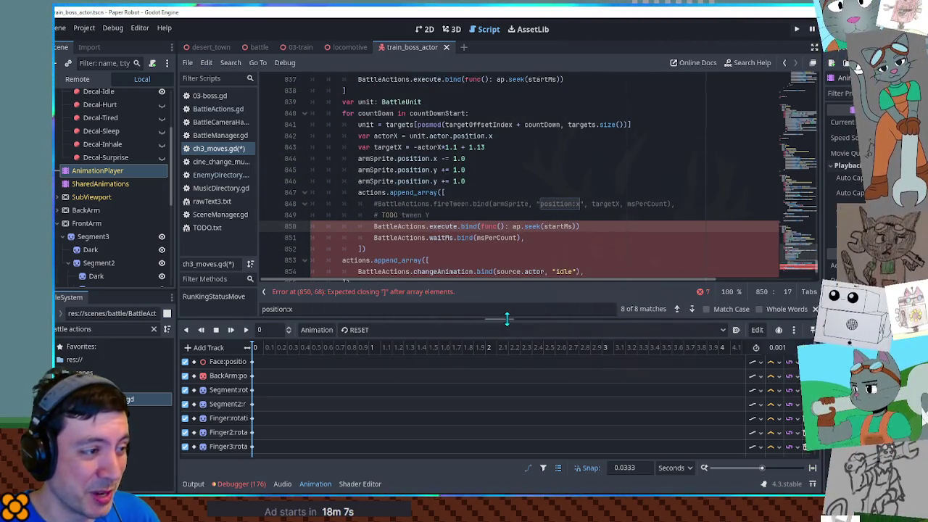
pyautogui.moveTo(507, 319); pyautogui.dragTo(506, 340)
pyautogui.write(',')
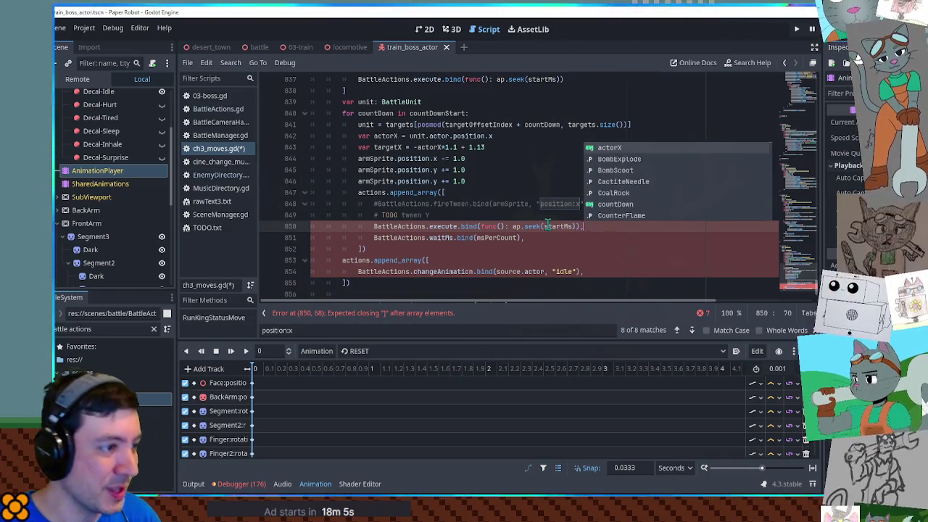
pyautogui.moveTo(359, 182); pyautogui.dragTo(478, 180)
pyautogui.hotkey('ctrl', 'c')
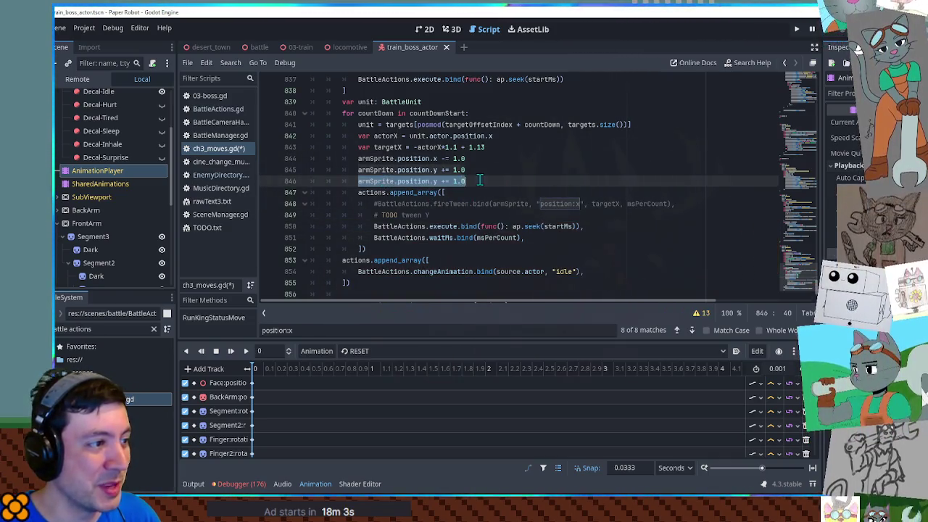
pyautogui.moveTo(513, 226); pyautogui.dragTo(579, 227)
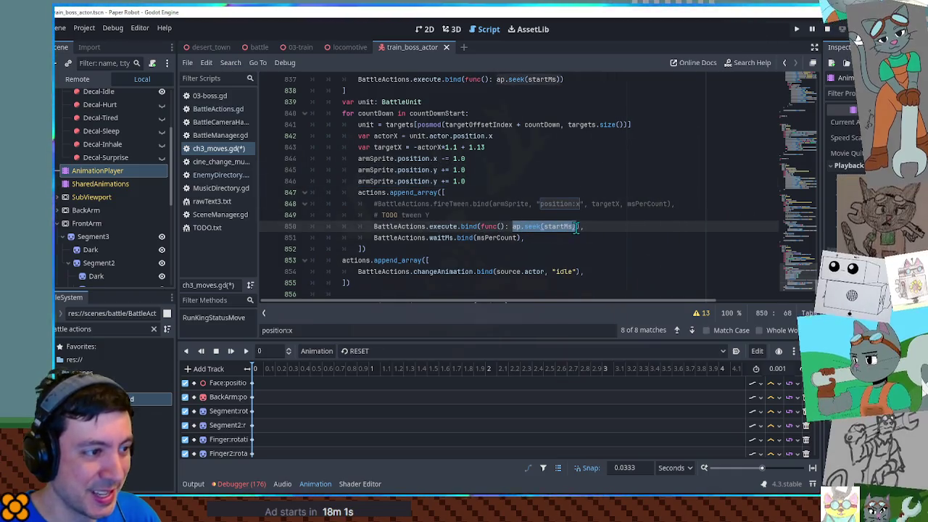
pyautogui.hotkey('ctrl', 'v')
# Step: Delete the three direct position offset lines and run the game to test
pyautogui.click(433, 158)
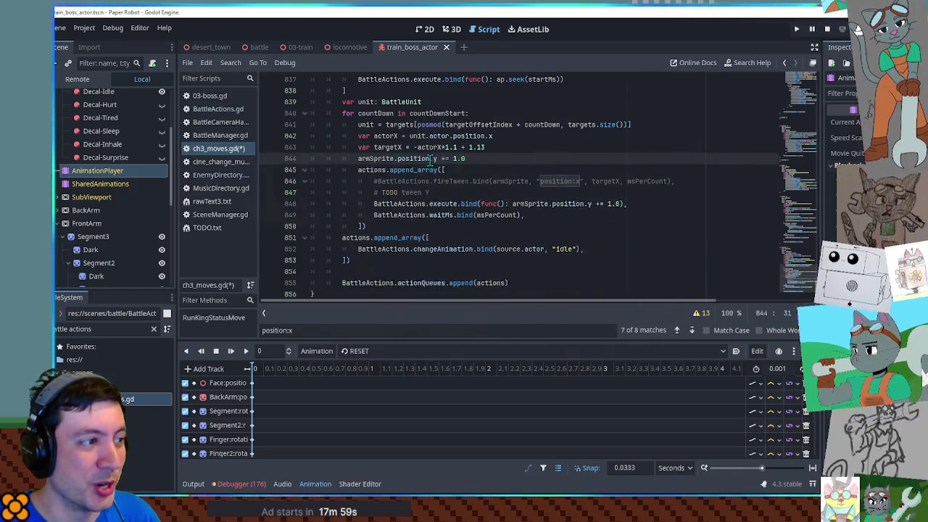
pyautogui.hotkey('ctrl', 'shift', 'k')
pyautogui.hotkey('ctrl', 'shift', 'k')
pyautogui.hotkey('ctrl', 'shift', 'k')
pyautogui.press('F5')
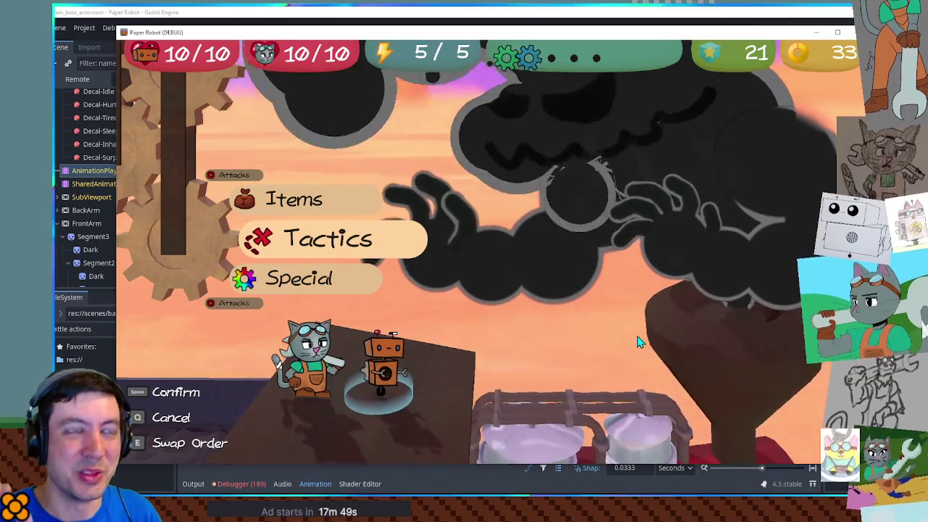
# Step: Finish the battle turn, then switch the execute-bound offset from the y axis to x
pyautogui.press('space')
pyautogui.press('space')
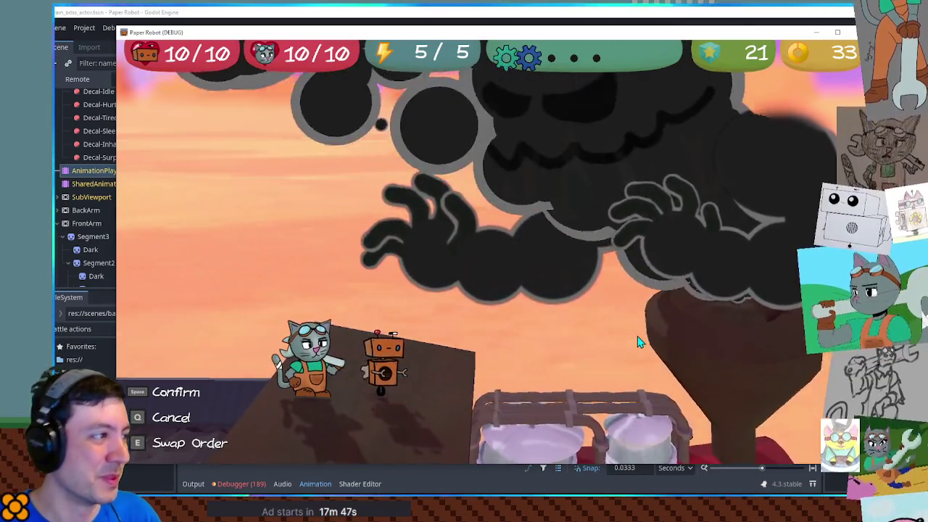
pyautogui.press('space')
pyautogui.press('space')
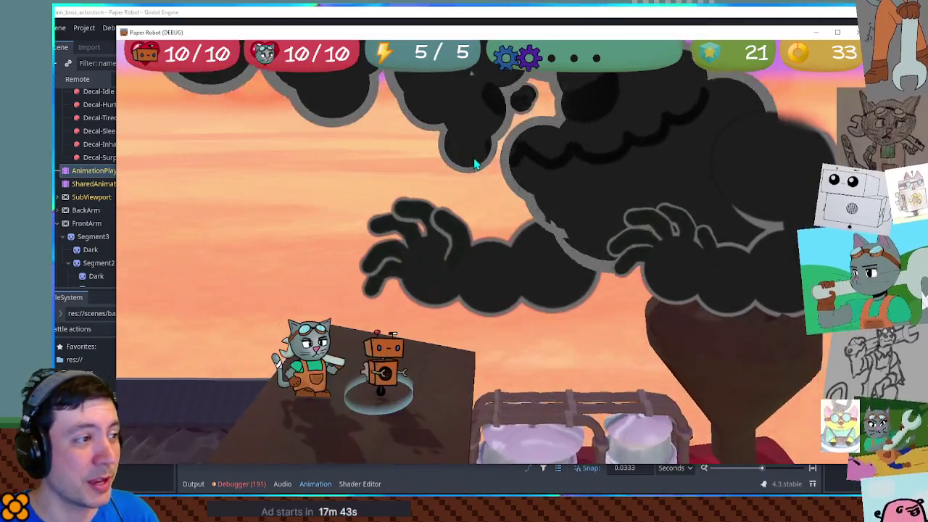
pyautogui.hotkey('alt', 'Tab')
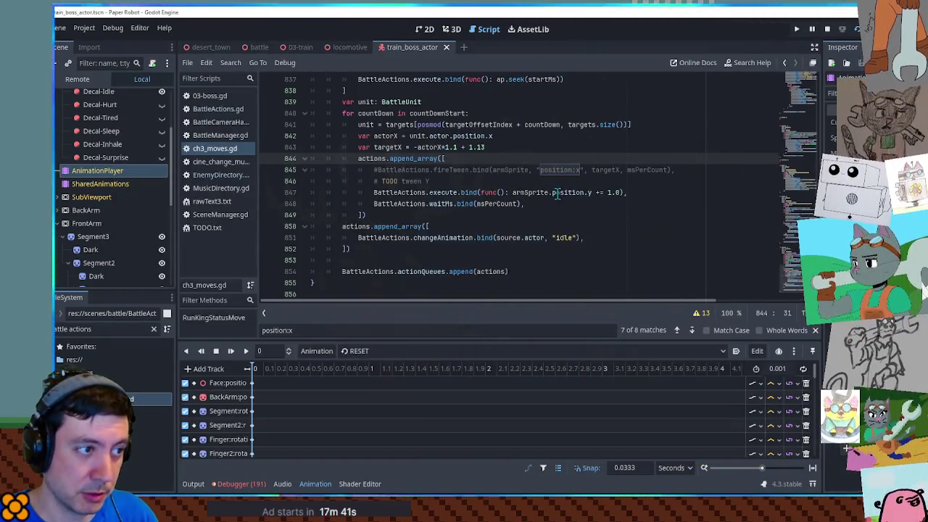
pyautogui.doubleClick(590, 192)
pyautogui.write('x')
pyautogui.press('Escape')
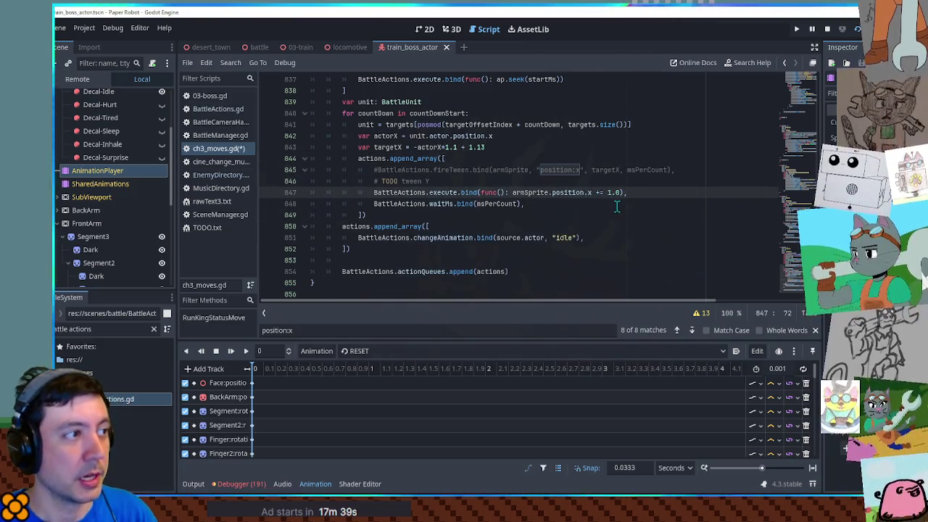
# Step: Duplicate the x offset line as a trial z offset, then save, run and watch the attack
pyautogui.hotkey('alt', 'Tab')
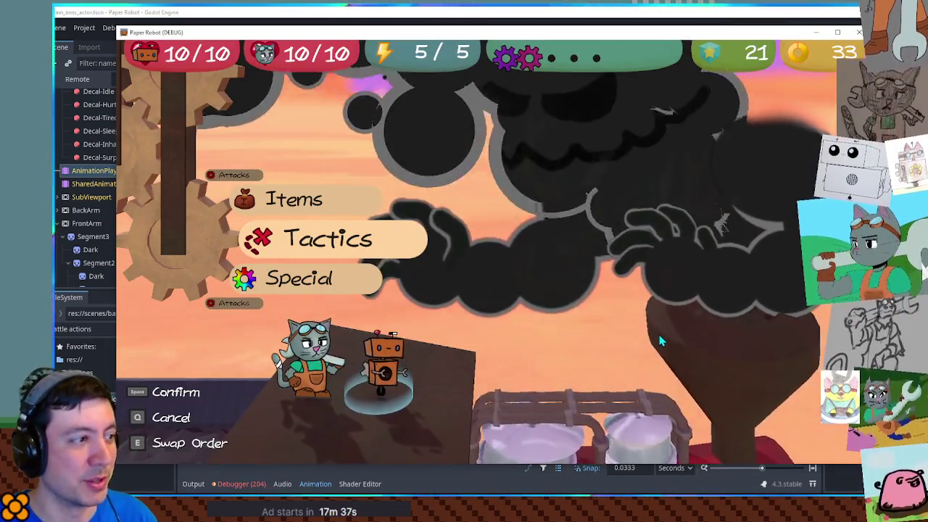
pyautogui.press('space')
pyautogui.press('space')
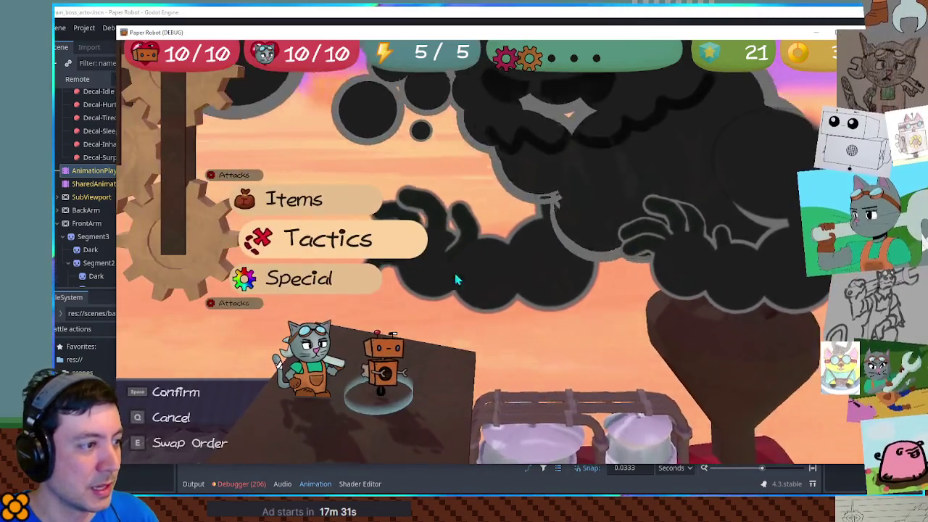
pyautogui.click(695, 21)
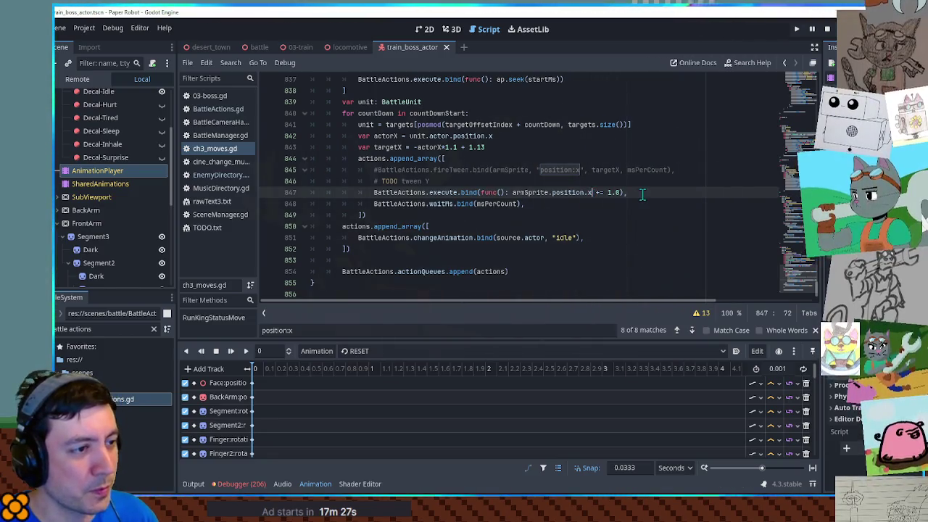
pyautogui.hotkey('ctrl', 'shift', 'd')
pyautogui.click(589, 204)
pyautogui.press('F5')
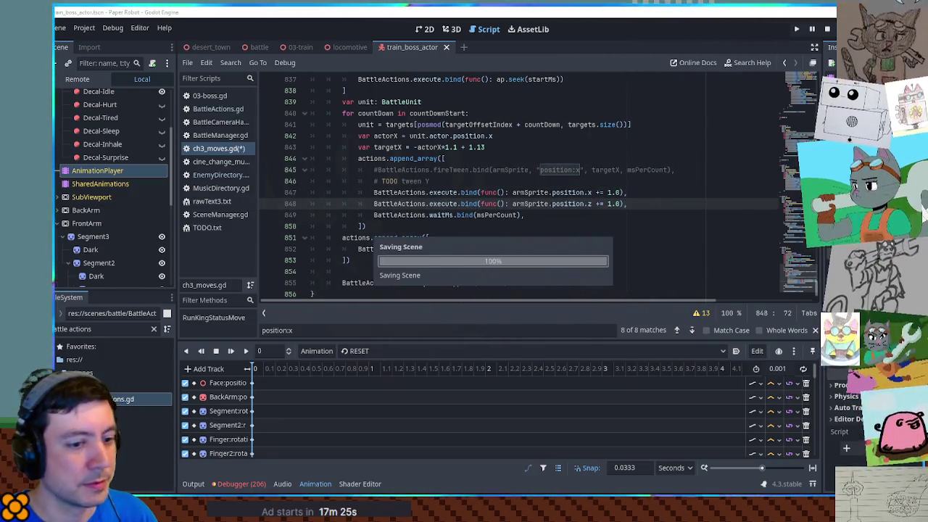
pyautogui.press('q')
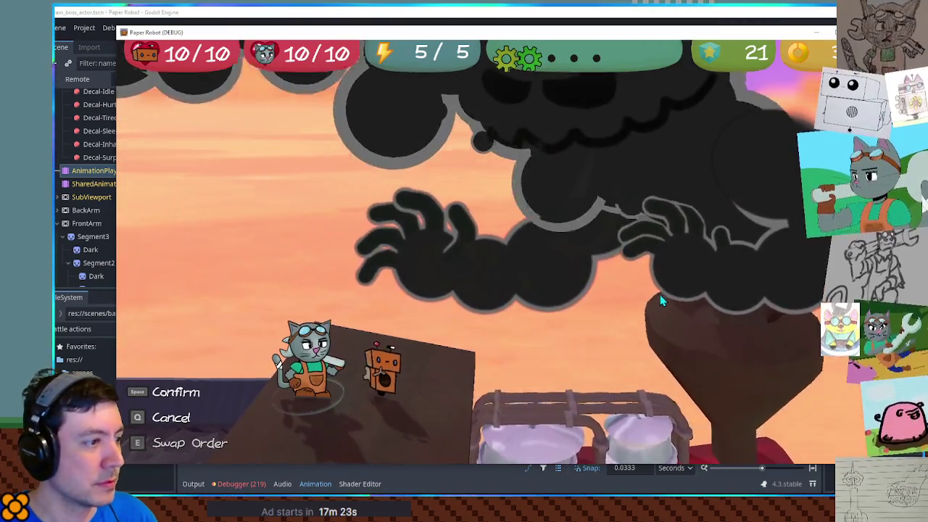
pyautogui.press('space')
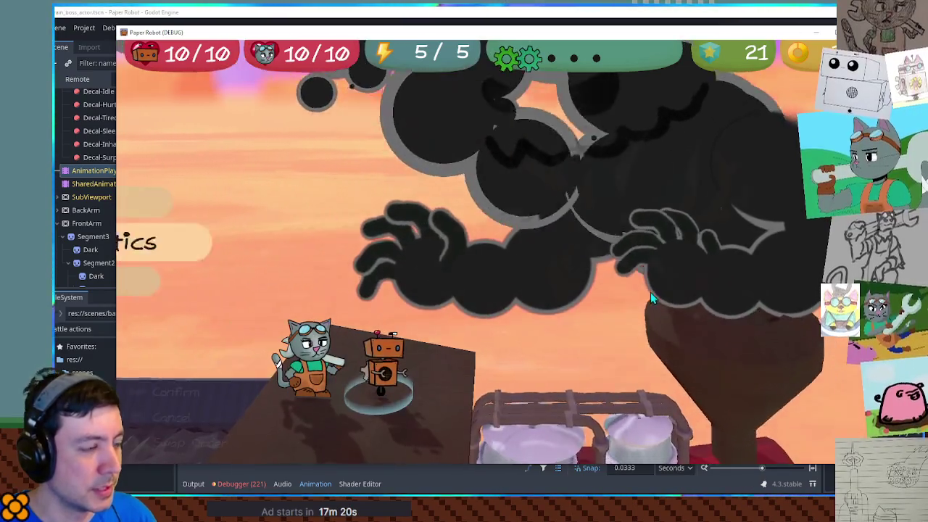
pyautogui.click(658, 22)
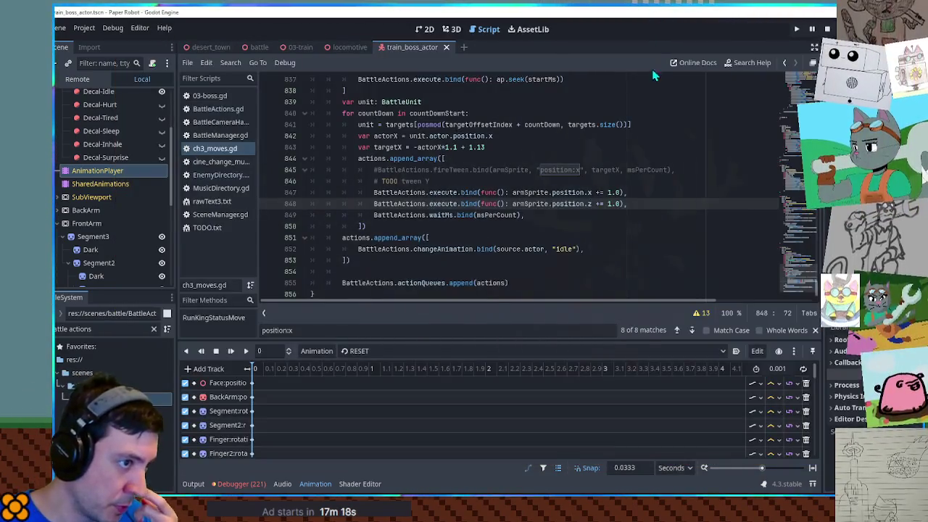
# Step: Delete the trial z offset line and review the x offset and actorX lines
pyautogui.click(608, 204)
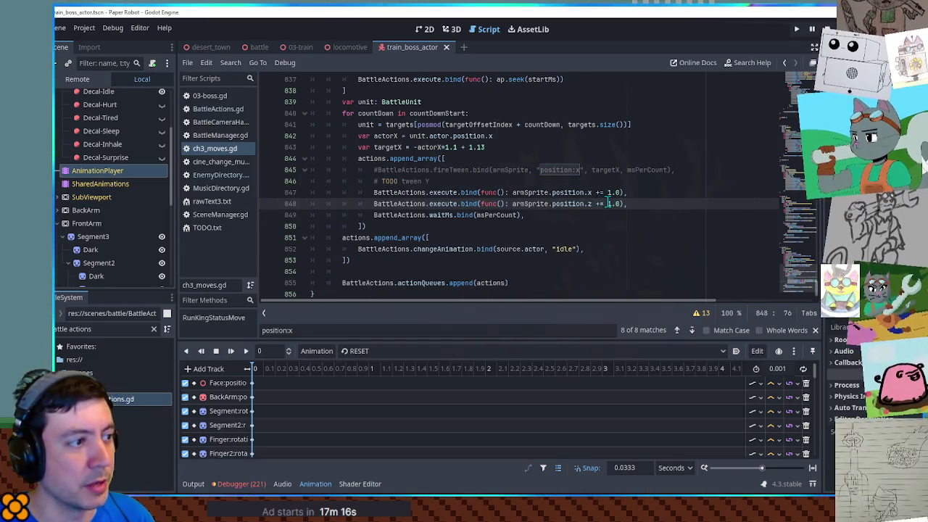
pyautogui.hotkey('ctrl', 'shift', 'k')
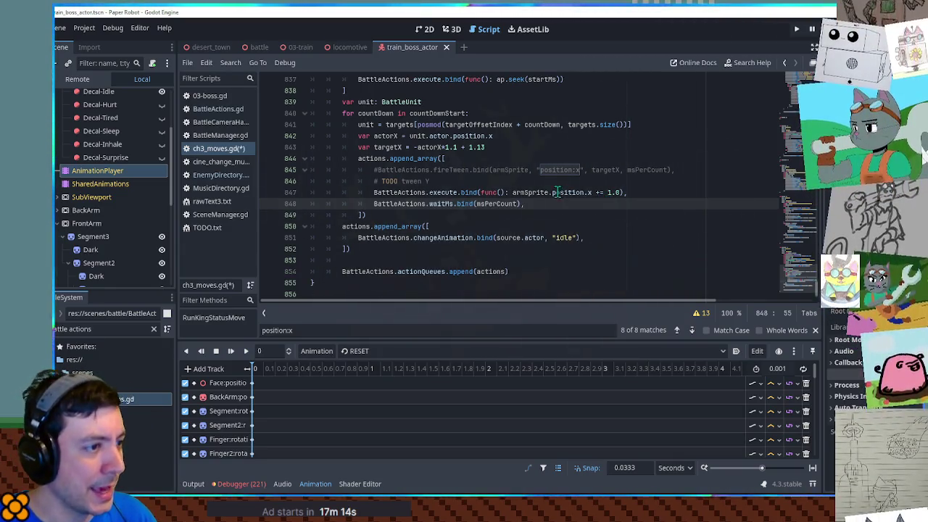
pyautogui.doubleClick(589, 193)
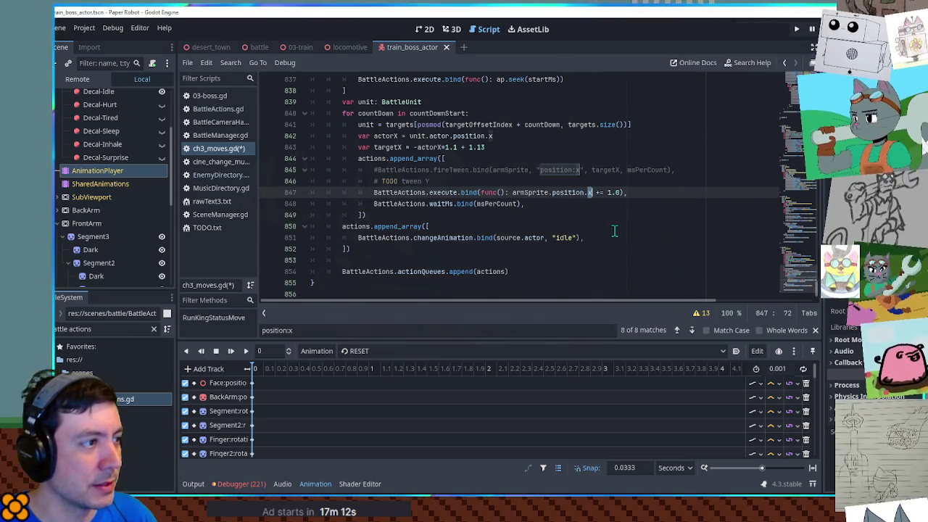
pyautogui.scroll(3, 614, 231)
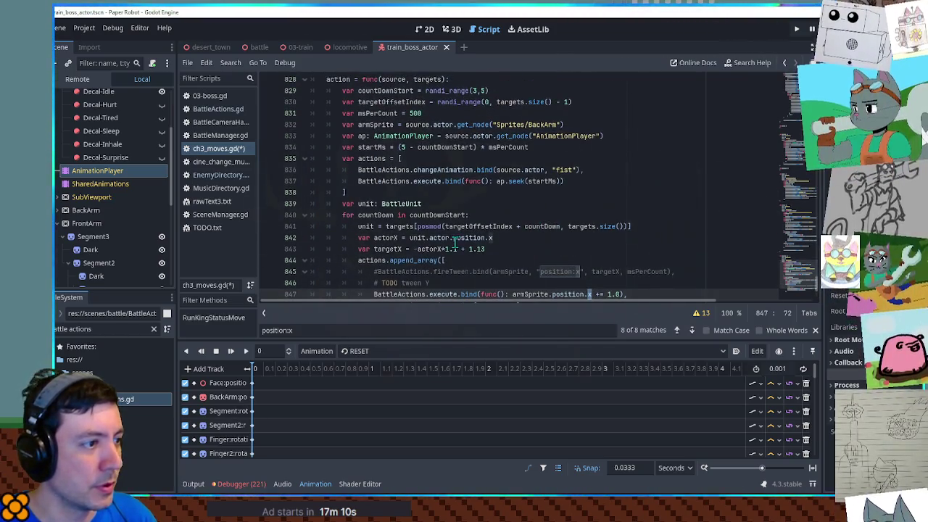
pyautogui.doubleClick(467, 237)
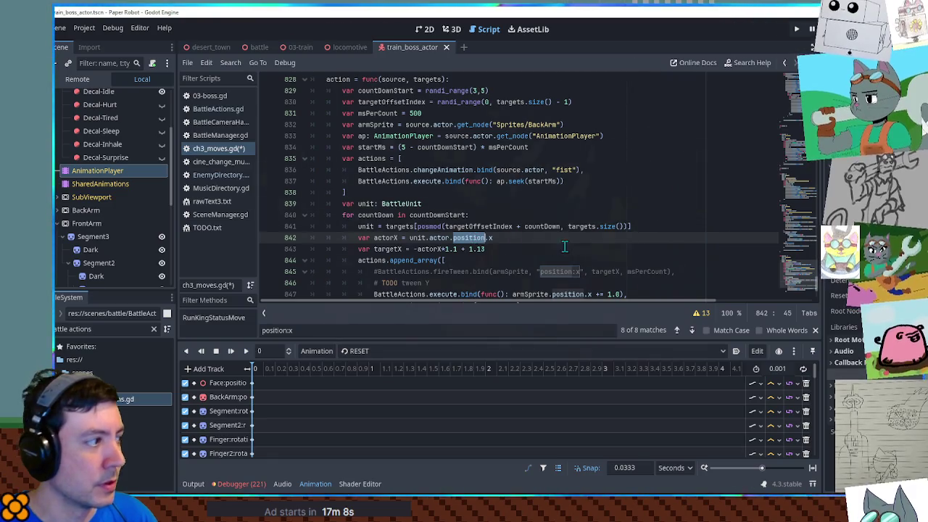
pyautogui.scroll(2, 565, 246)
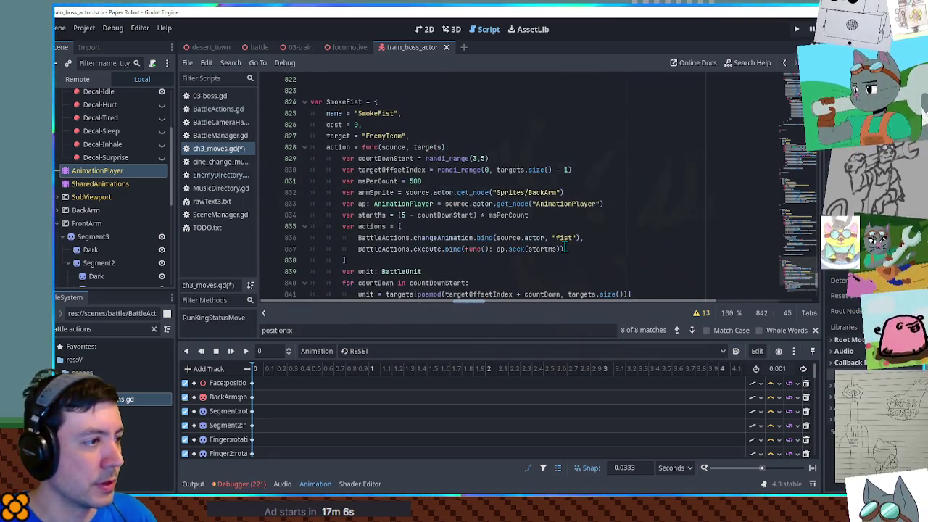
pyautogui.scroll(2, 565, 249)
pyautogui.scroll(-3, 565, 247)
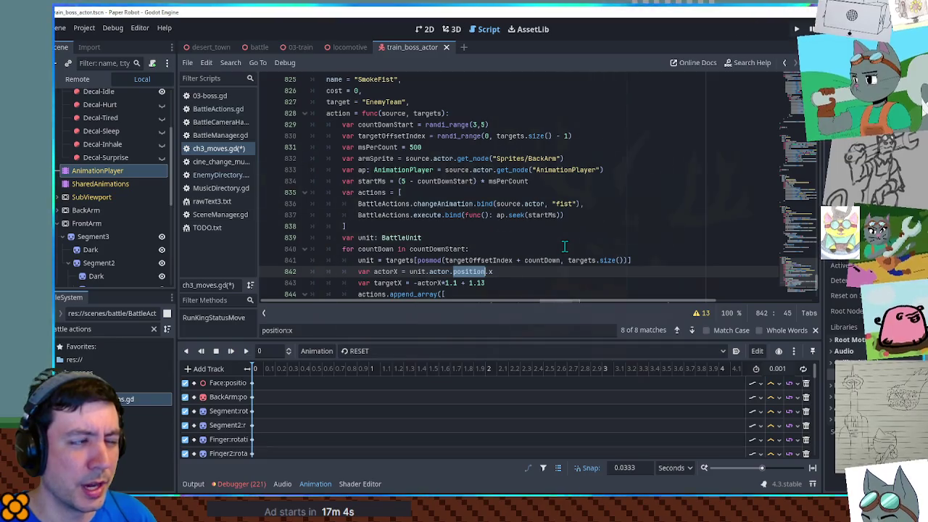
# Step: Review the SmokeFist code, checking changeAnimation on line 836 and the actions array on line 844
pyautogui.scroll(-1, 565, 246)
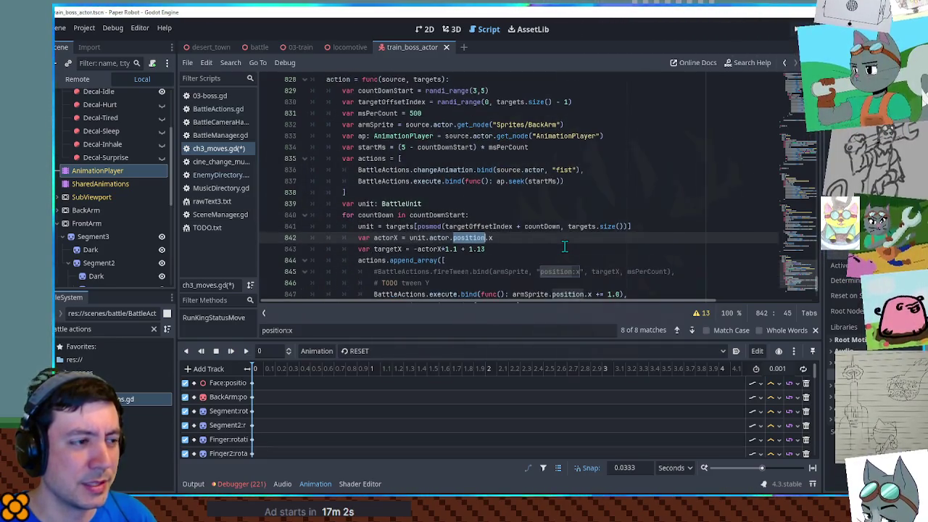
pyautogui.scroll(-2, 565, 246)
pyautogui.scroll(2, 540, 237)
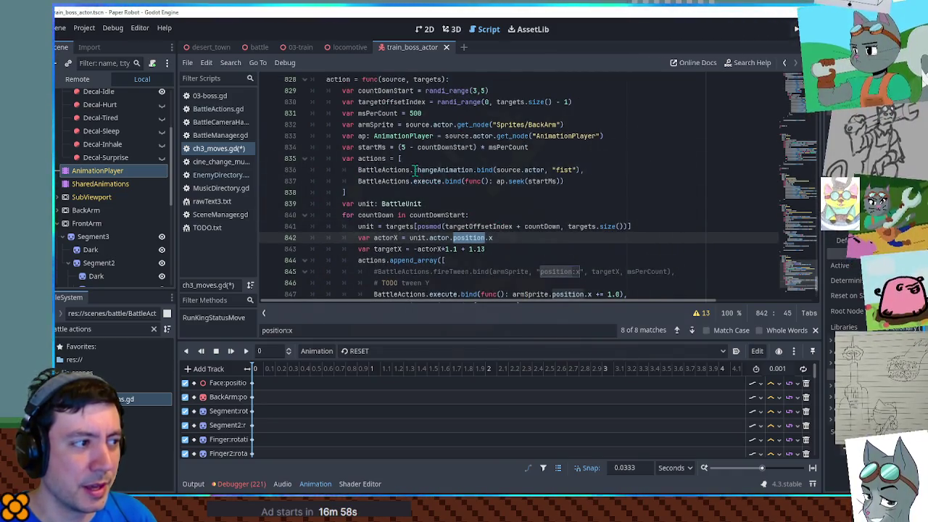
pyautogui.scroll(1, 375, 191)
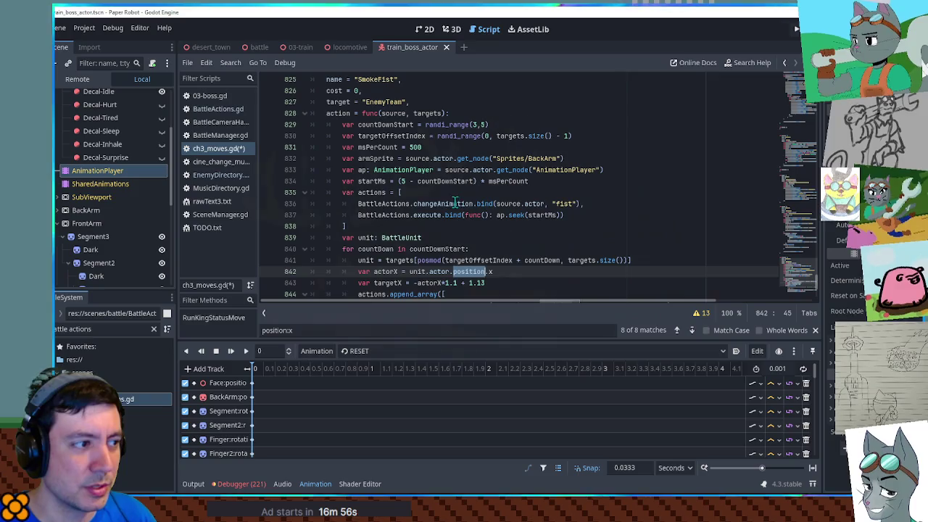
pyautogui.doubleClick(454, 204)
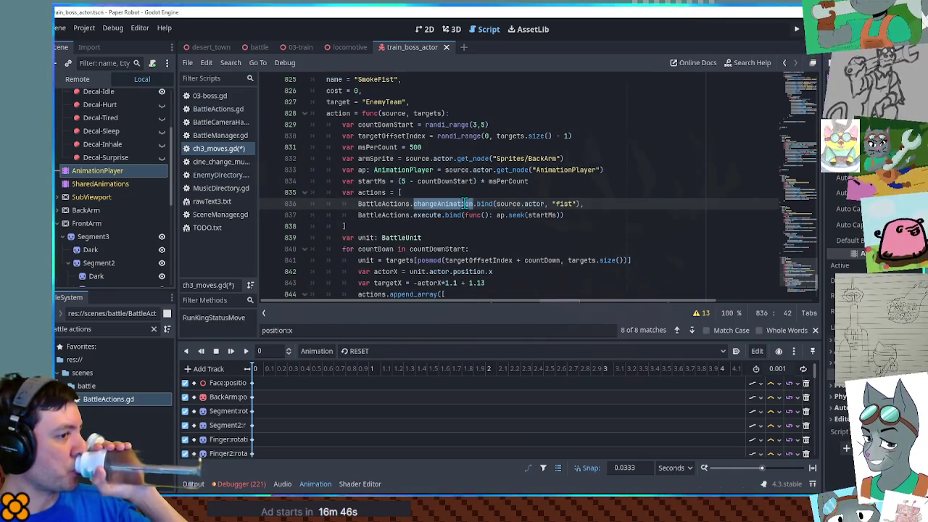
pyautogui.scroll(-2, 435, 232)
pyautogui.scroll(-1, 401, 211)
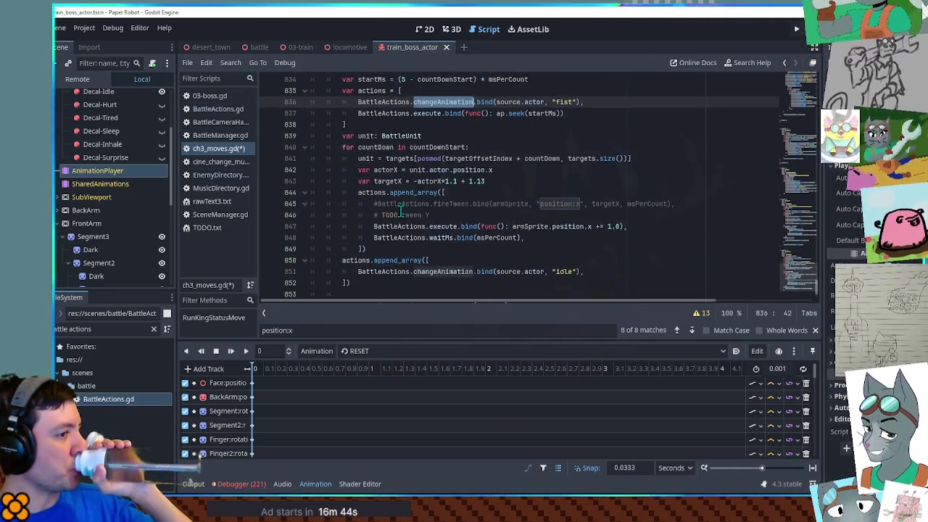
pyautogui.doubleClick(361, 192)
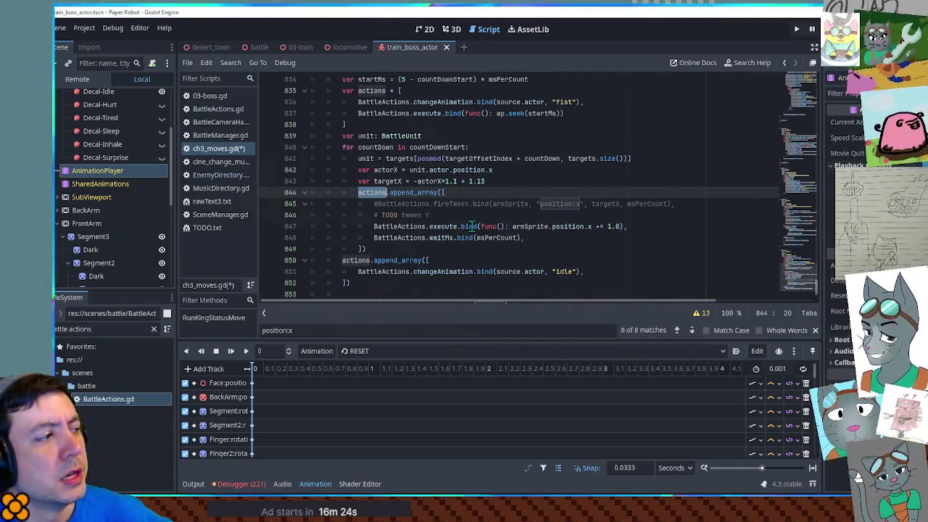
# Step: Collapse the FrontArm node and scroll the Scene dock up to the TrainBossActor root
pyautogui.click(58, 224)
pyautogui.scroll(-1, 73, 238)
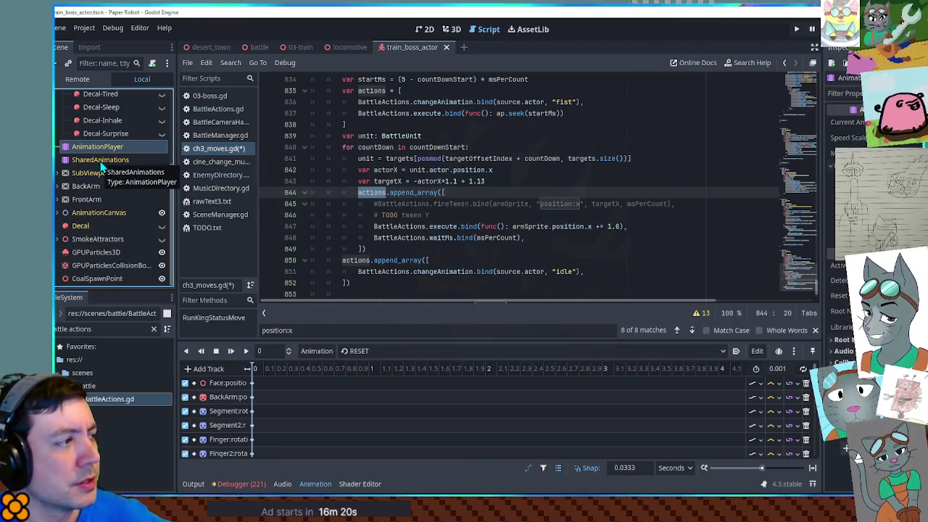
pyautogui.scroll(3, 109, 178)
pyautogui.scroll(2, 120, 189)
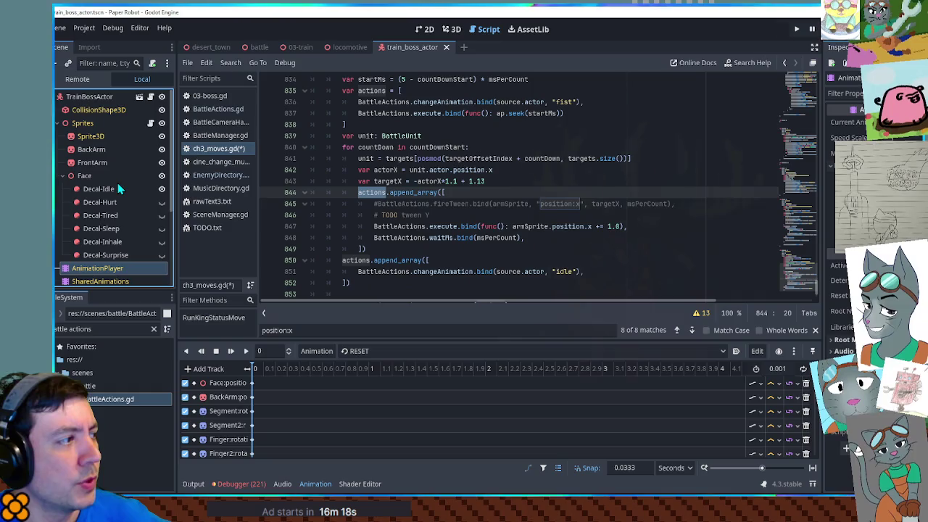
# Step: Open the Sprites node's ActorSpriteHandler script and search it for 'child'
pyautogui.click(151, 123)
pyautogui.scroll(1, 644, 199)
pyautogui.scroll(4, 644, 200)
pyautogui.hotkey('ctrl', 'f')
pyautogui.write('child')
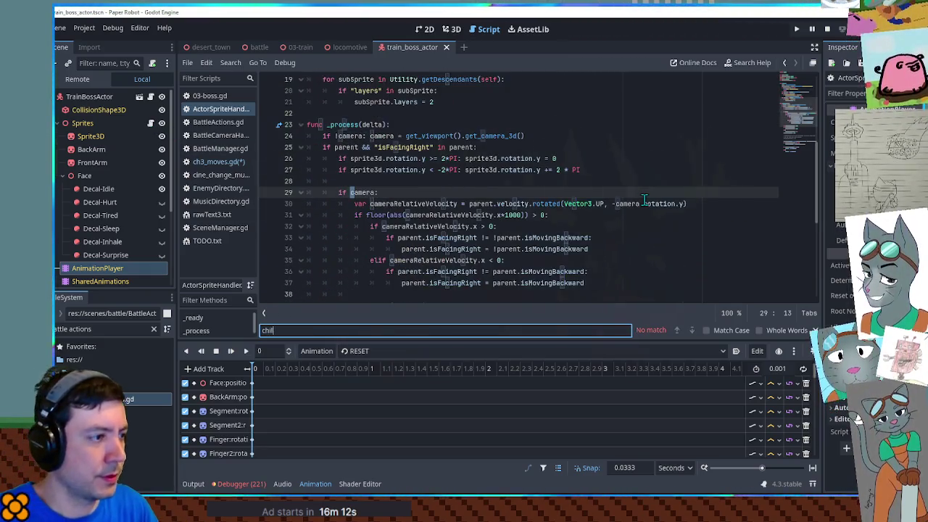
pyautogui.scroll(4, 624, 265)
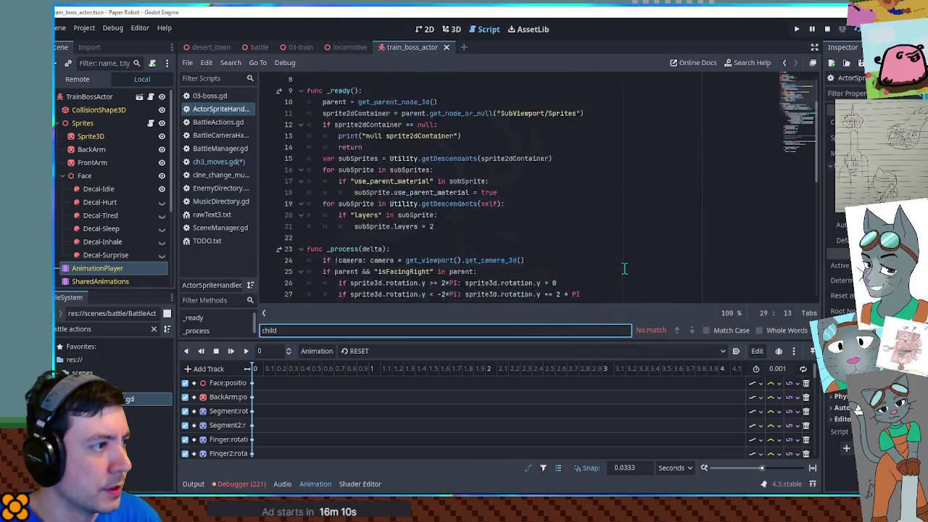
pyautogui.scroll(-5, 624, 266)
pyautogui.press('Escape')
pyautogui.scroll(5, 624, 266)
pyautogui.scroll(2, 624, 266)
pyautogui.scroll(-1, 624, 266)
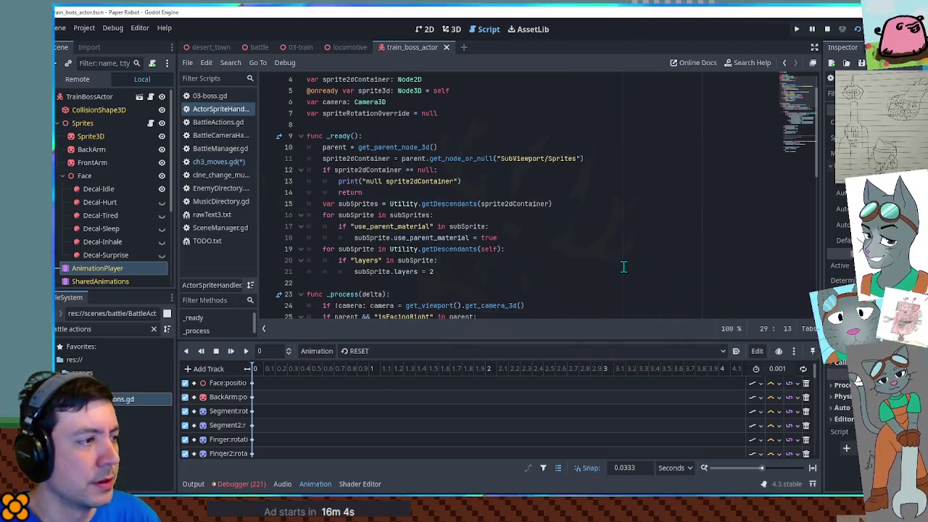
pyautogui.scroll(-2, 624, 266)
pyautogui.scroll(-3, 620, 266)
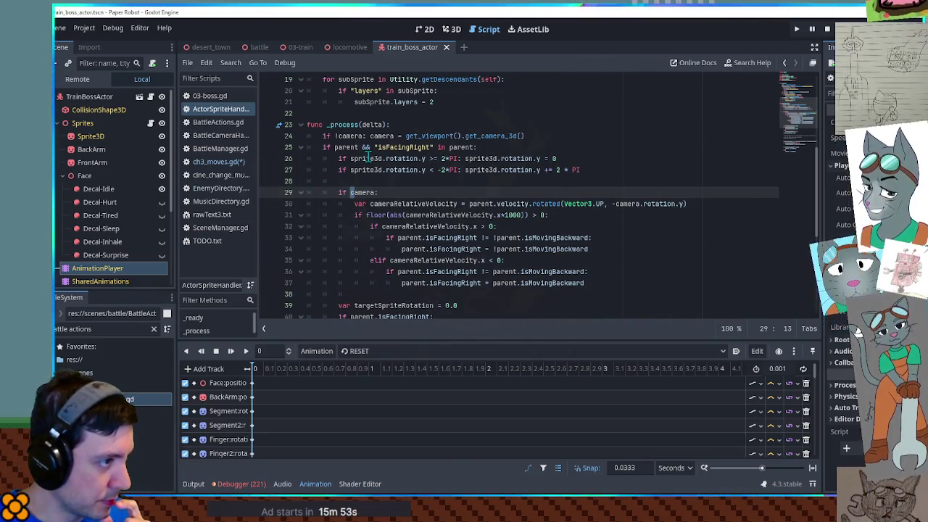
# Step: Inspect the sprite3d declaration on line 5 and its use on line 26, then close ActorSpriteHandler
pyautogui.doubleClick(369, 159)
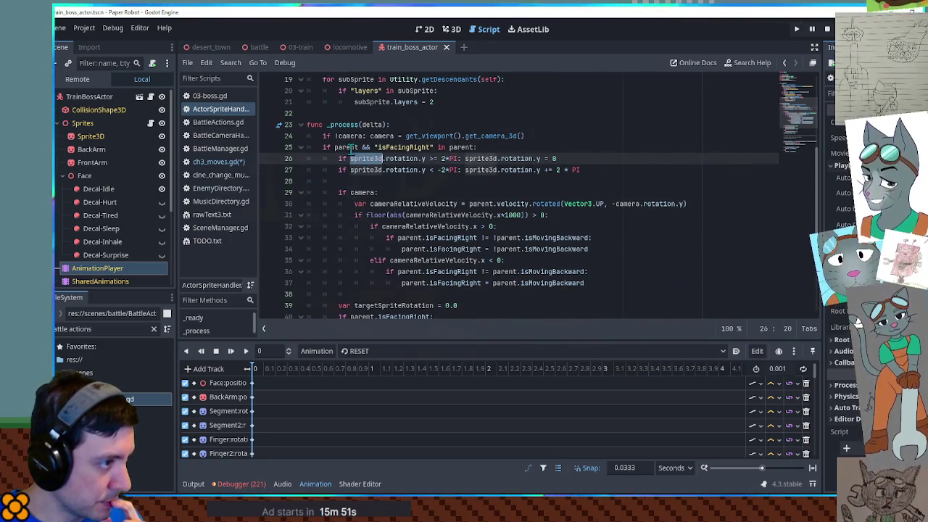
pyautogui.scroll(5, 395, 170)
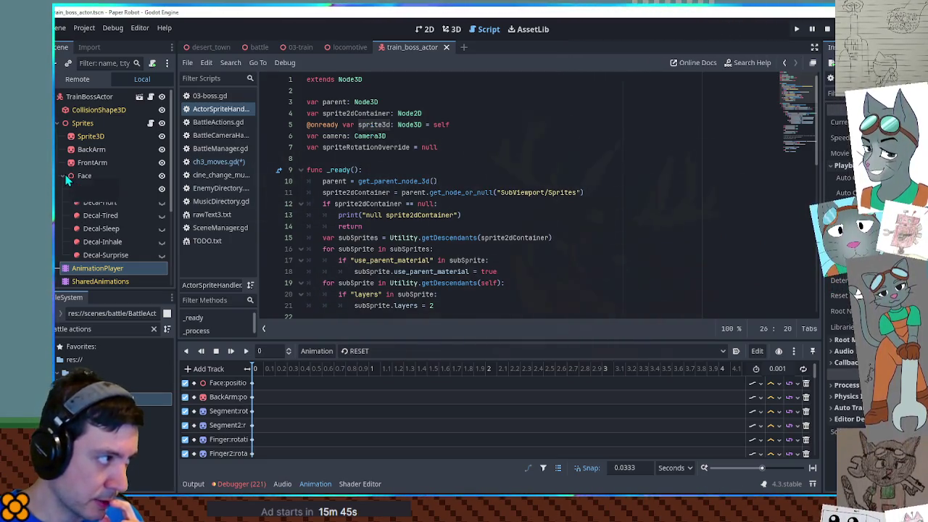
pyautogui.doubleClick(371, 125)
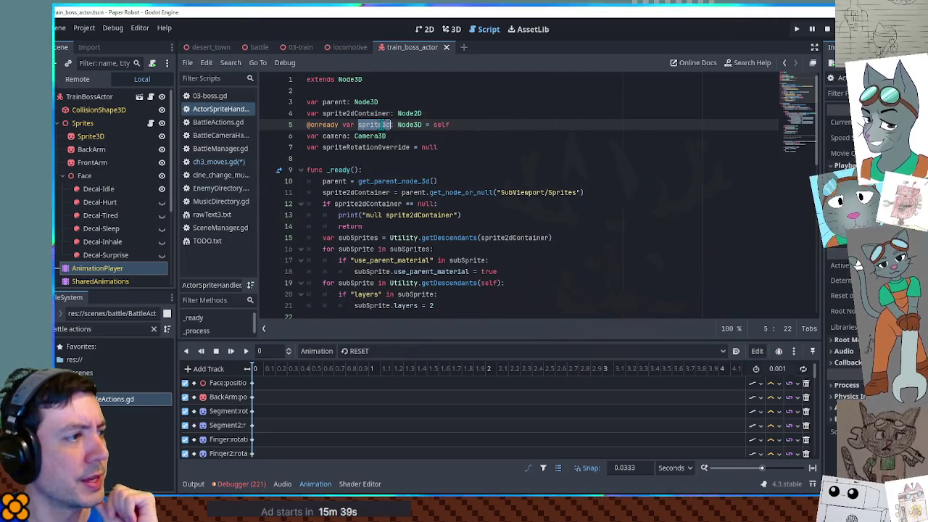
pyautogui.scroll(-6, 379, 124)
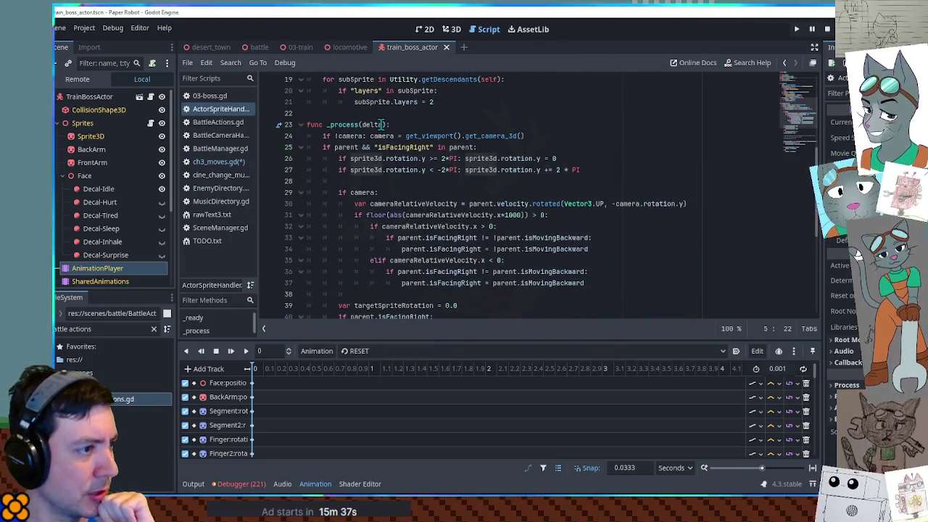
pyautogui.scroll(-1, 384, 125)
pyautogui.scroll(-1, 380, 125)
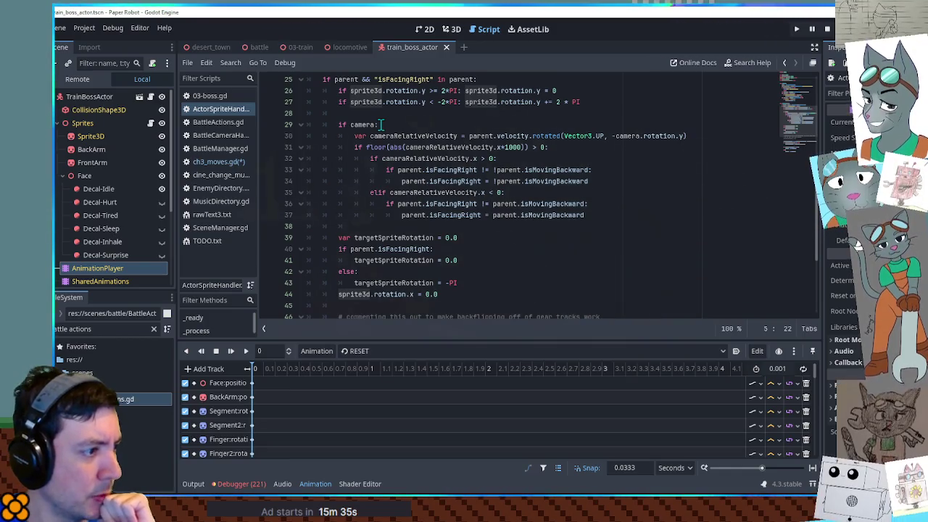
pyautogui.scroll(-2, 380, 125)
pyautogui.scroll(-2, 380, 125)
pyautogui.scroll(-1, 380, 125)
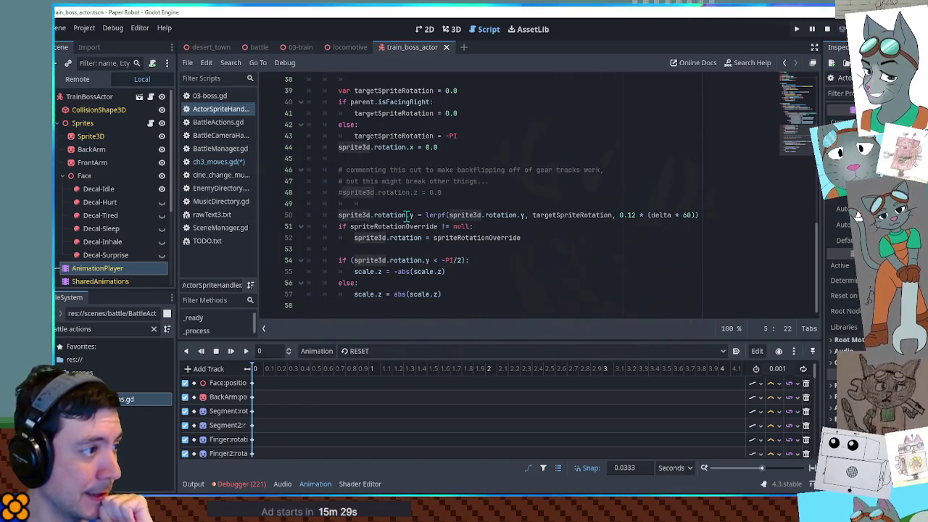
pyautogui.scroll(3, 406, 216)
pyautogui.scroll(3, 406, 216)
pyautogui.scroll(3, 406, 215)
pyautogui.scroll(4, 406, 215)
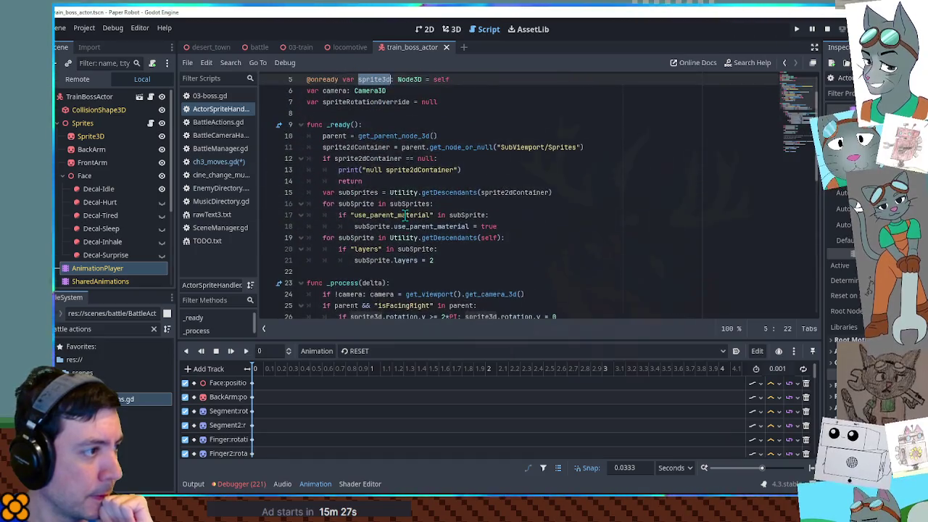
pyautogui.scroll(2, 406, 216)
pyautogui.middleClick(225, 110)
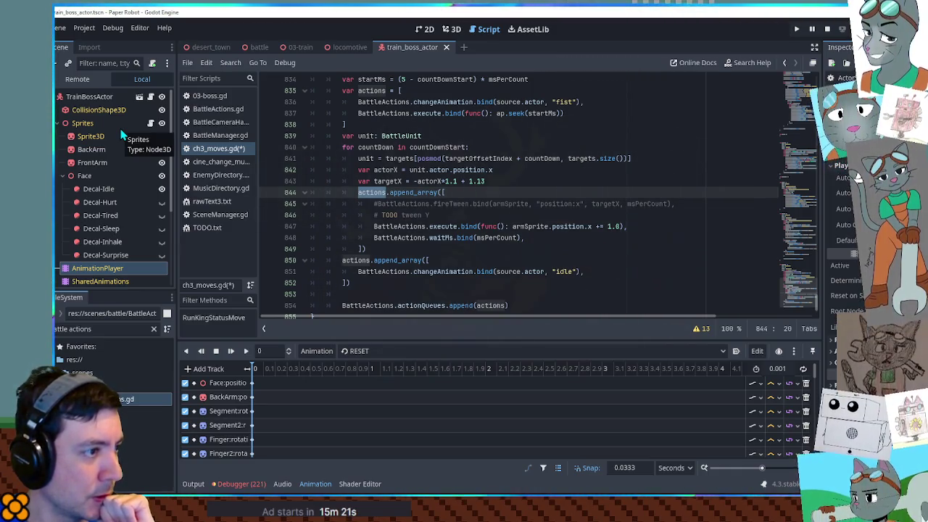
# Step: Check targetX in ch3_moves.gd, then reopen ActorSpriteHandler, search it for 'x', and close it
pyautogui.doubleClick(388, 180)
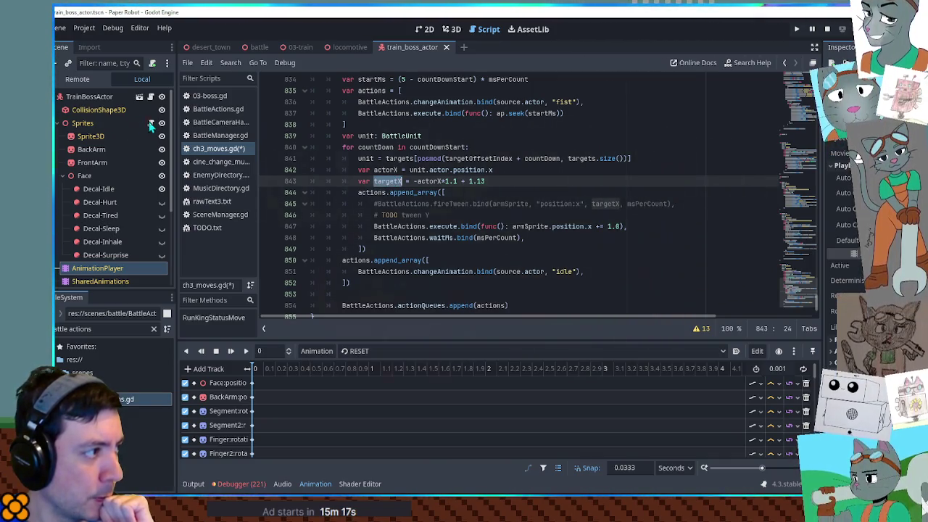
pyautogui.click(150, 123)
pyautogui.hotkey('ctrl', 'f')
pyautogui.write('x')
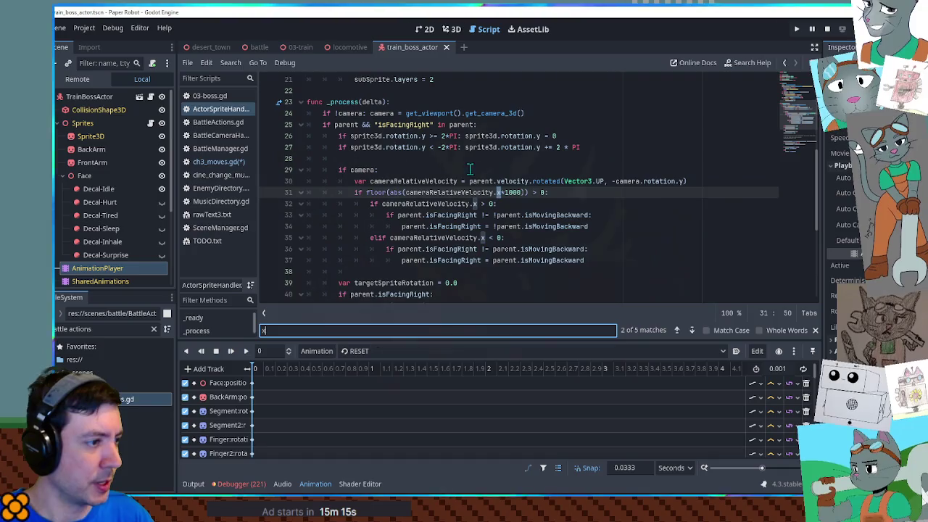
pyautogui.scroll(-5, 531, 232)
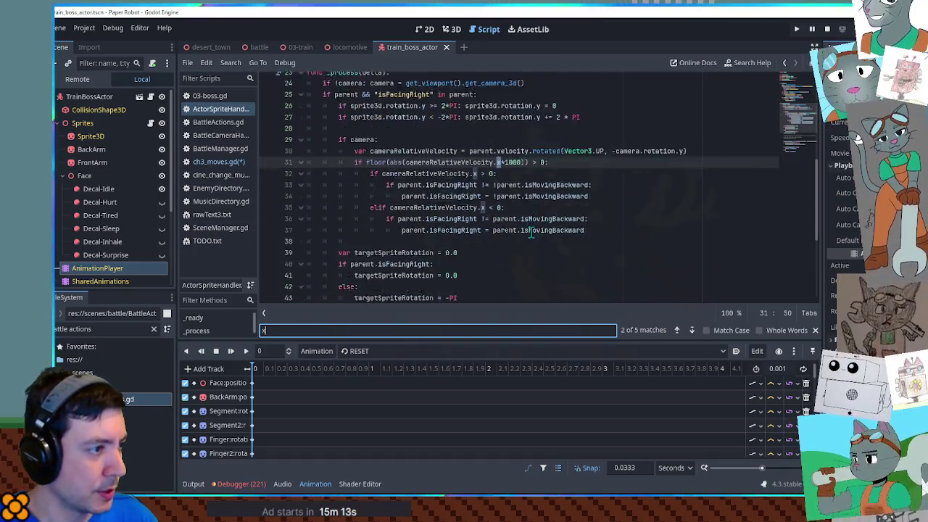
pyautogui.scroll(4, 531, 232)
pyautogui.scroll(4, 515, 231)
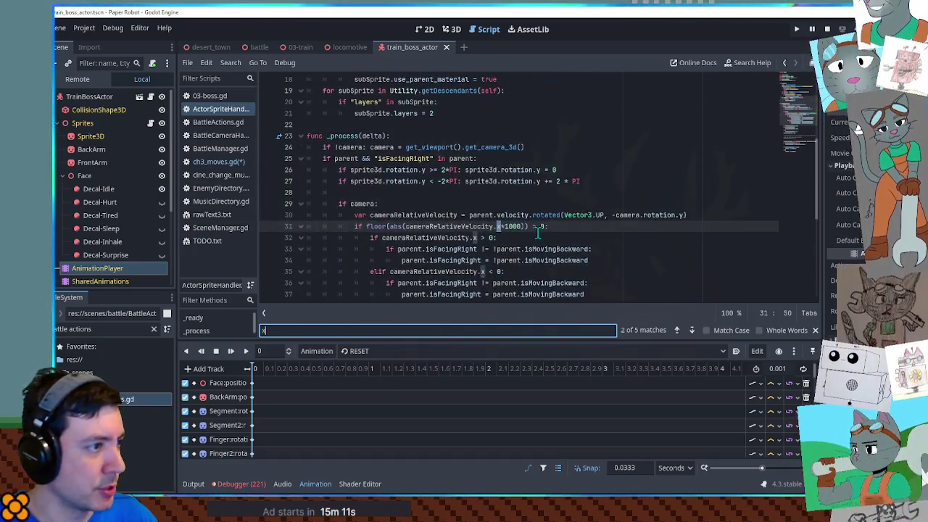
pyautogui.scroll(4, 501, 229)
pyautogui.middleClick(217, 109)
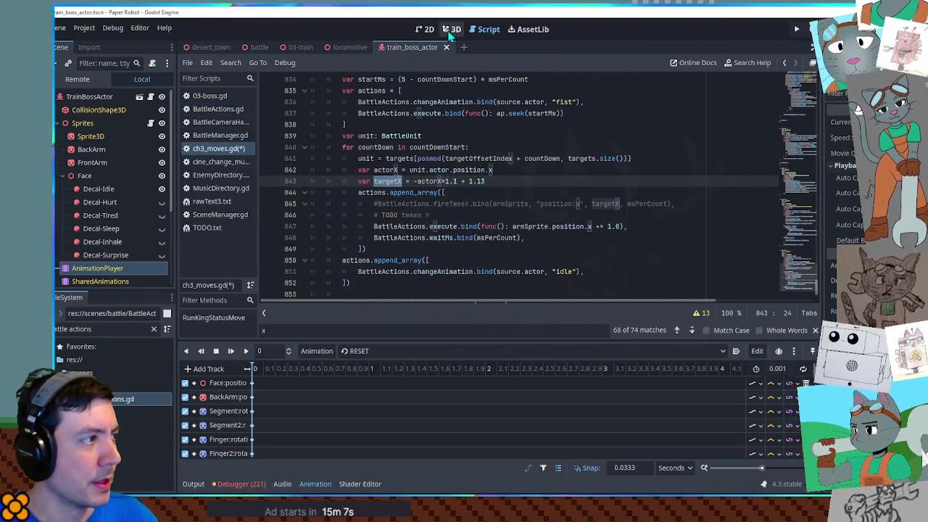
# Step: Open actor_base.gd and search it for 'sprite'
pyautogui.click(149, 97)
pyautogui.hotkey('ctrl', 'f')
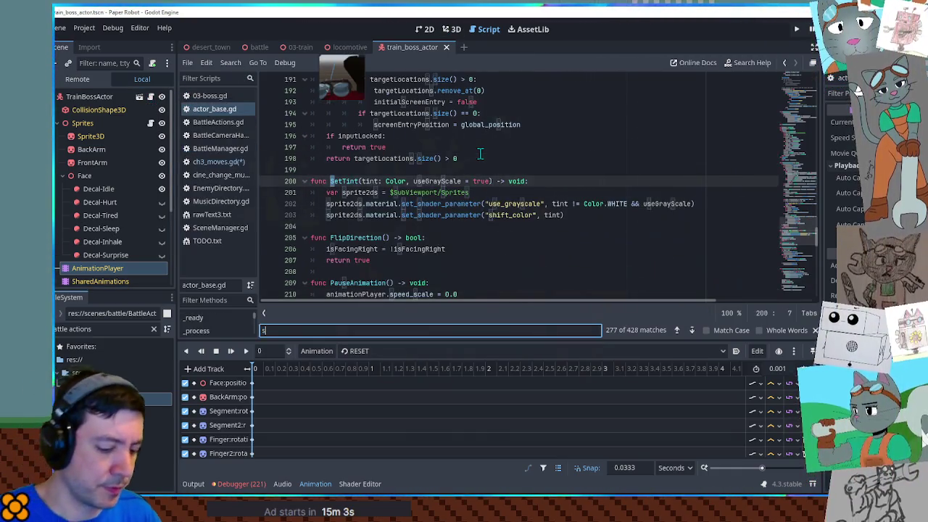
pyautogui.write('sprite')
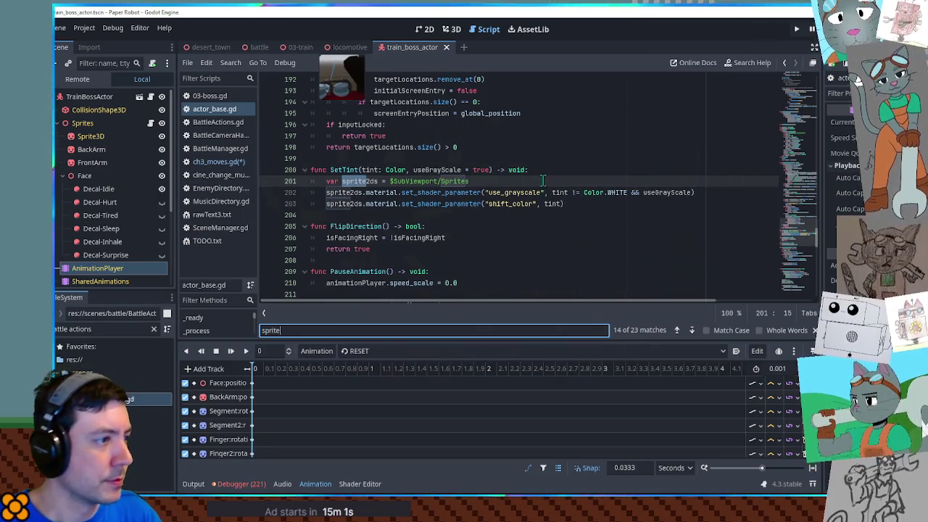
pyautogui.moveTo(799, 238); pyautogui.dragTo(784, 70)
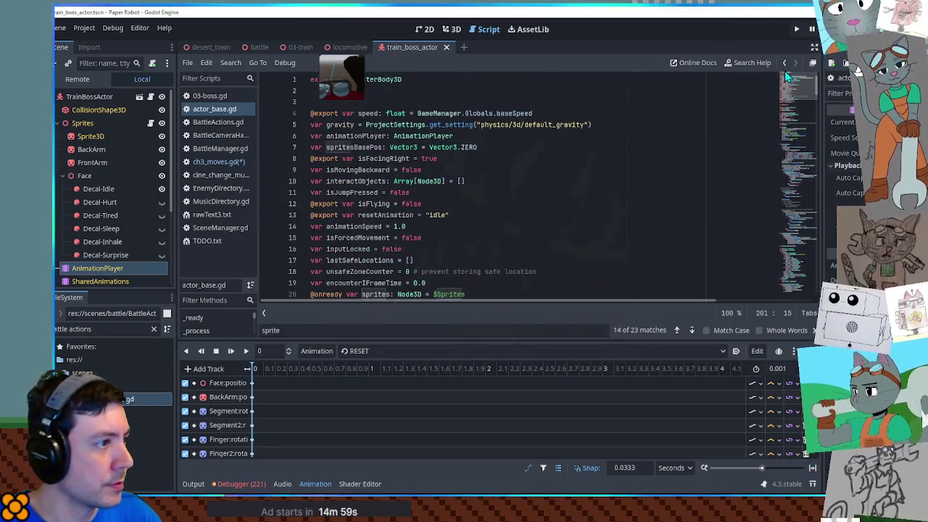
pyautogui.scroll(-2, 377, 238)
# Step: Step through every 'sprites.' match in actor_base.gd, then close that script
pyautogui.doubleClick(375, 227)
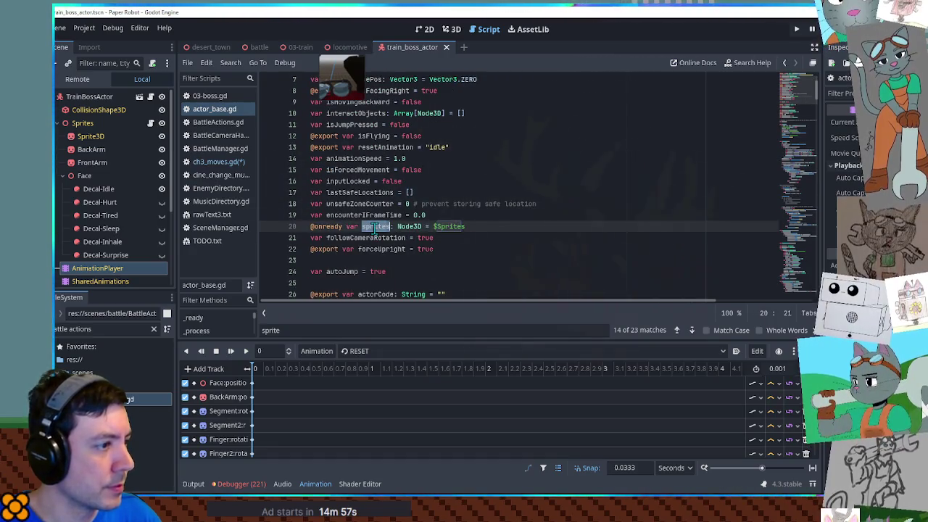
pyautogui.hotkey('ctrl', 'f')
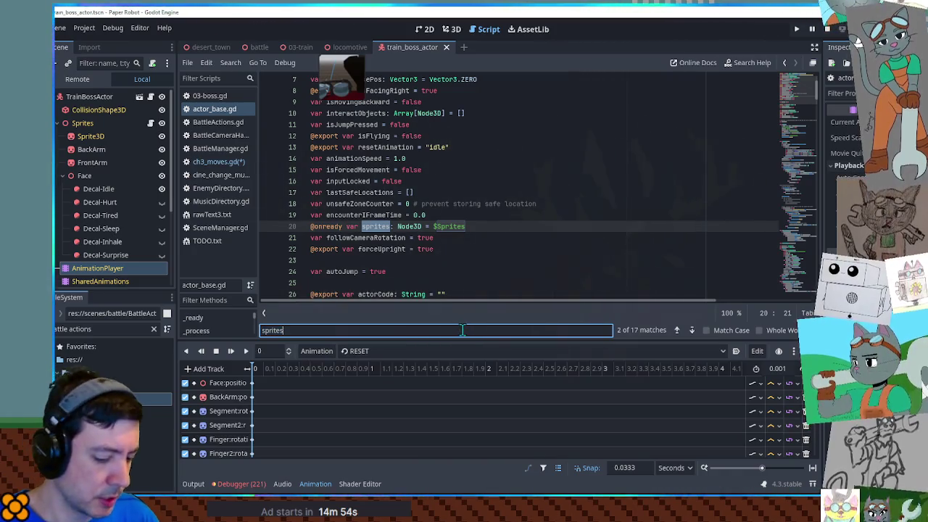
pyautogui.write('.')
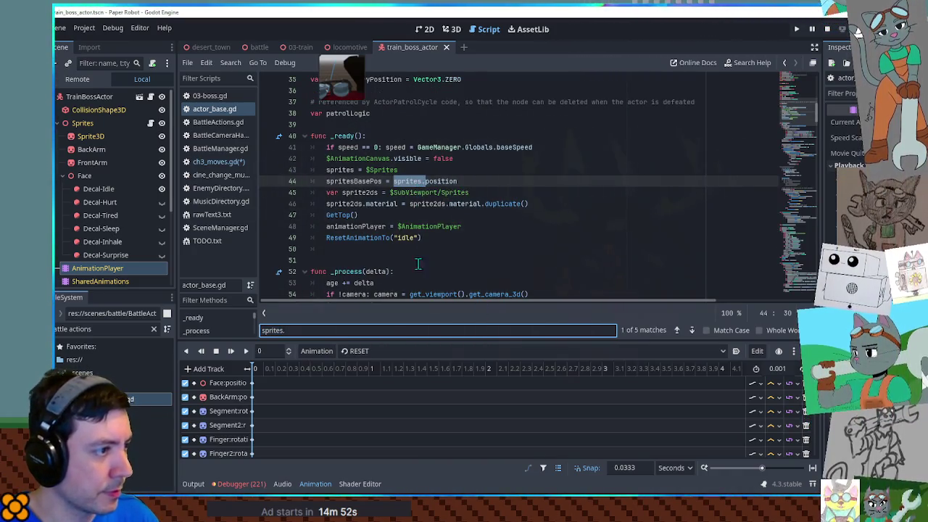
pyautogui.press('Return')
pyautogui.press('Return')
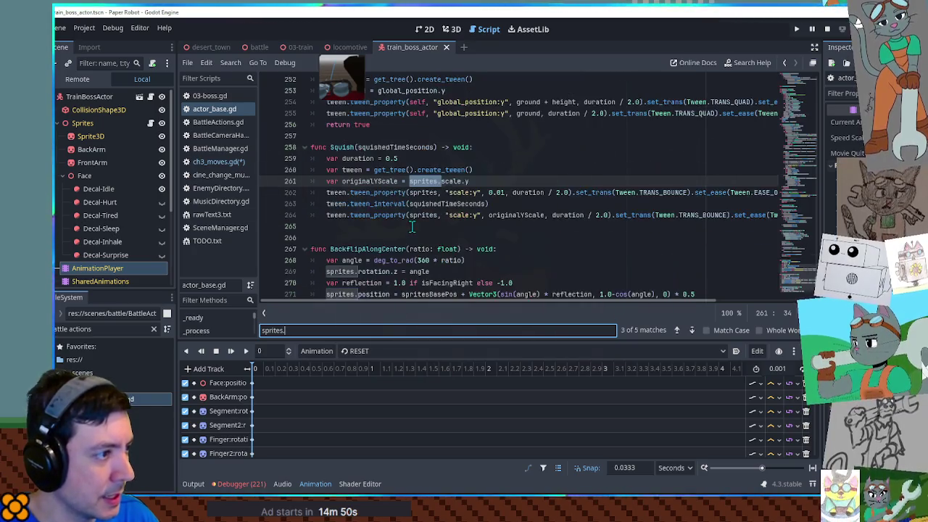
pyautogui.press('Return')
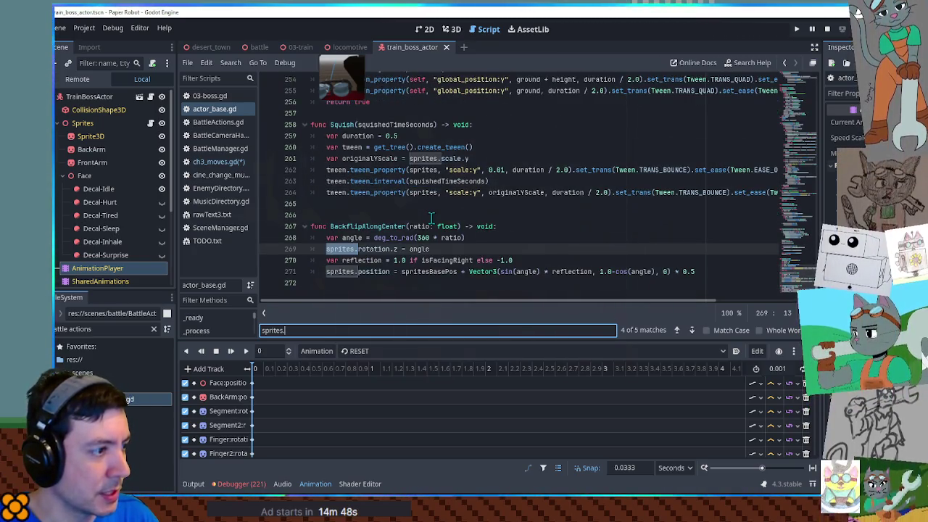
pyautogui.press('Return')
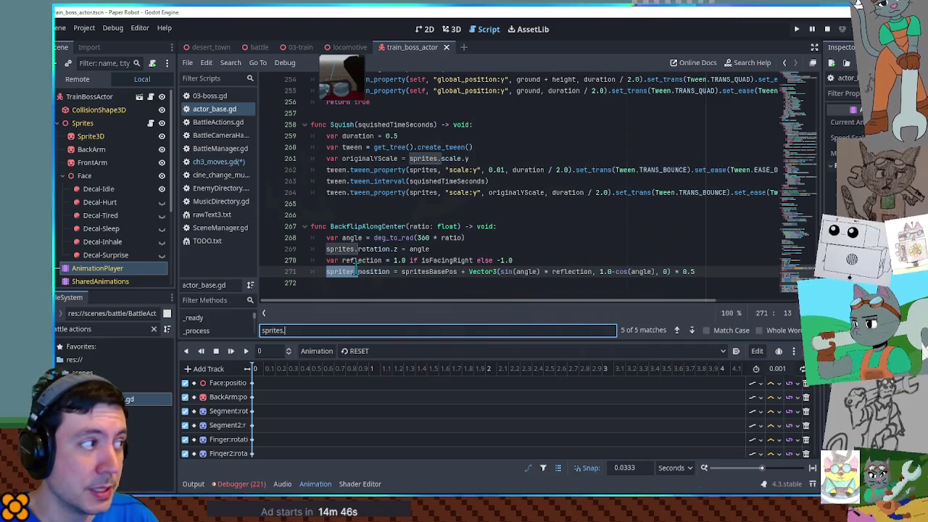
pyautogui.press('Return')
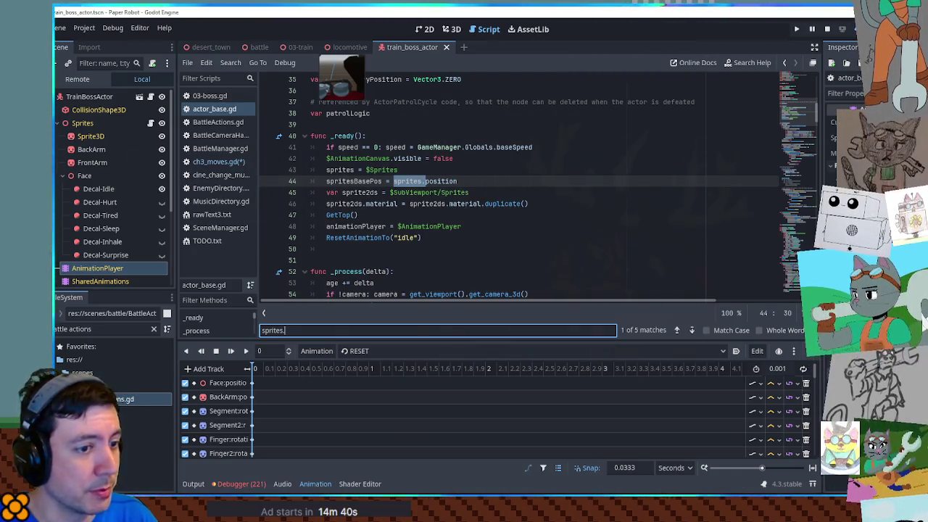
pyautogui.press('Escape')
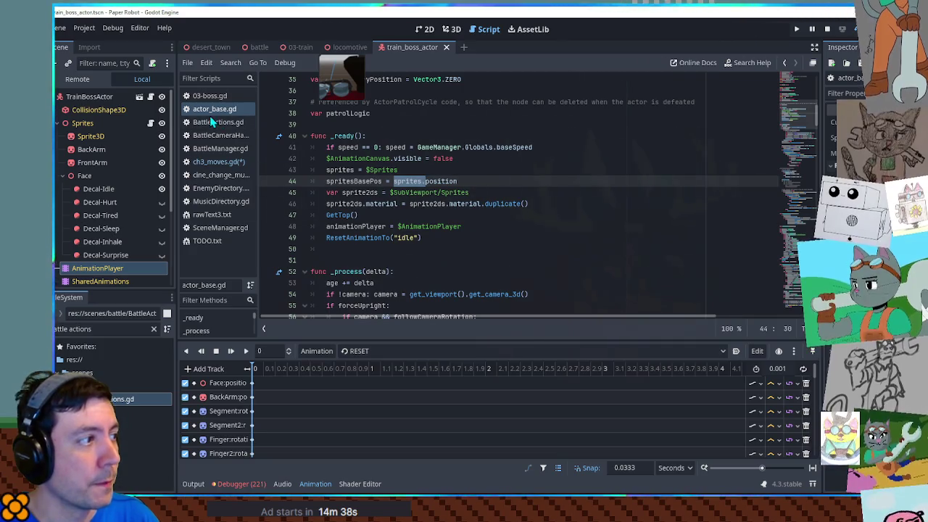
pyautogui.middleClick(214, 113)
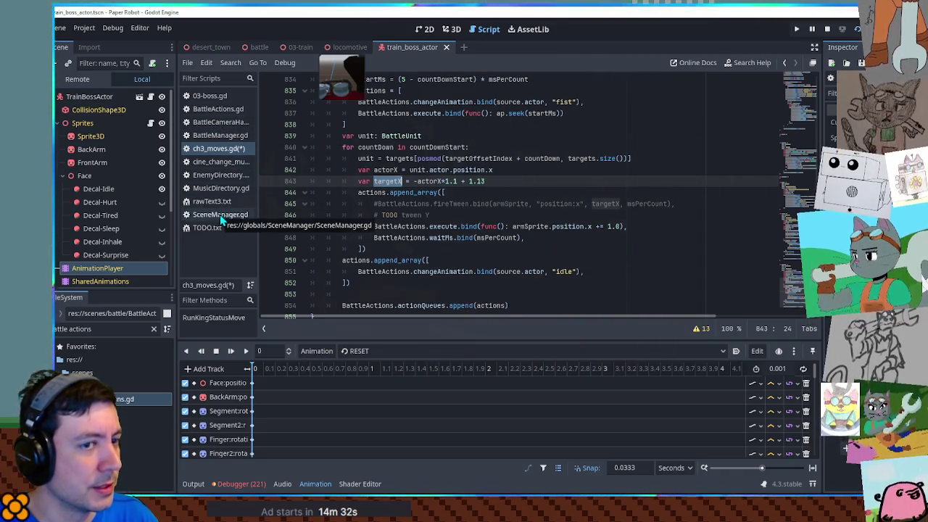
# Step: Return to the changeAnimation call near line 836 and save ch3_moves.gd
pyautogui.hotkey('ctrl', 'z')
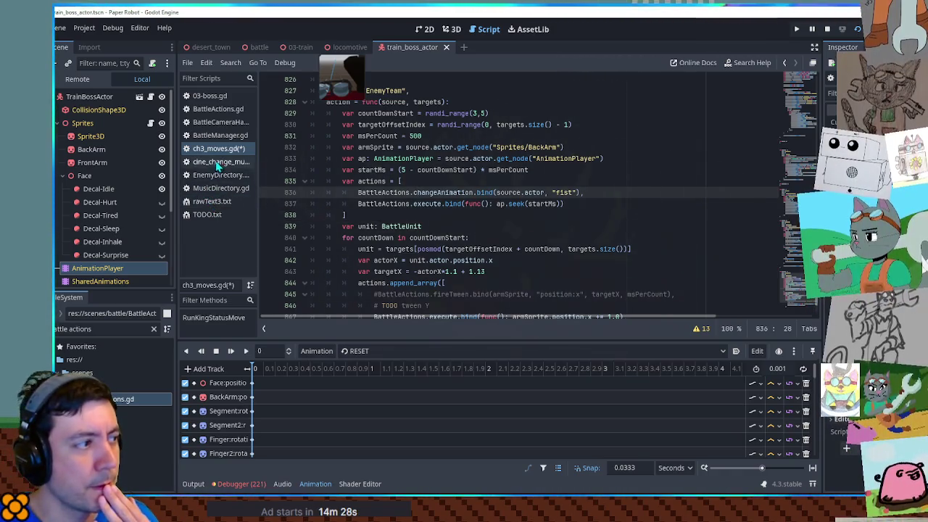
pyautogui.click(499, 192)
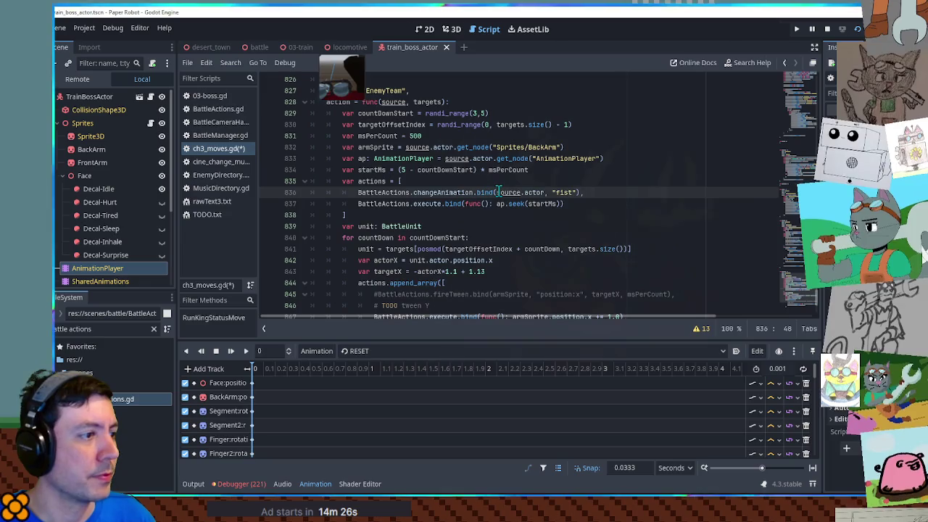
pyautogui.hotkey('ctrl', 's')
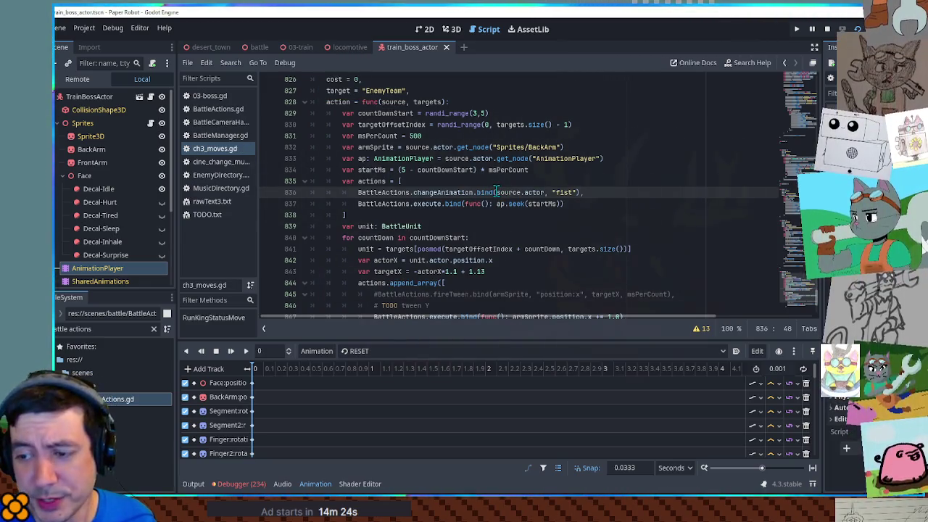